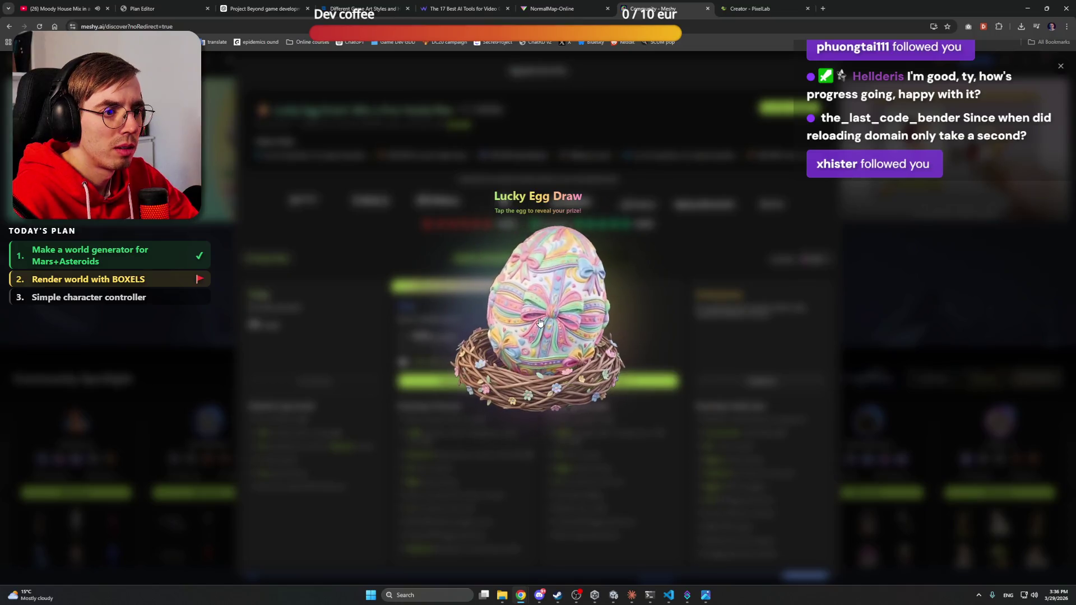
Step: Crack open the lucky egg and claim the Silver Egg reward, 50% off Studio Monthly
click(583, 319)
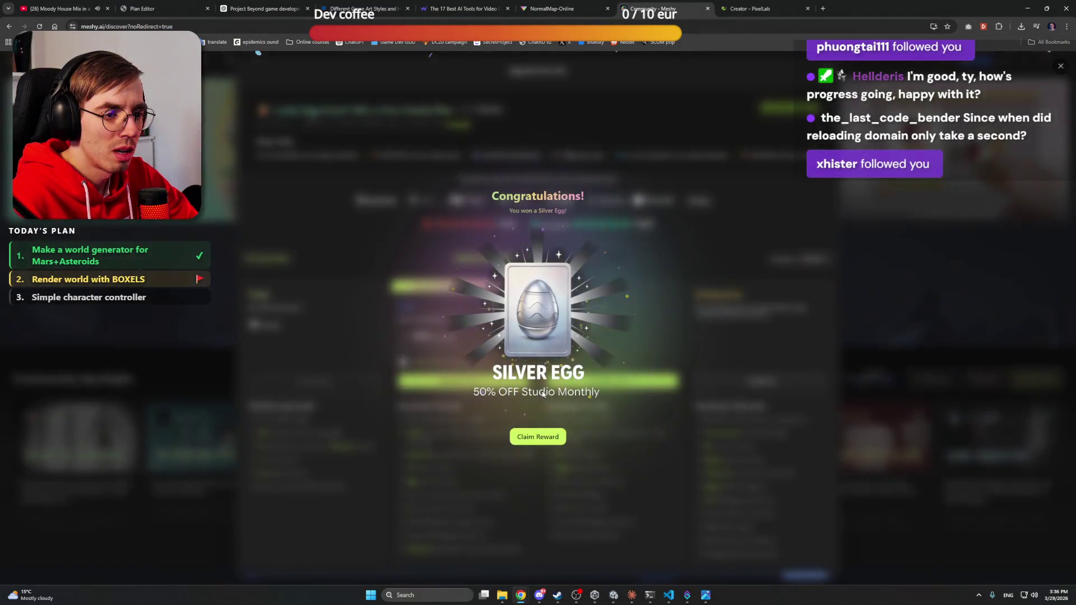
click(538, 437)
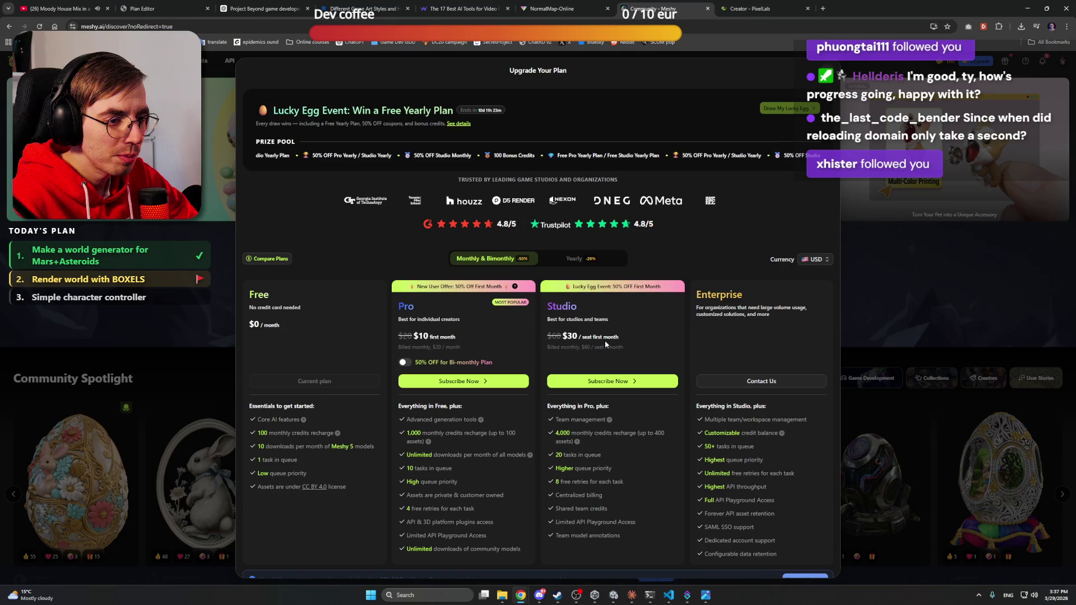
scroll(605, 340, down, 1)
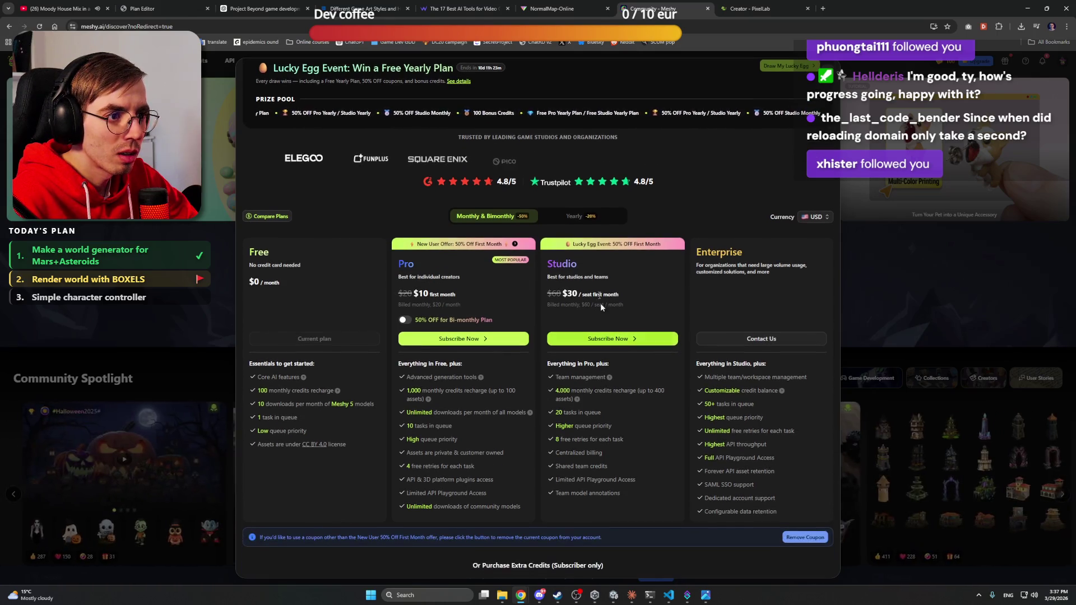
Step: Compare plan prices under yearly, monthly and Pro bi-monthly billing
click(581, 221)
click(485, 216)
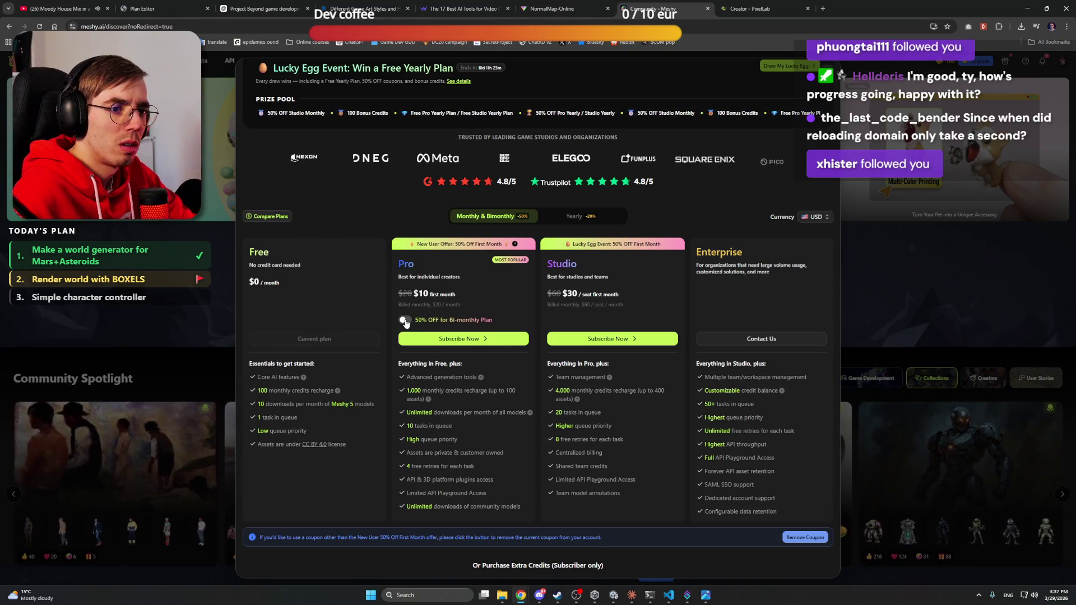
click(404, 320)
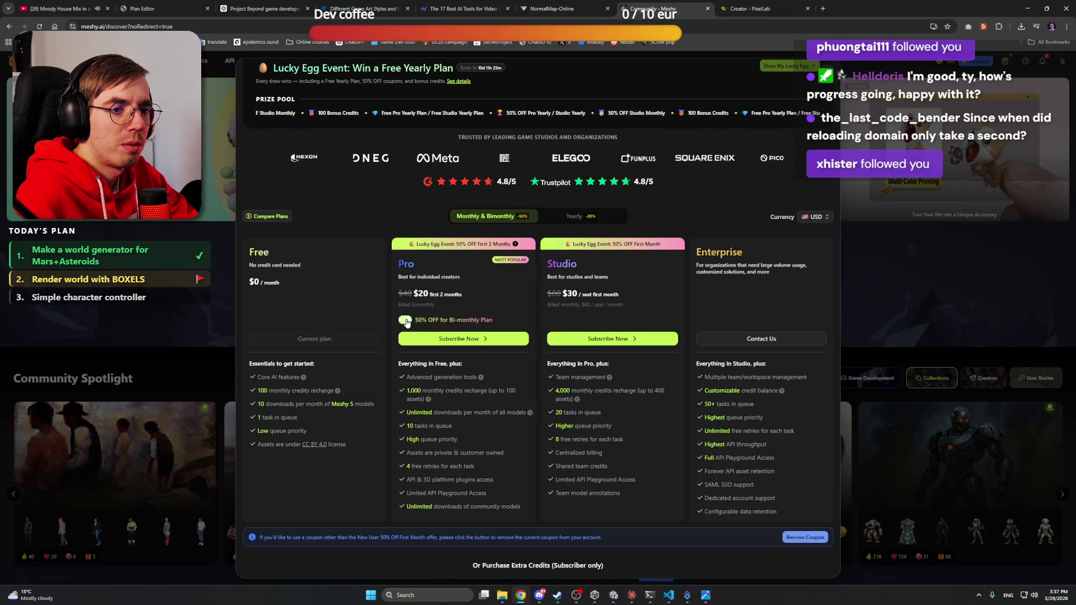
click(404, 320)
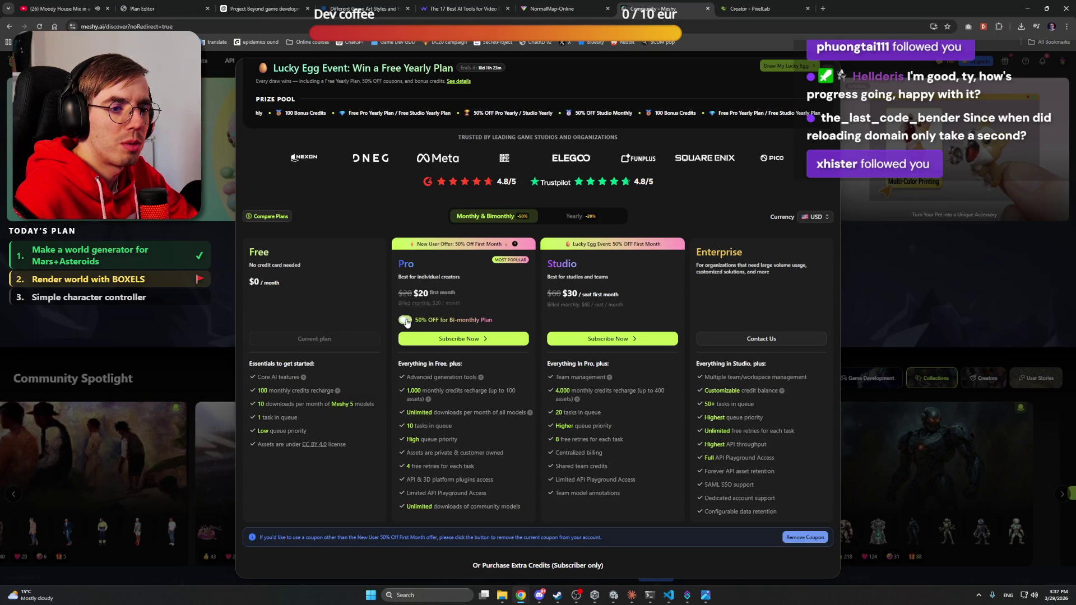
Step: Dismiss the Upgrade Your Plan offer
scroll(505, 306, down, 2)
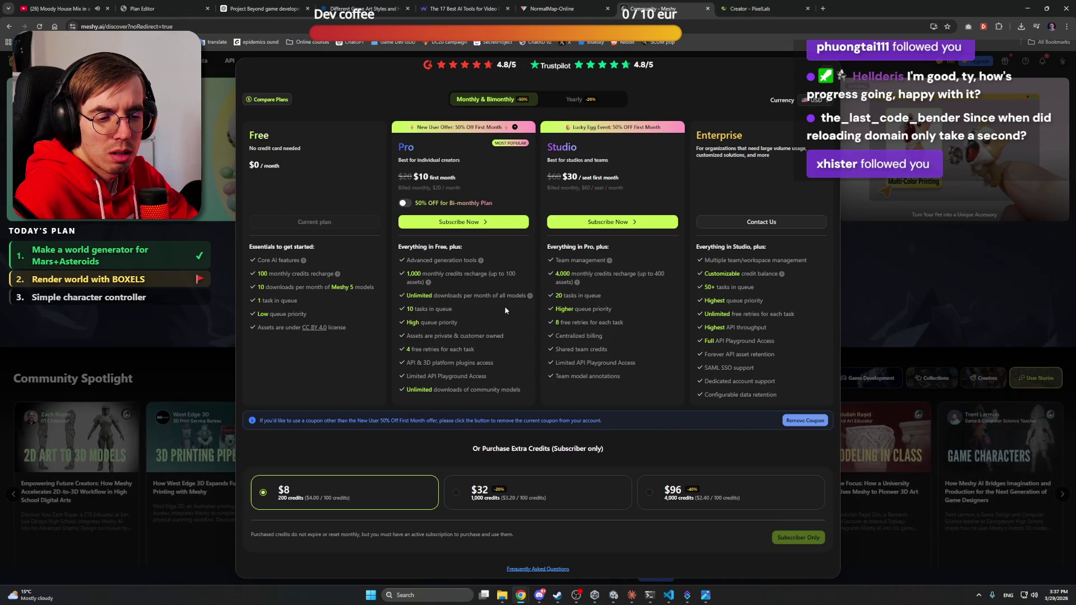
right_click(504, 306)
key(Escape)
scroll(799, 243, up, 3)
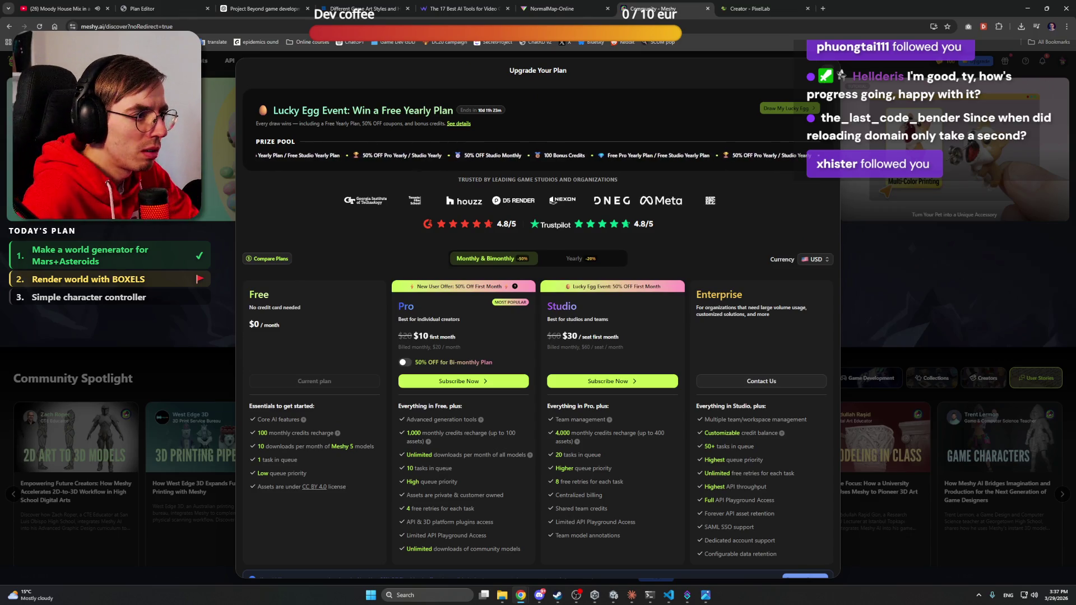
click(217, 70)
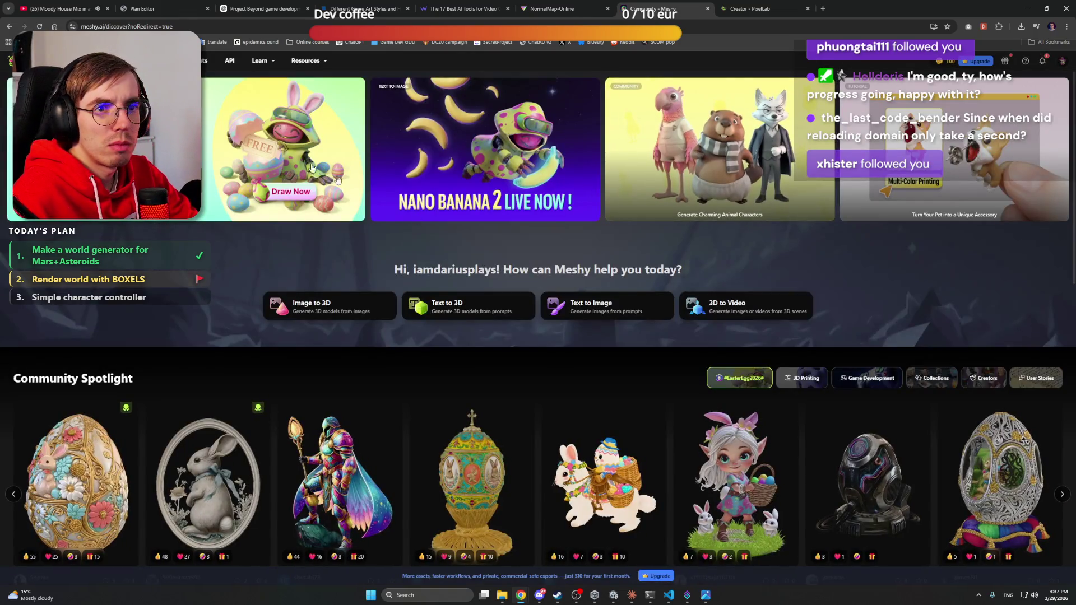
Step: Open Image to 3D, skip the onboarding examples, and upload the reference image
mouse_move(194, 61)
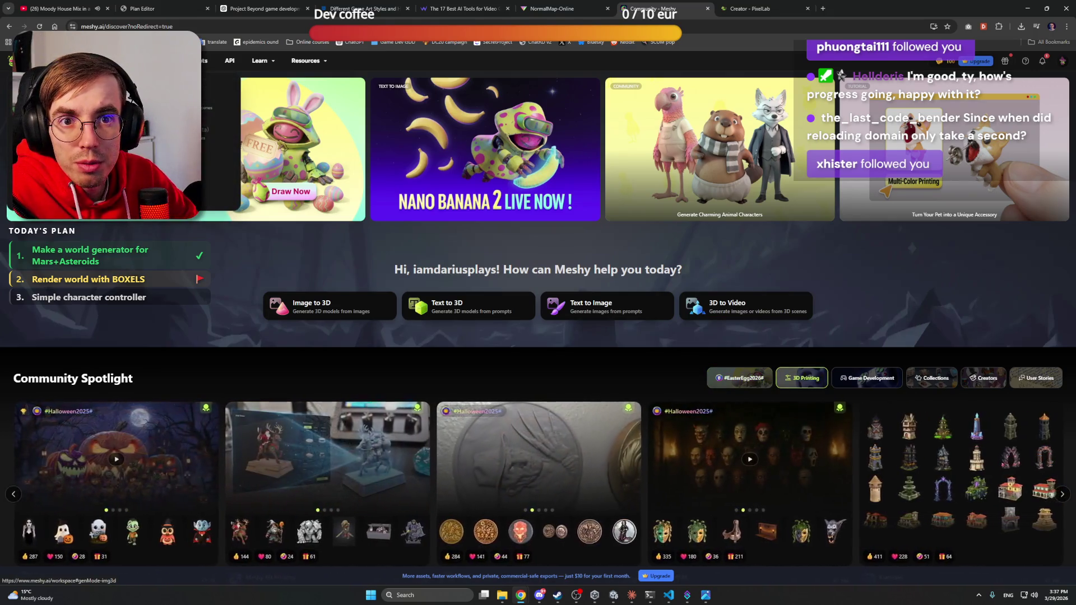
click(180, 93)
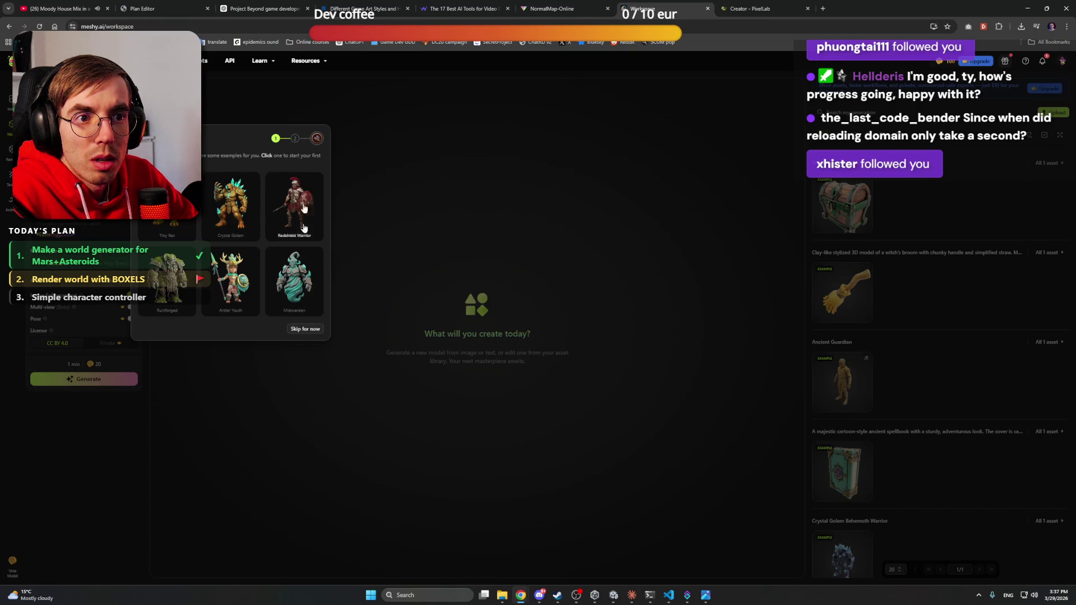
click(306, 331)
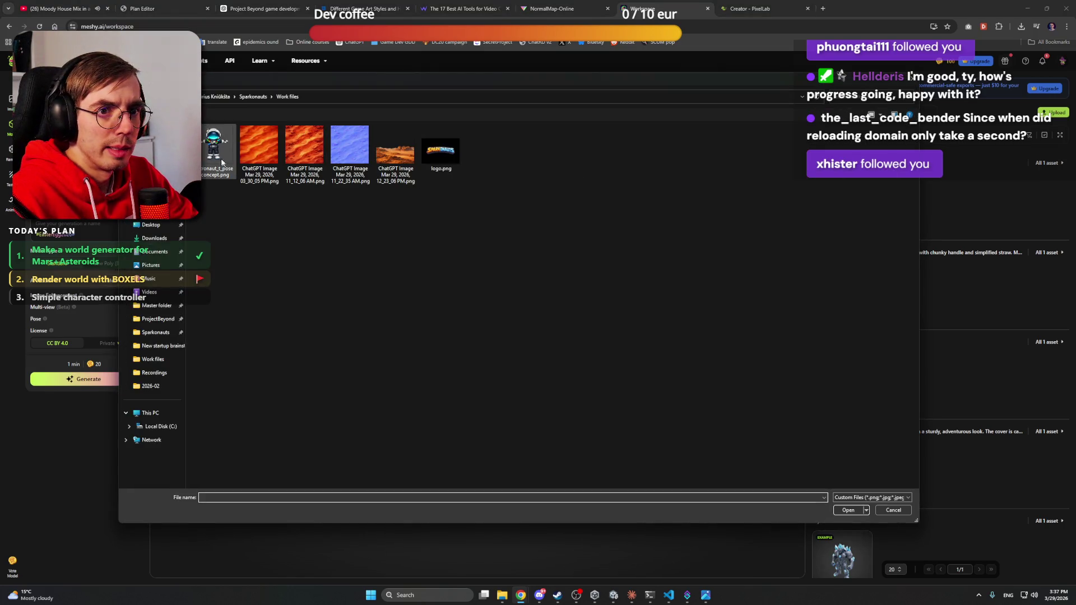
double_click(215, 157)
text(Astronaut)
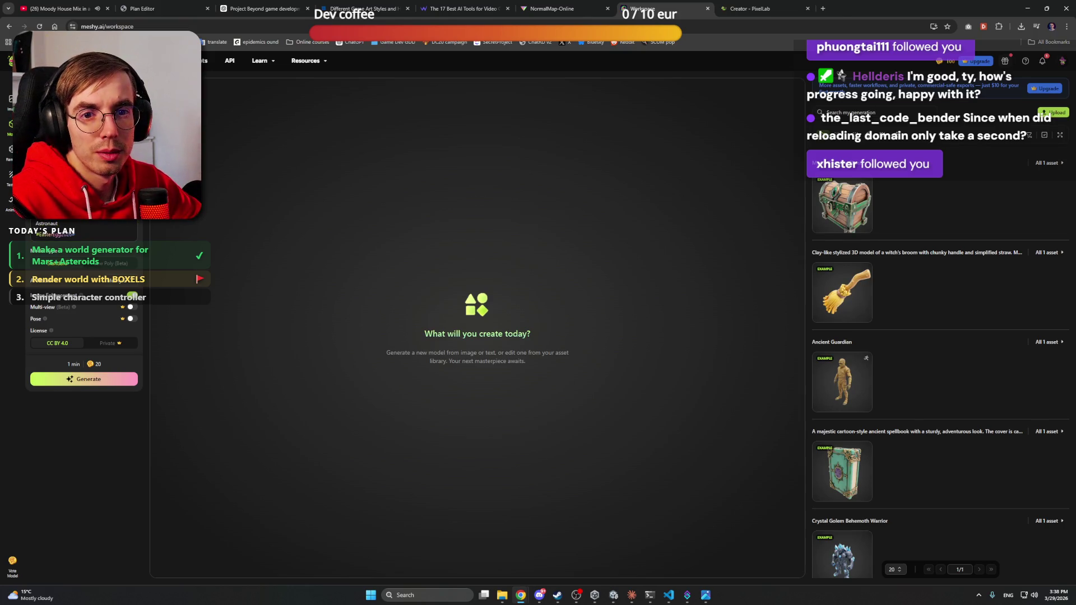
Step: Generate a Low Poly (Beta) model from the image, then switch to the PixelLab tab
click(108, 268)
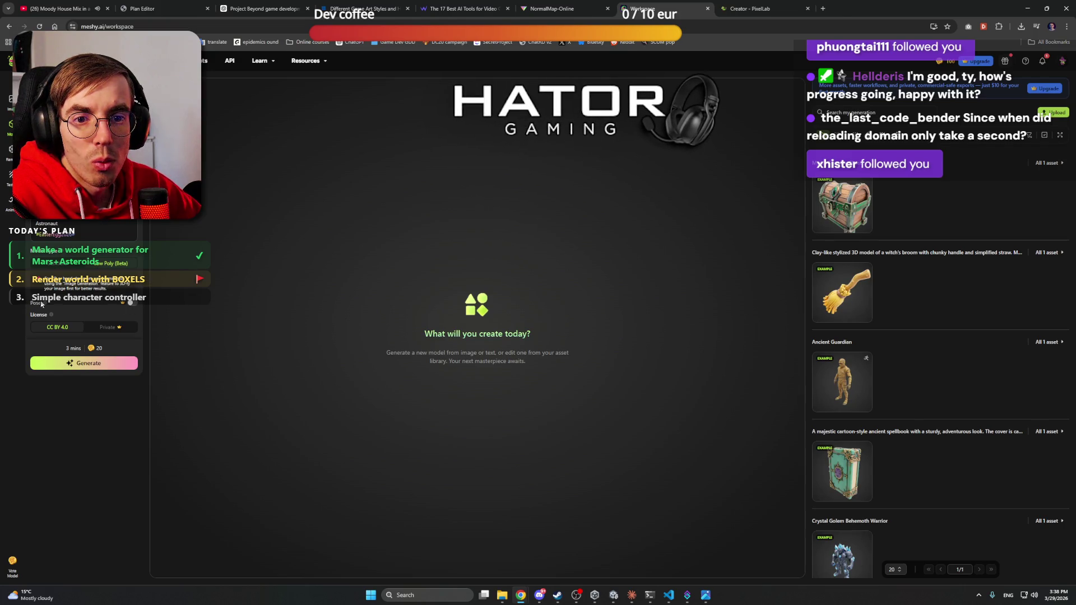
mouse_move(46, 306)
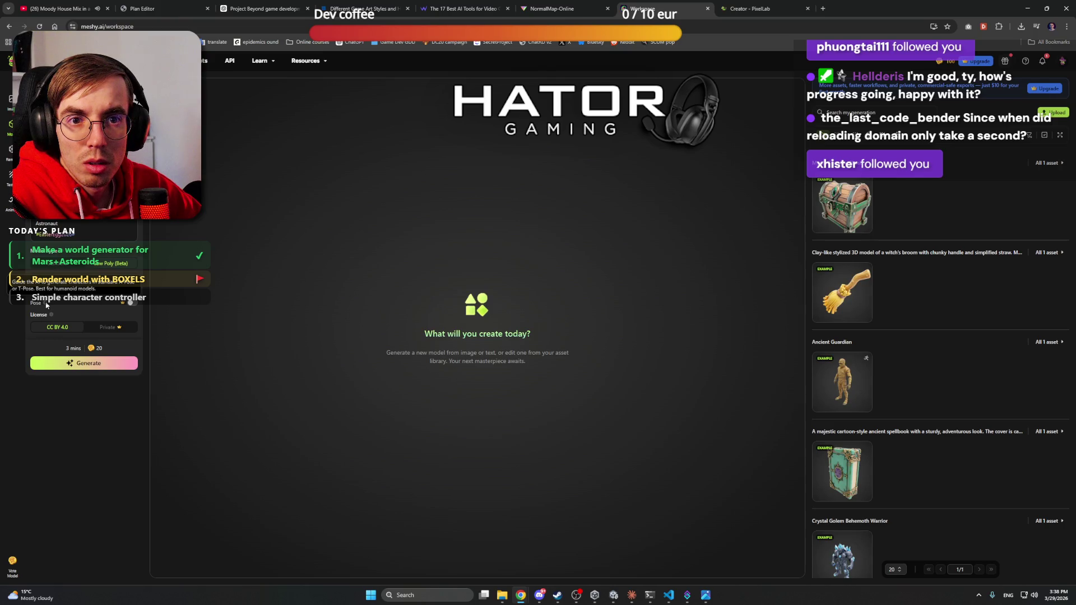
mouse_move(84, 297)
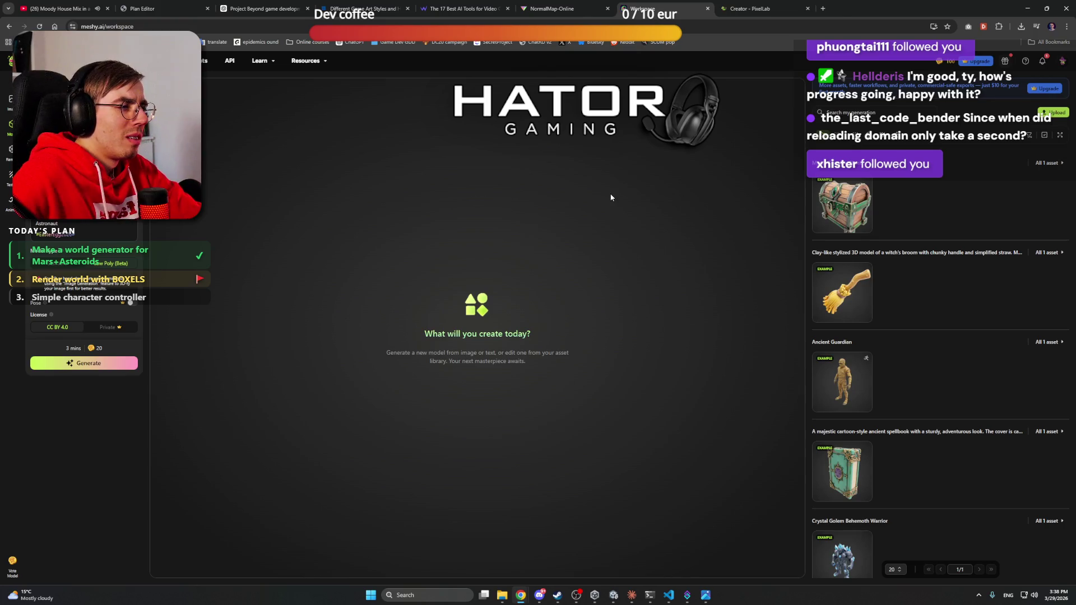
click(66, 364)
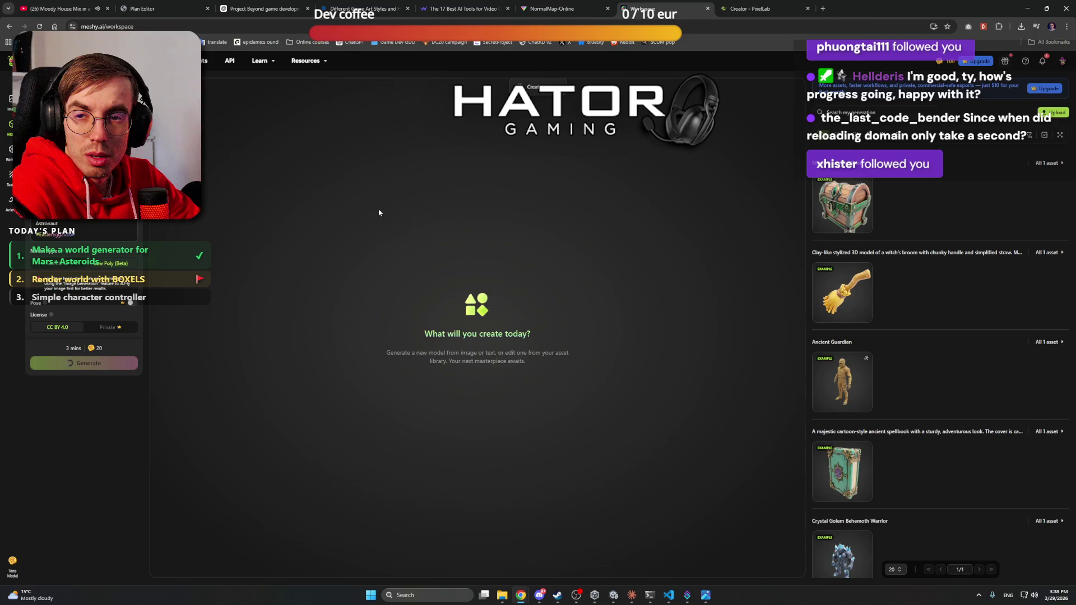
click(776, 9)
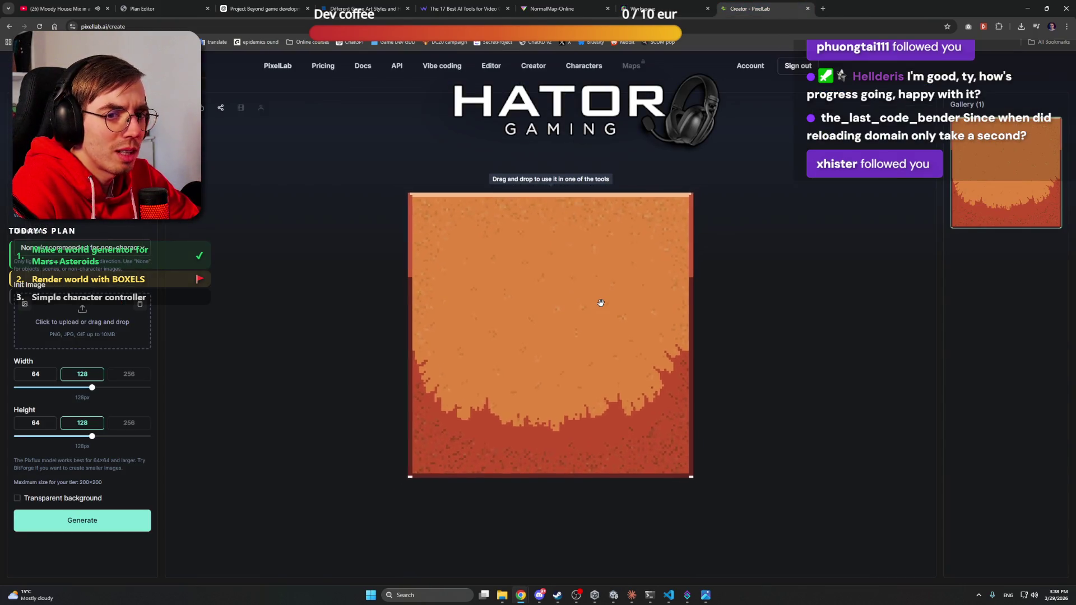
Step: Drag the Mars sand image off the canvas and reload PixelLab to reach its home page
drag(648, 297, 636, 293)
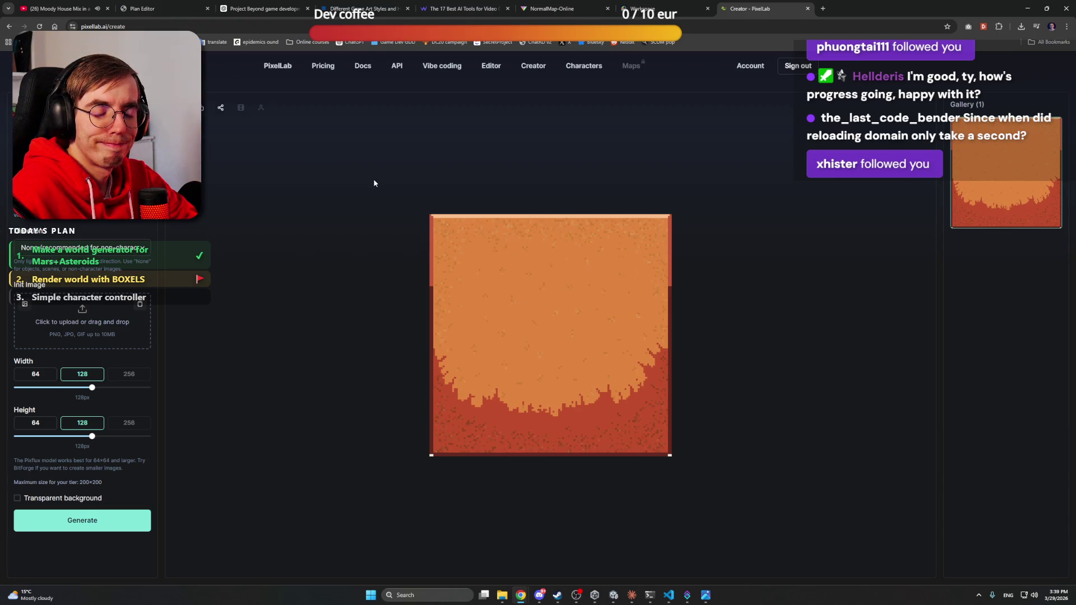
key(F5)
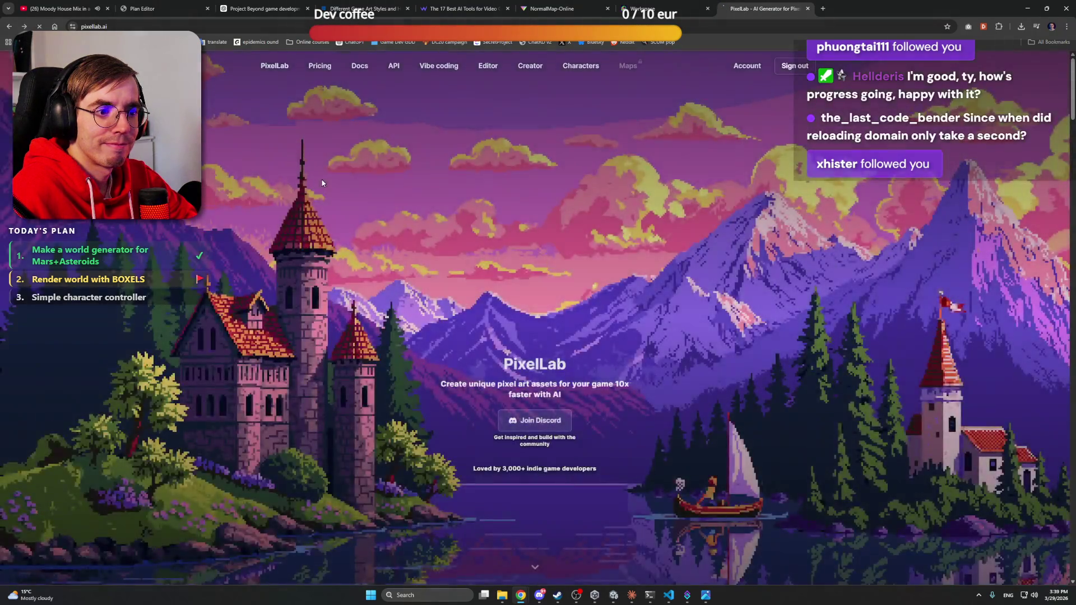
Step: From the search results, open the Reddit AI sprite sheets thread and its LPC generator link in a new tab
key(alt+Left)
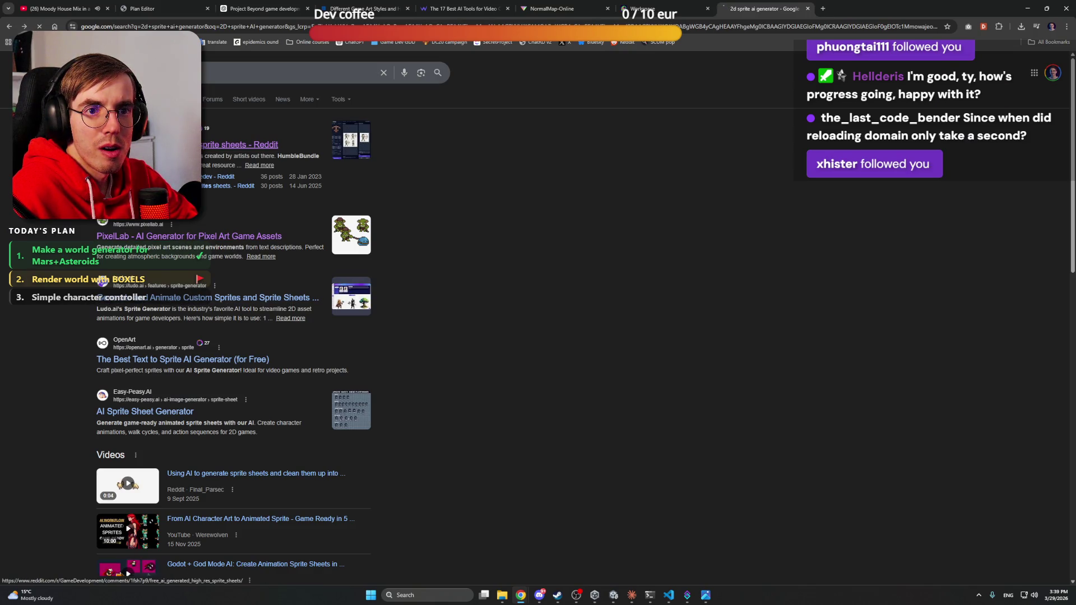
click(194, 144)
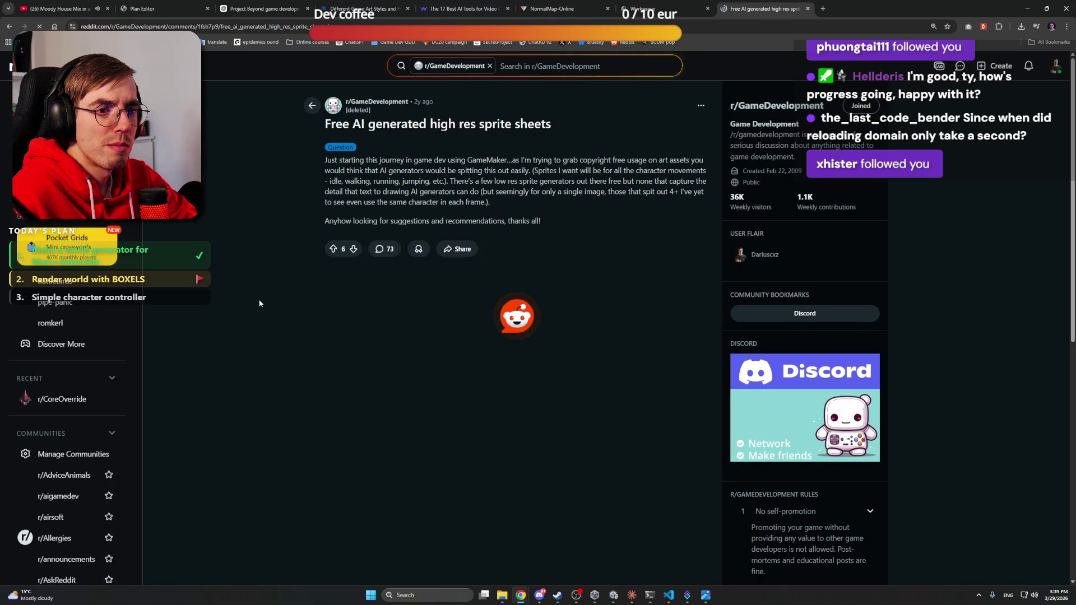
scroll(260, 303, down, 2)
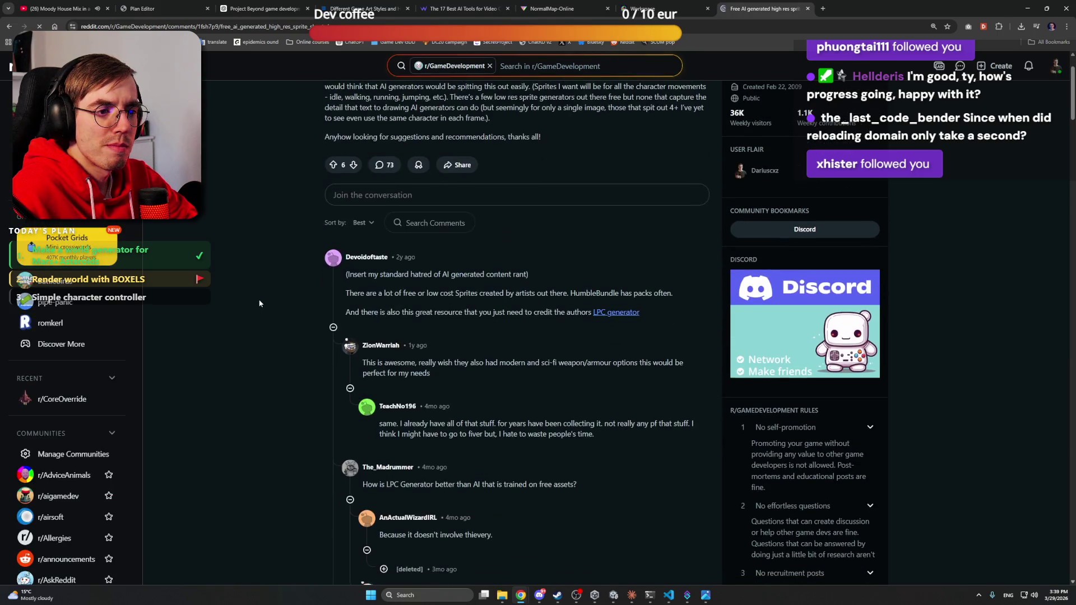
right_click(619, 313)
click(630, 321)
key(ctrl+Tab)
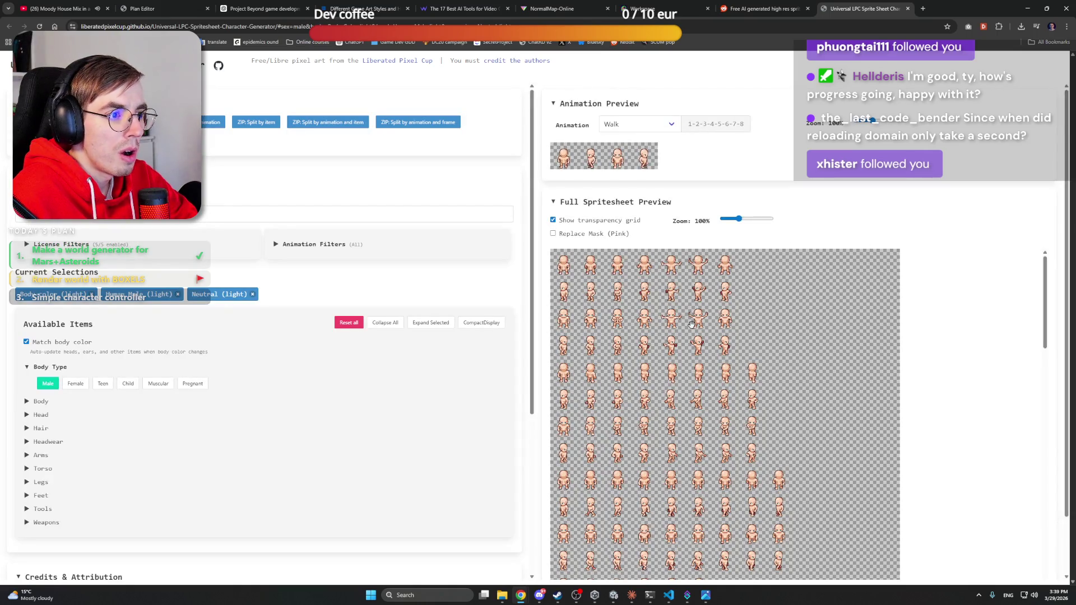
Step: Preview the Jump, Climb and Emote animations, then close the LPC generator tab
scroll(692, 324, down, 8)
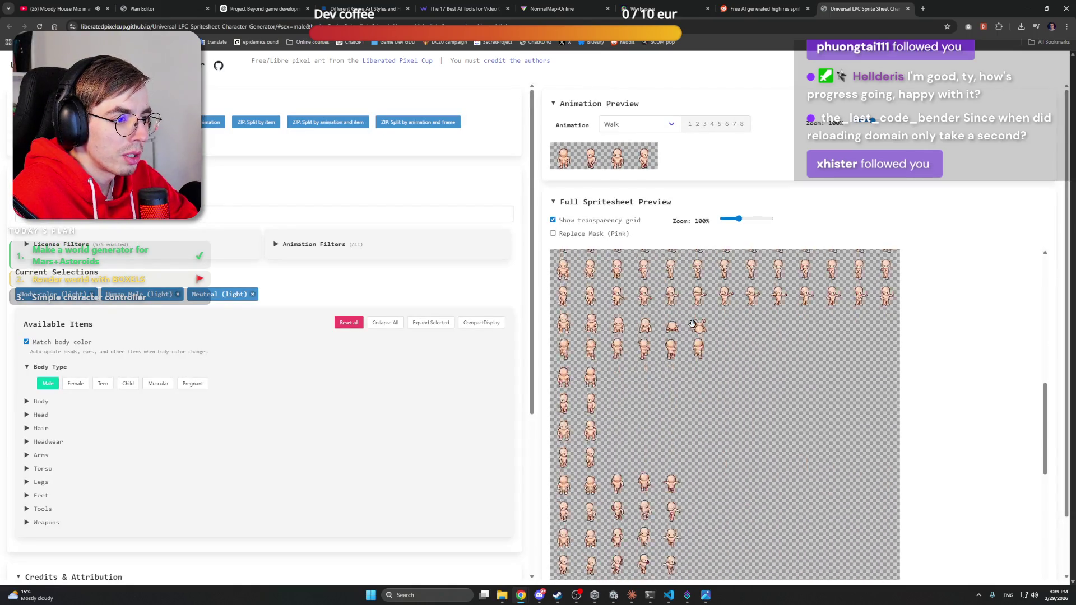
scroll(692, 324, down, 10)
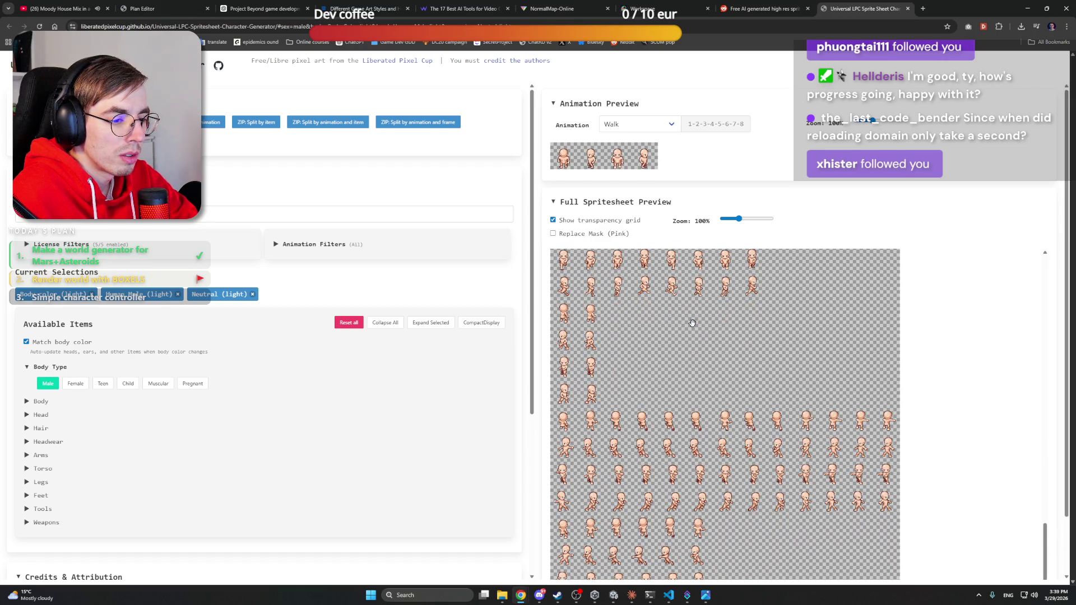
scroll(692, 324, up, 15)
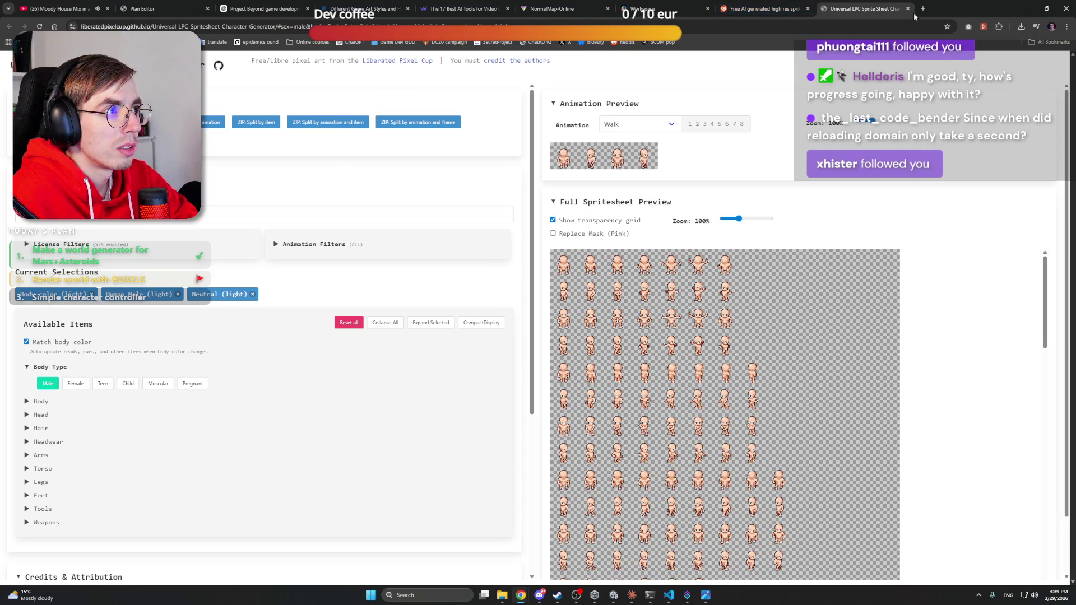
click(616, 126)
click(639, 237)
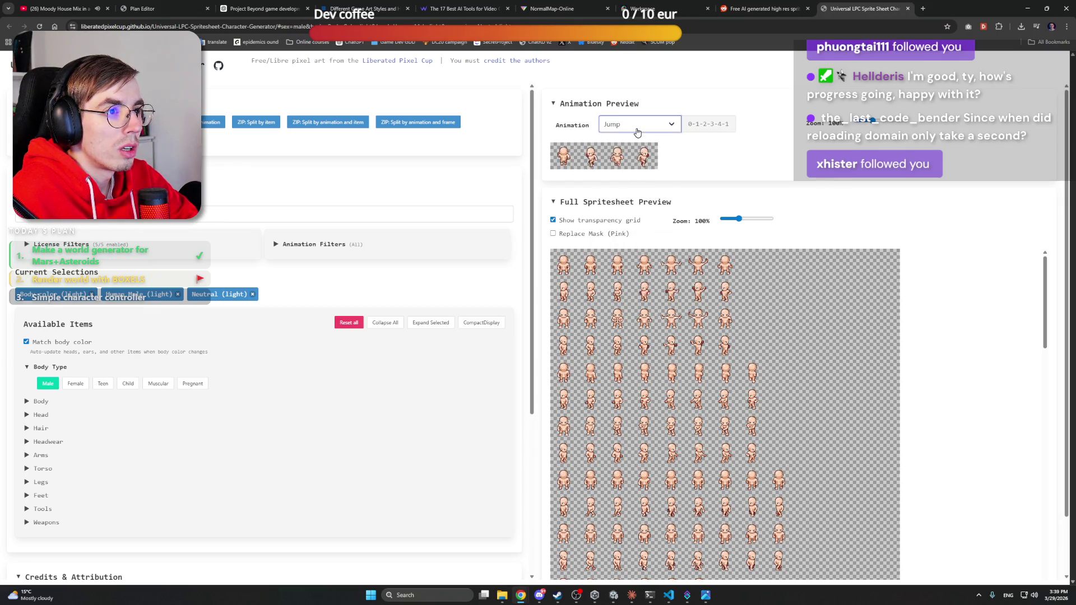
click(637, 130)
click(634, 221)
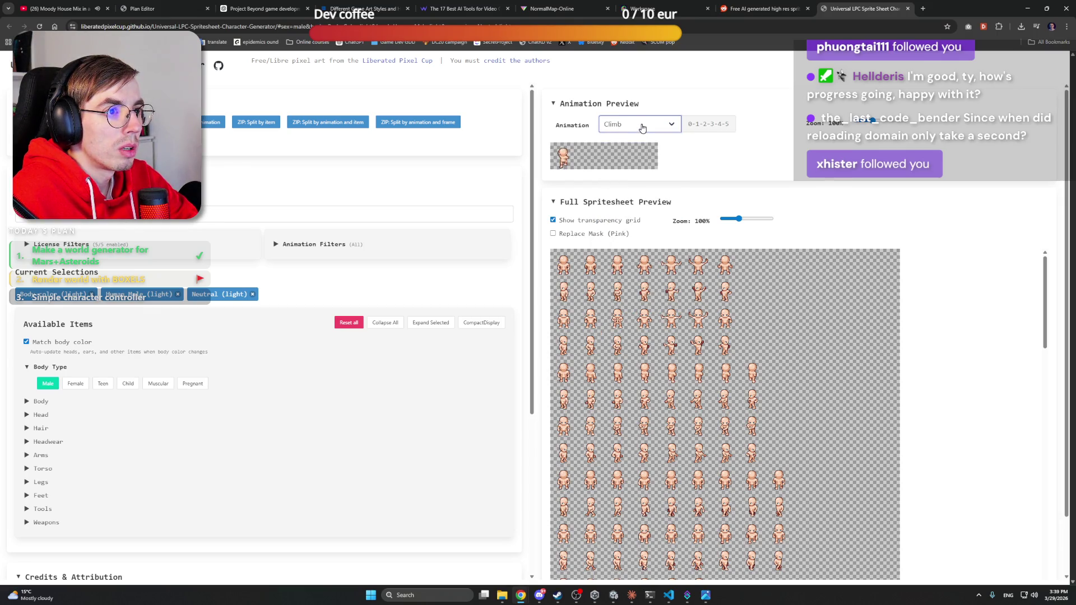
click(642, 128)
click(632, 260)
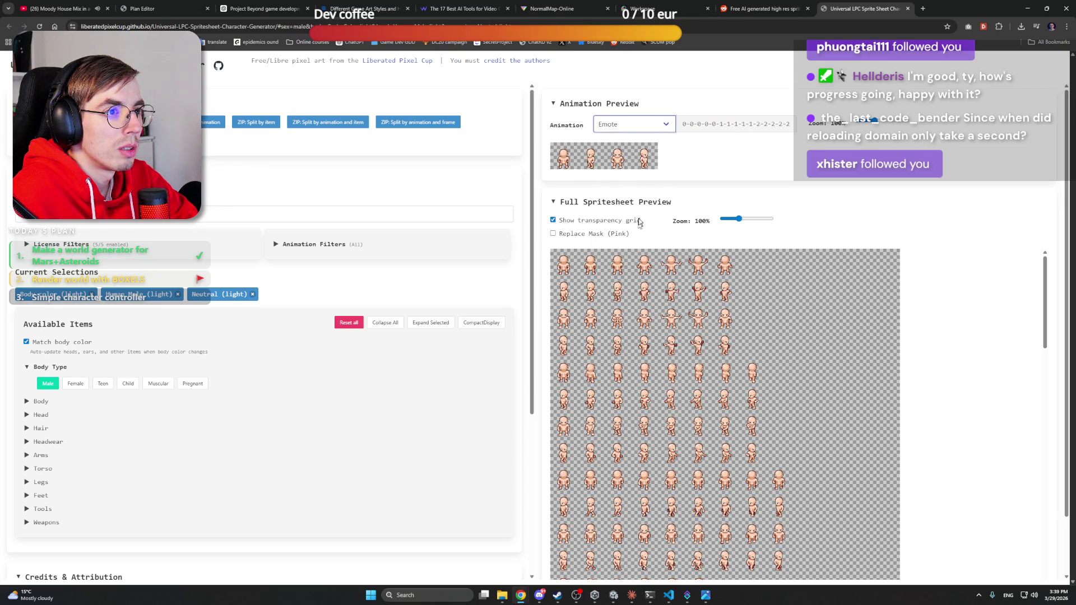
click(907, 10)
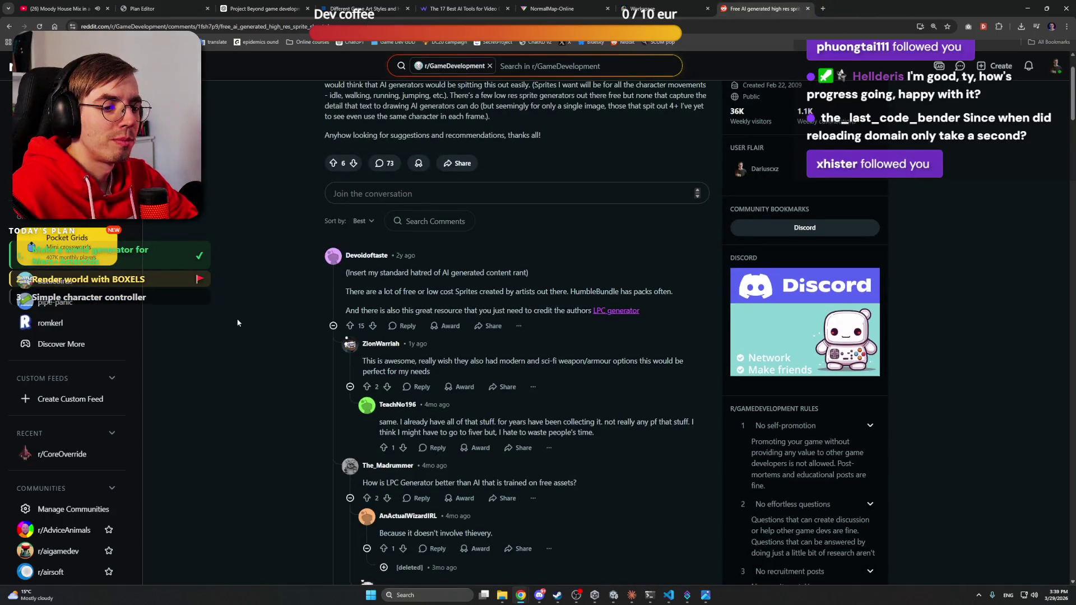
Step: Go back to the search results and open the OpenArt AI Sprite Generator page
scroll(237, 318, down, 4)
scroll(238, 319, down, 3)
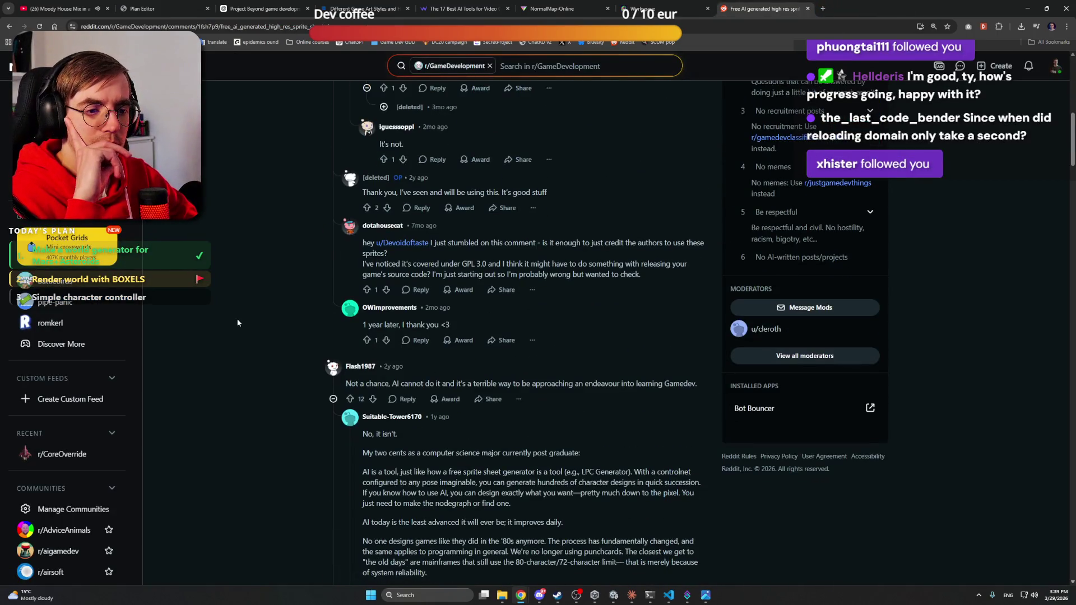
key(alt+Left)
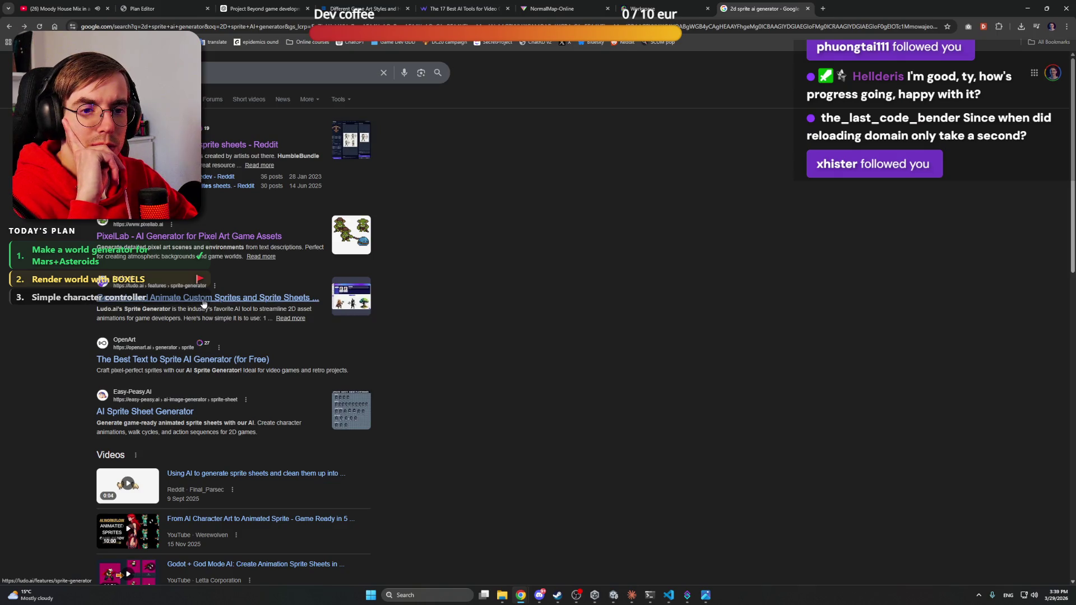
click(201, 365)
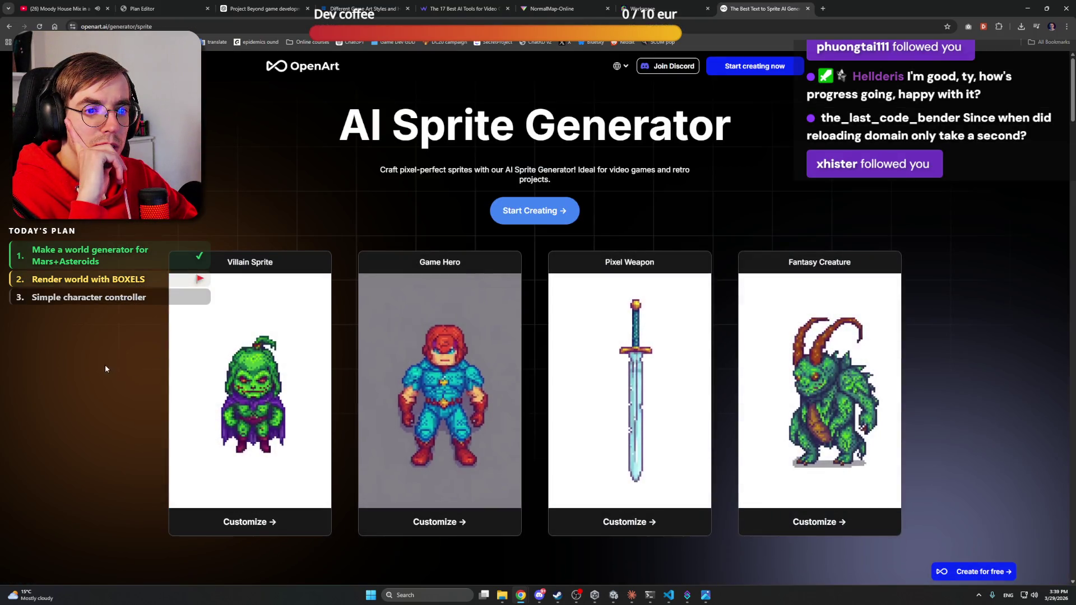
Step: Browse the OpenArt page, then return to the Project Beyond ChatGPT chat
scroll(126, 342, down, 6)
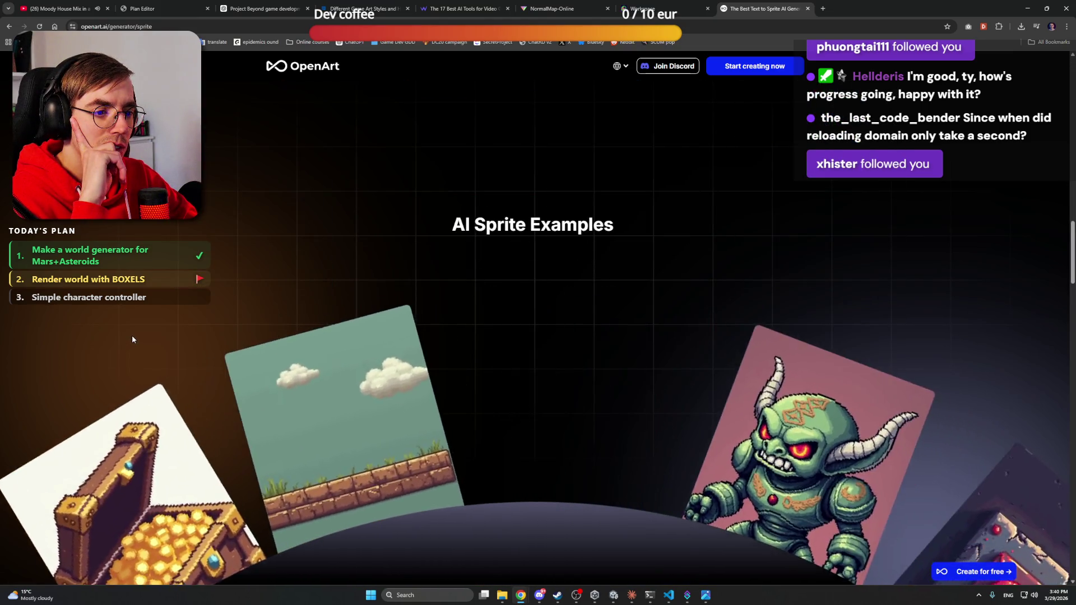
scroll(133, 340, down, 10)
scroll(155, 338, down, 13)
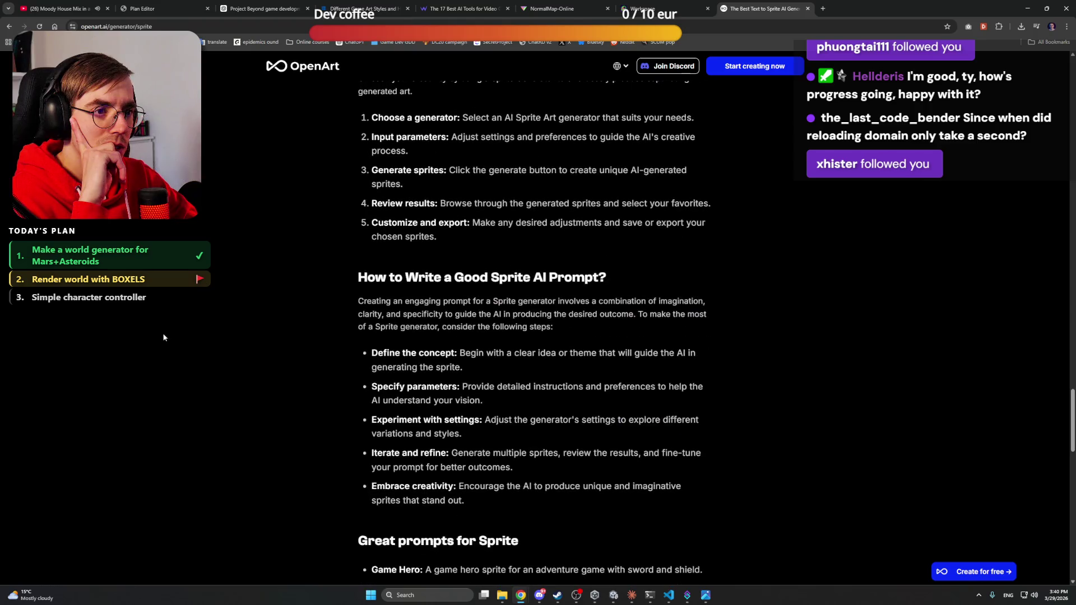
key(Home)
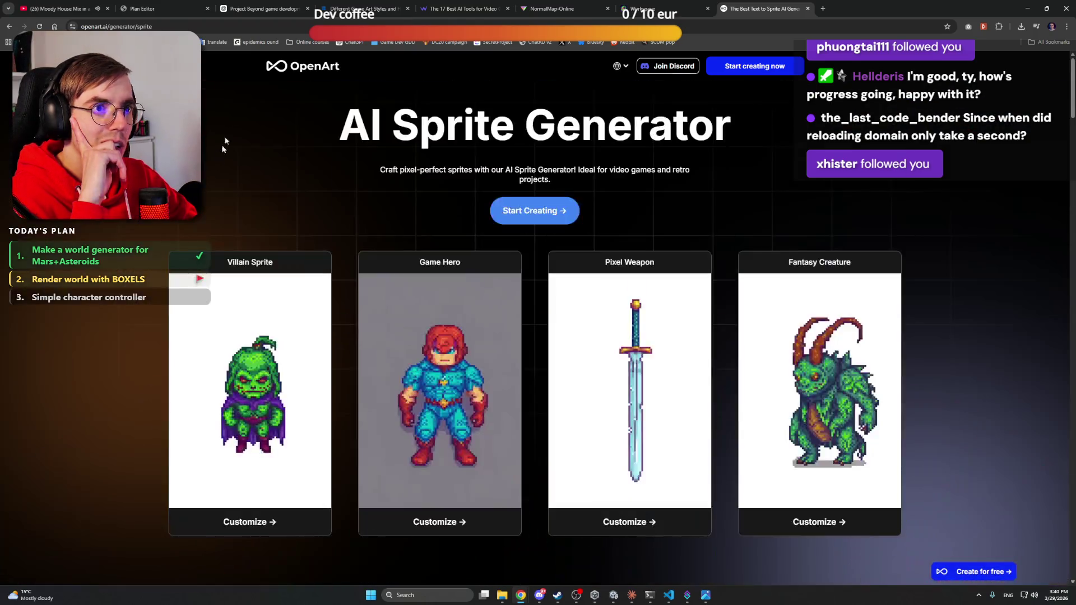
click(264, 9)
Step: Ask the assistant to give back just a clean, text-only Mars texture prompt
scroll(725, 323, up, 5)
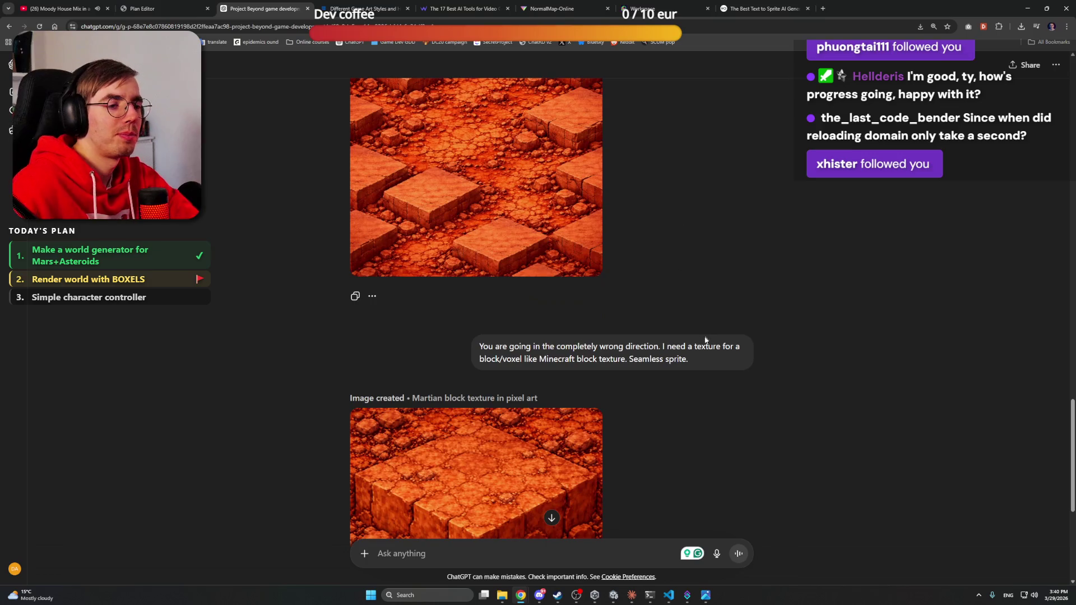
scroll(726, 323, down, 6)
click(580, 553)
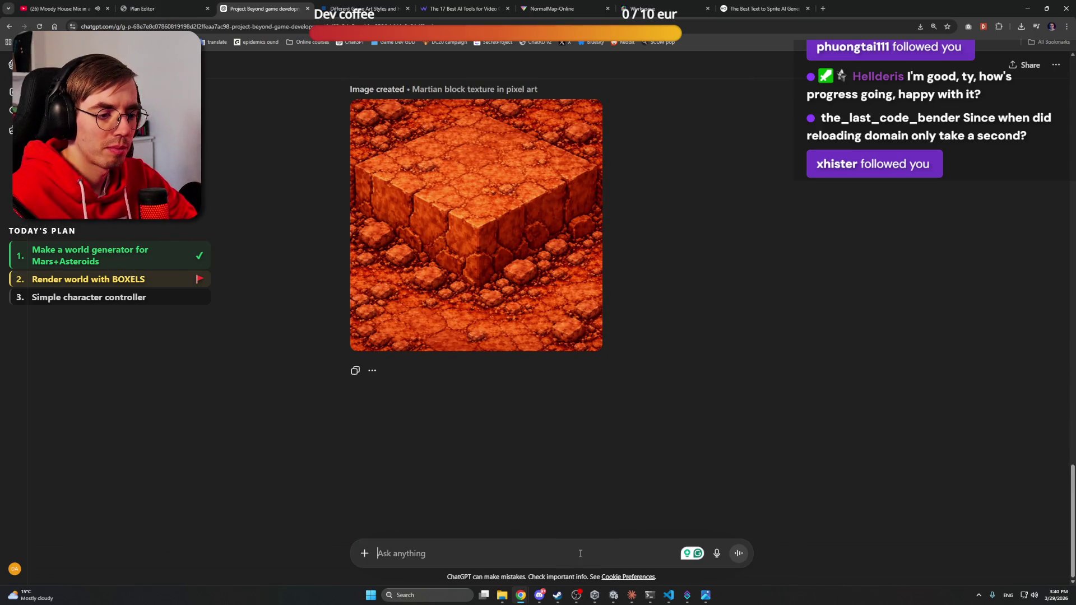
text(Give me)
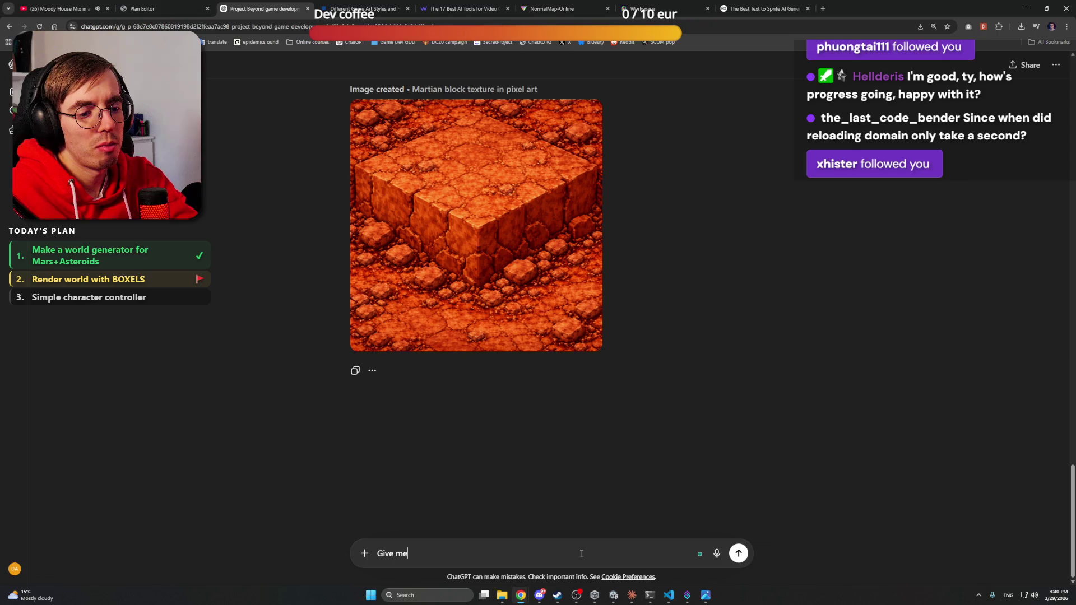
text( back the prompt)
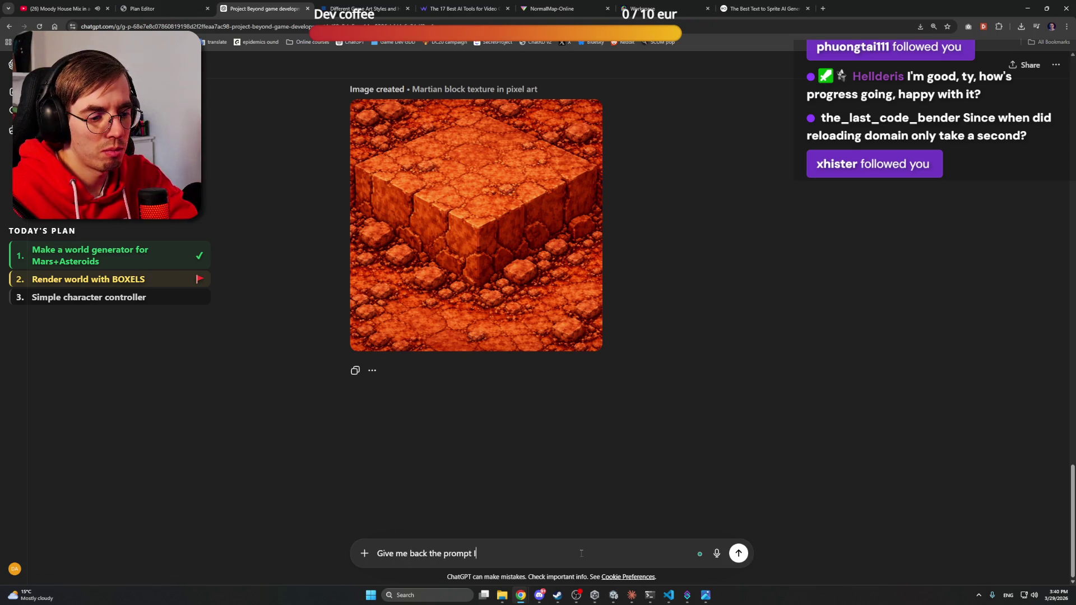
text(sking you. No i)
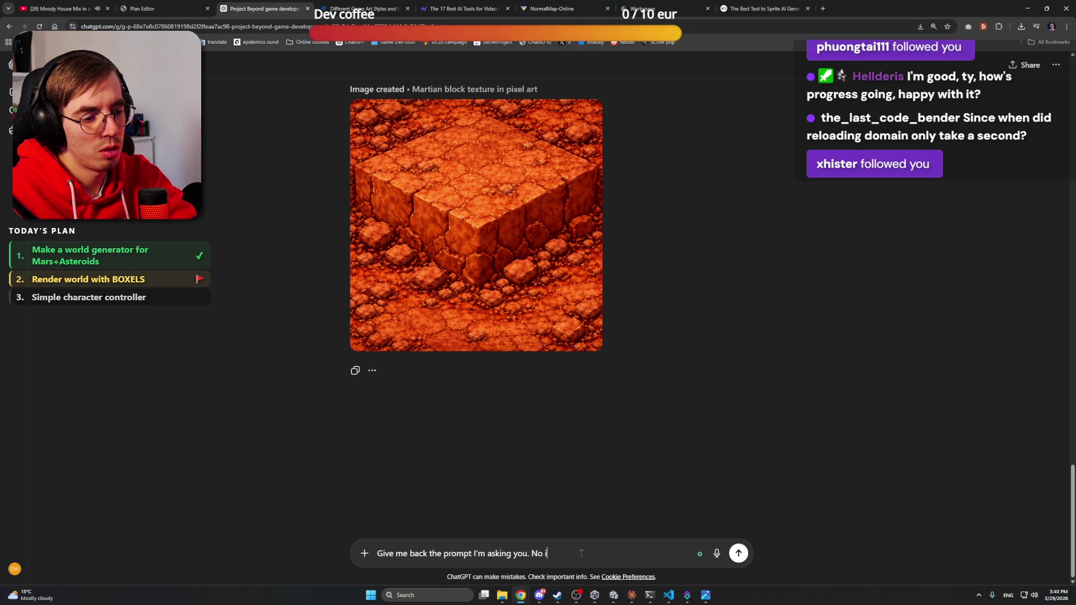
text(mage,)
text( just prompt)
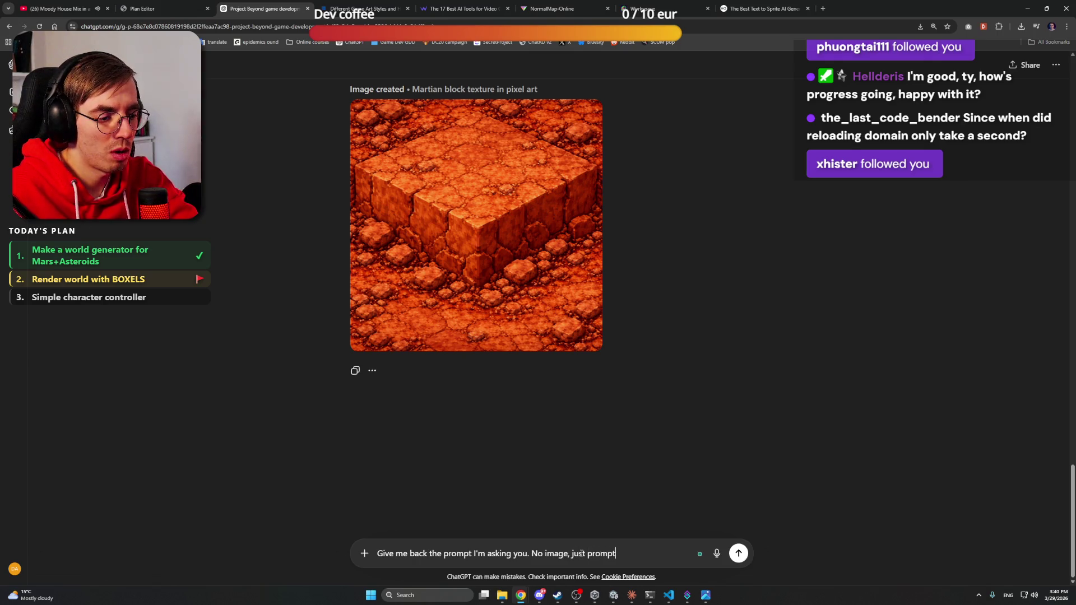
key(Left)
key(Left)
key(Left)
text(clean)
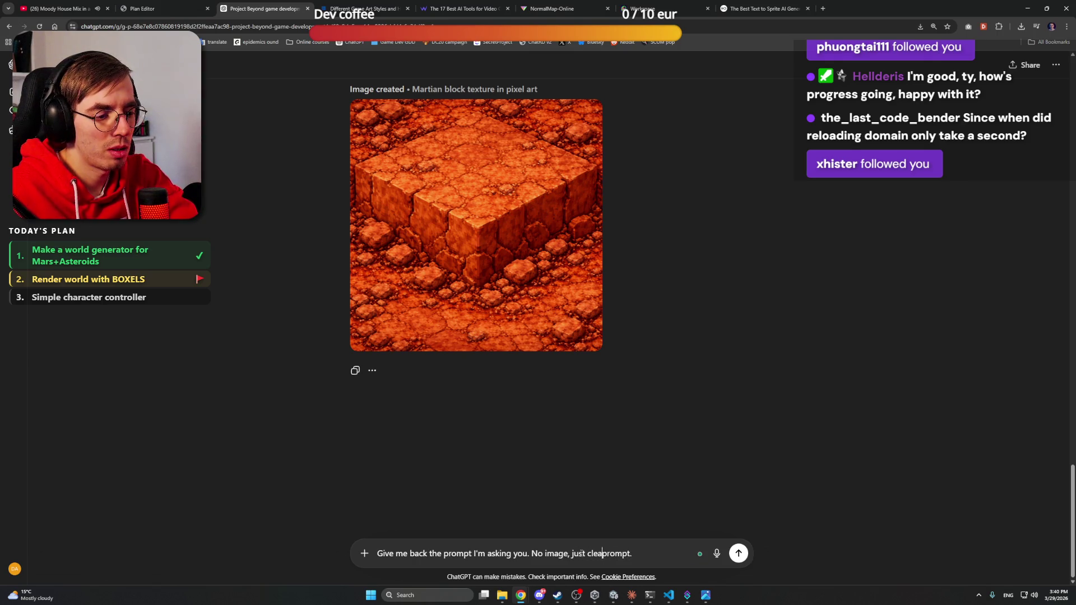
key(End)
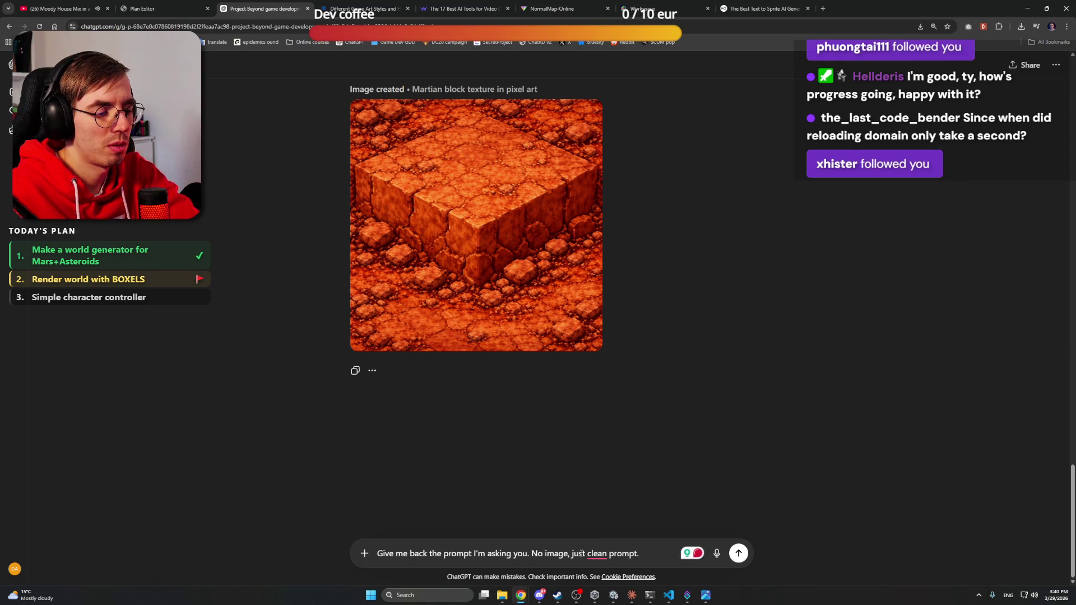
mouse_move(588, 552)
click(606, 499)
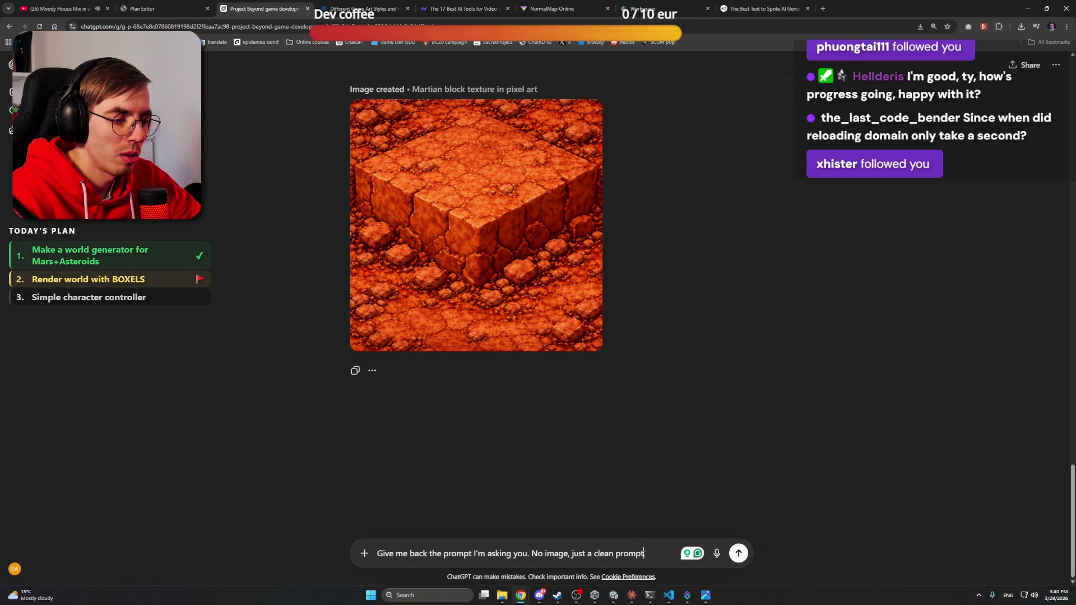
key(Return)
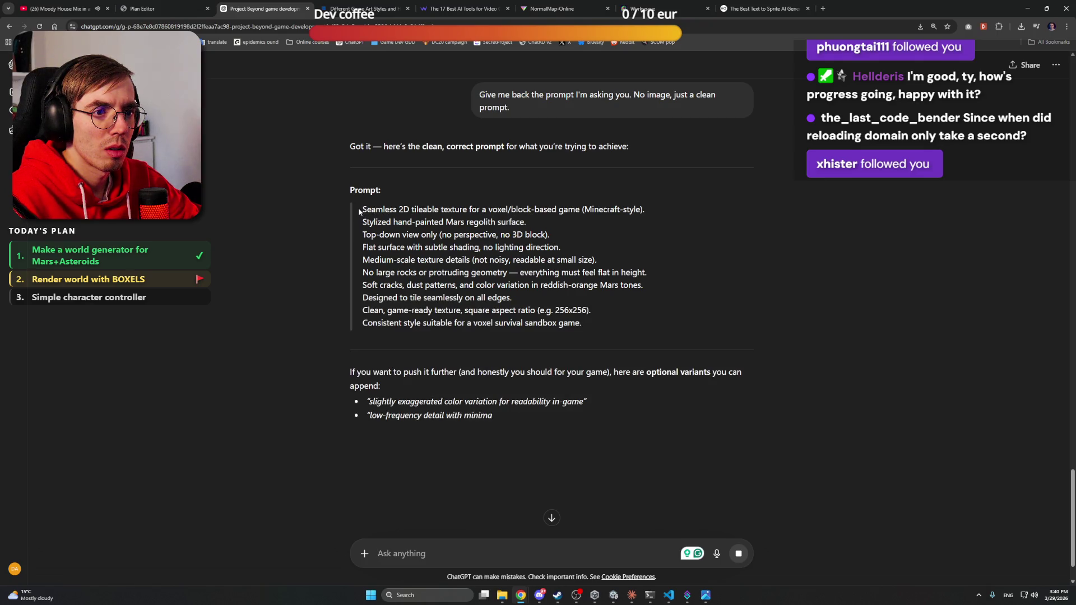
Step: Select and copy the returned prompt, then go back to the Project Beyond project page
mouse_move(363, 210)
mouse_down()
mouse_move(573, 232)
mouse_move(560, 224)
mouse_move(555, 251)
mouse_move(571, 242)
mouse_move(571, 255)
mouse_move(616, 287)
mouse_move(633, 324)
mouse_up()
key(ctrl+c)
click(646, 289)
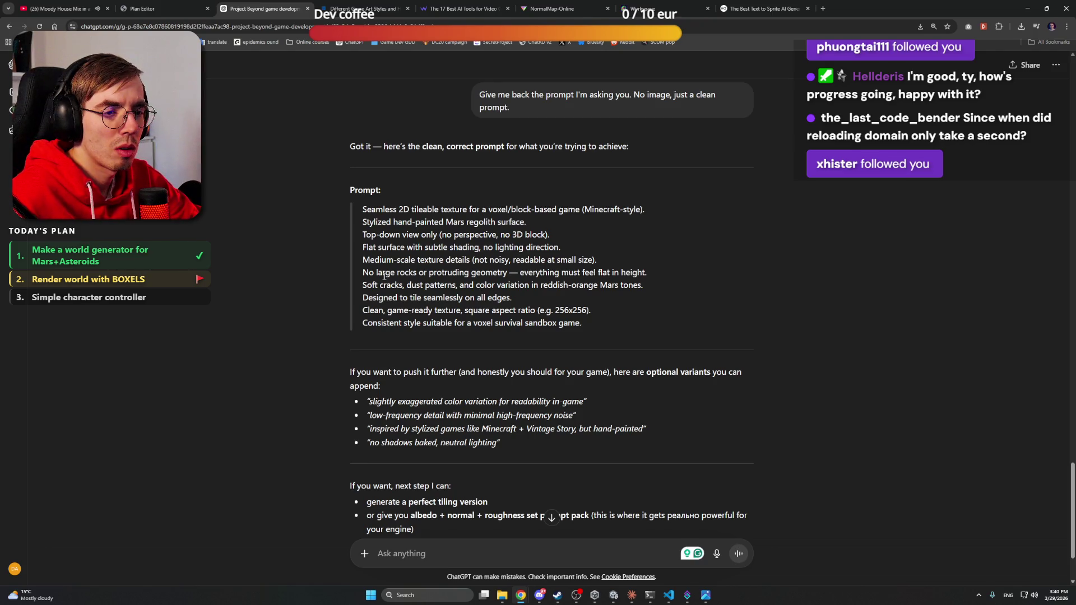
scroll(421, 273, up, 5)
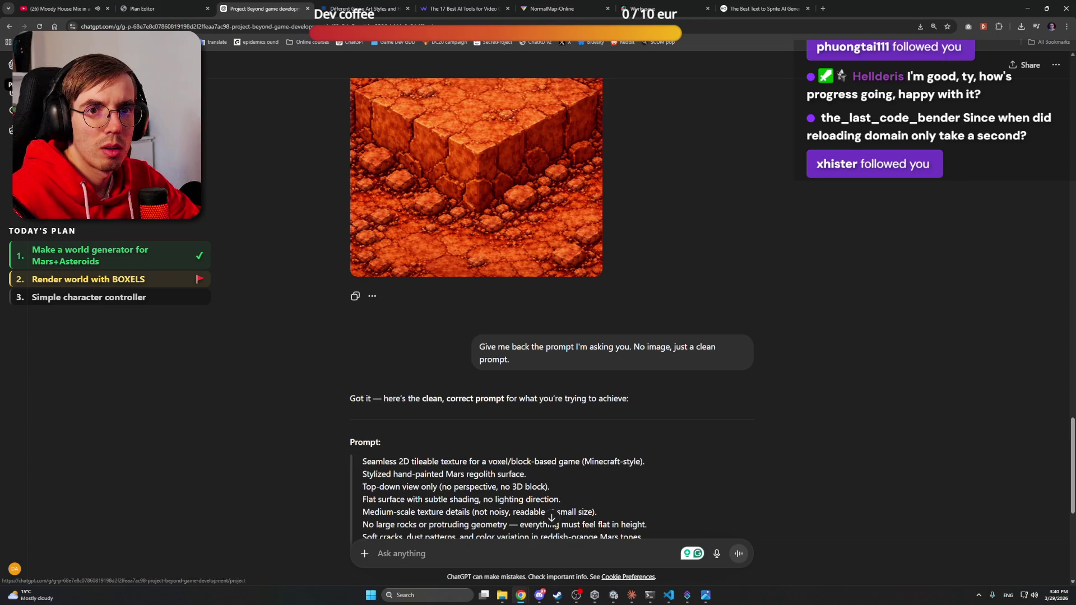
key(ctrl+shift+o)
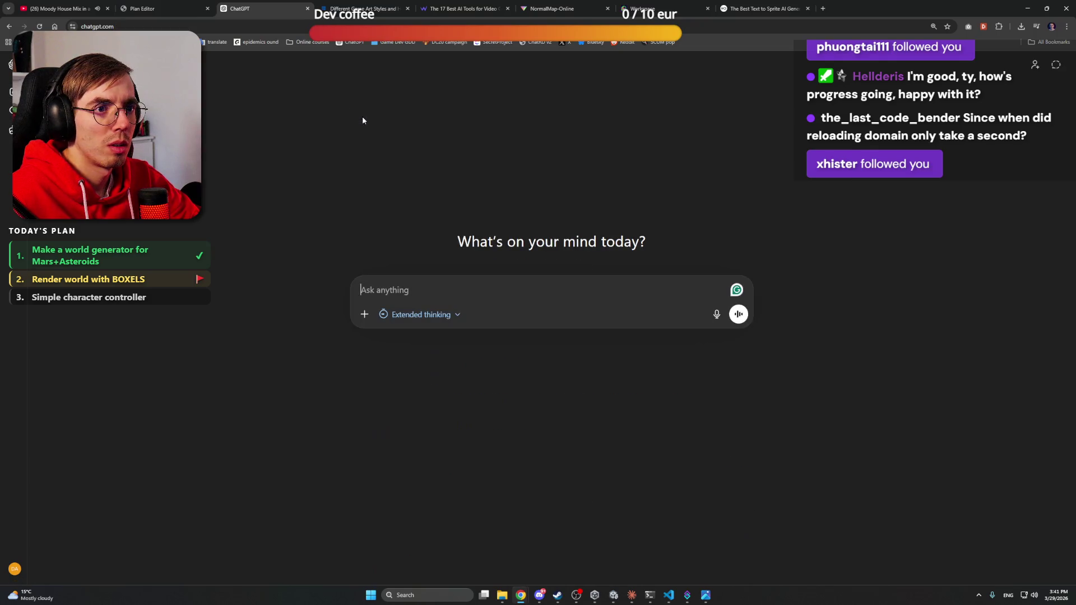
Step: In a Create image chat, paste the ten-line Mars regolith texture prompt and send it
click(364, 314)
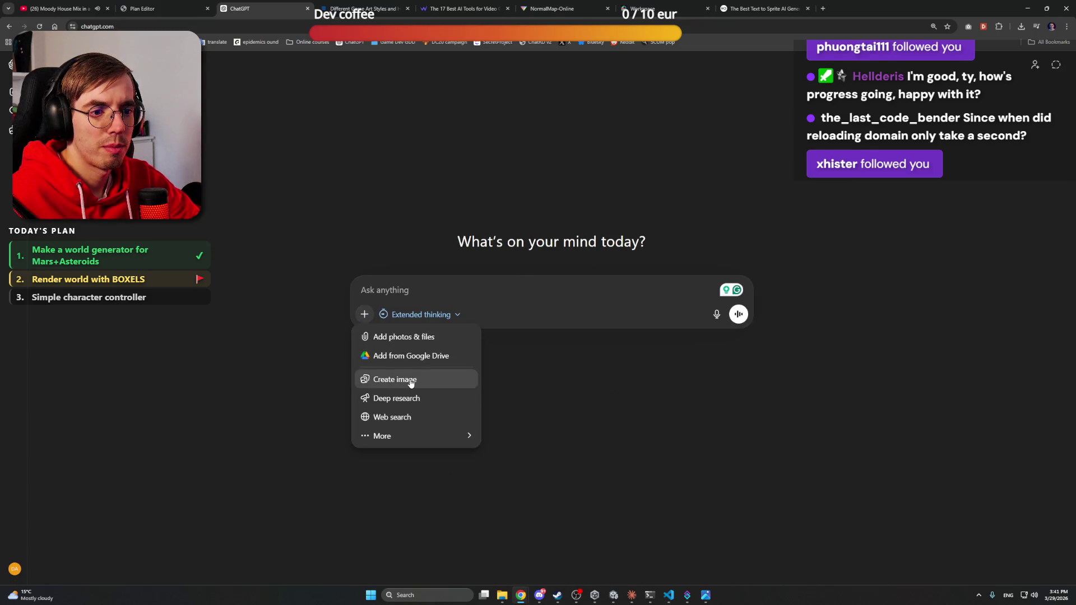
click(409, 379)
key(ctrl+v)
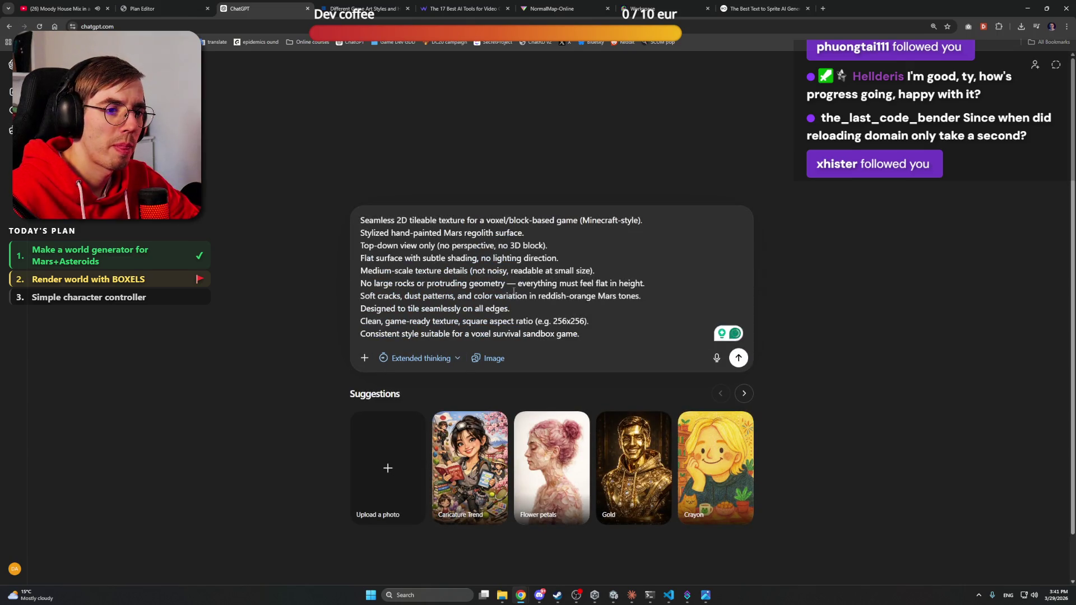
click(527, 231)
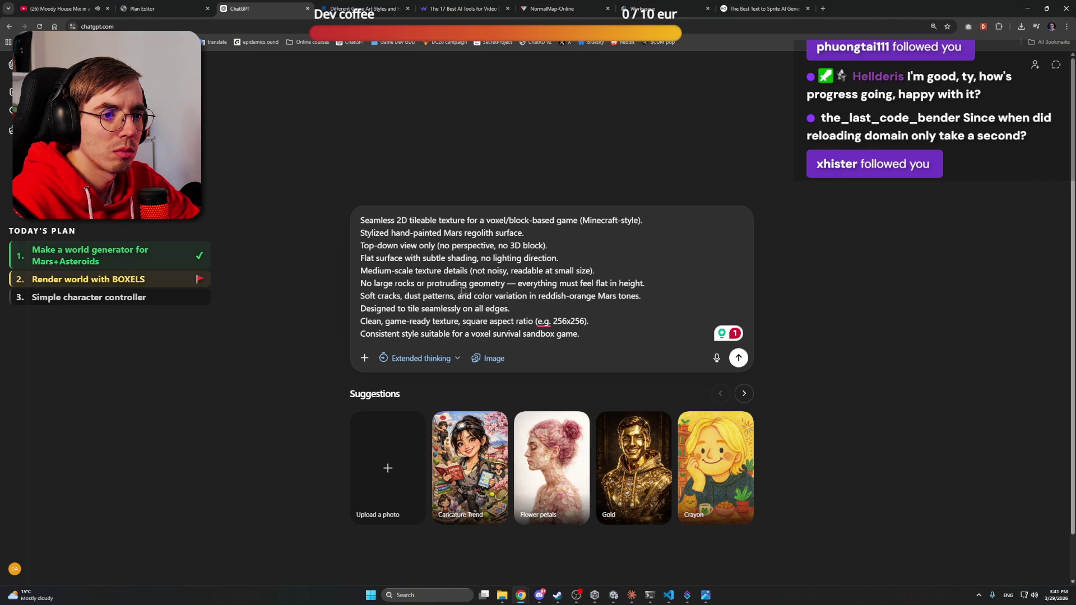
drag(361, 296, 633, 298)
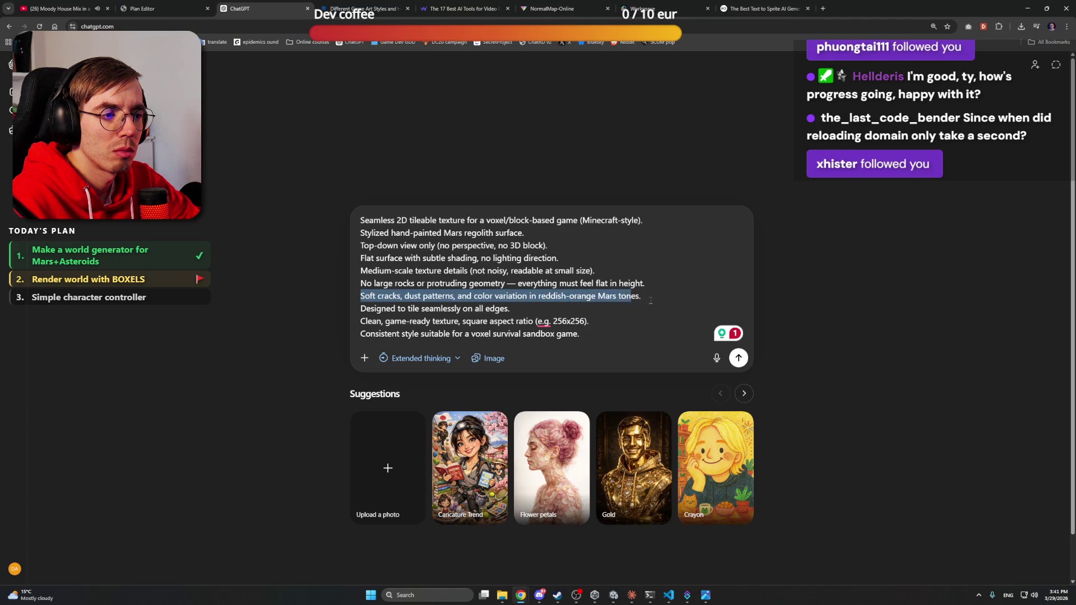
click(559, 310)
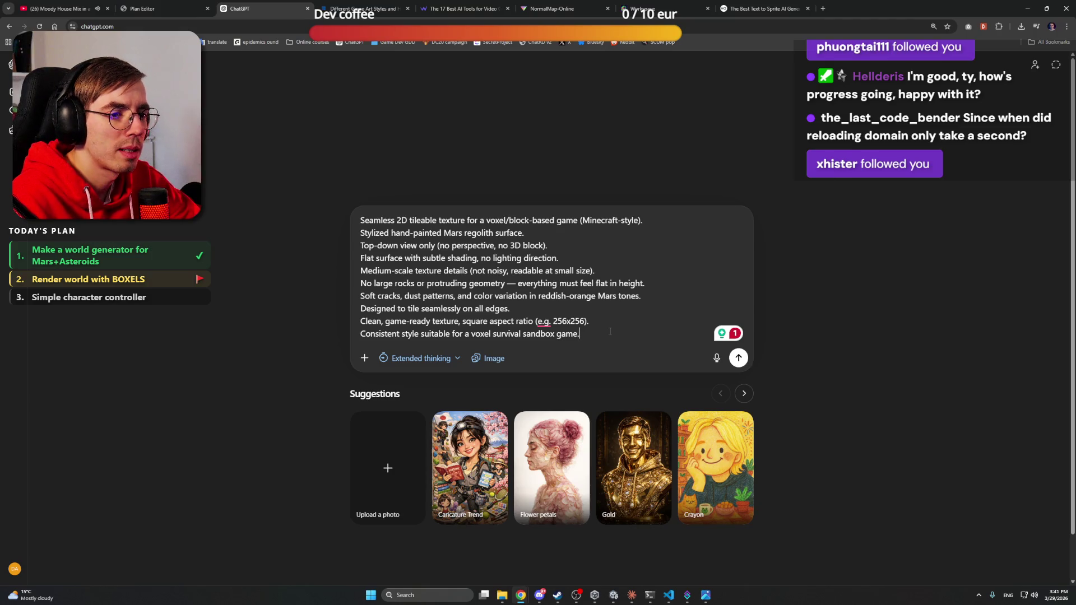
key(Return)
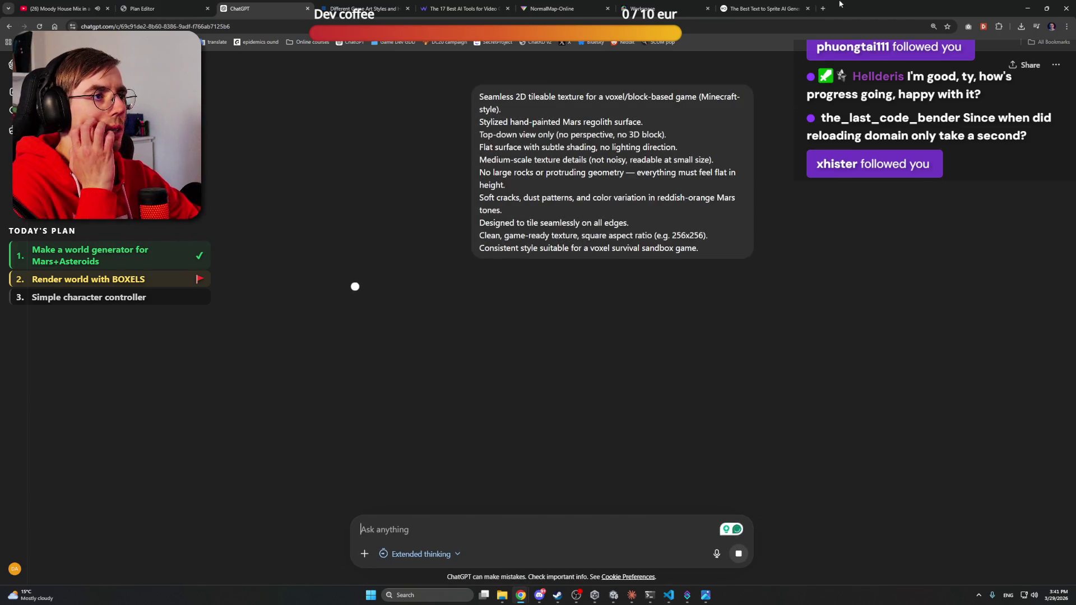
click(683, 4)
Step: Return to the Meshy workspace and open the grey astronaut model in the viewer
click(729, 8)
click(654, 4)
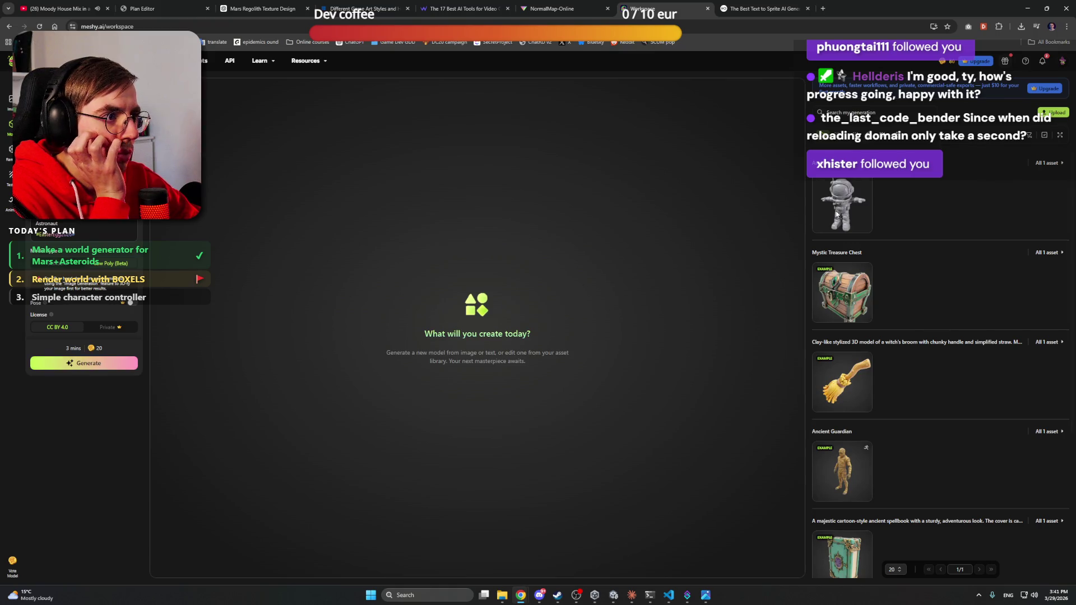
mouse_move(848, 205)
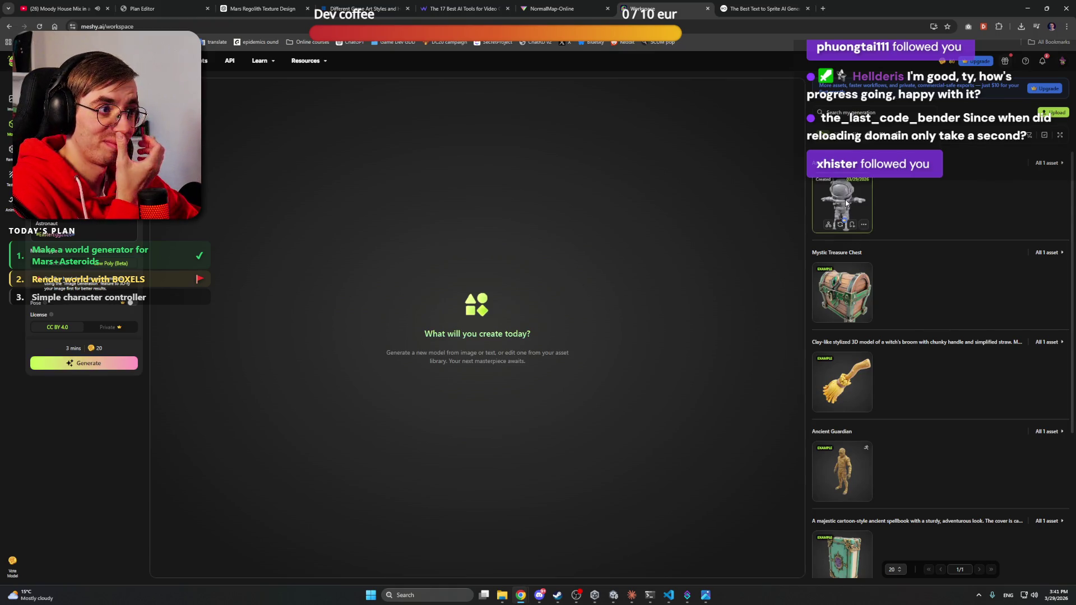
click(846, 200)
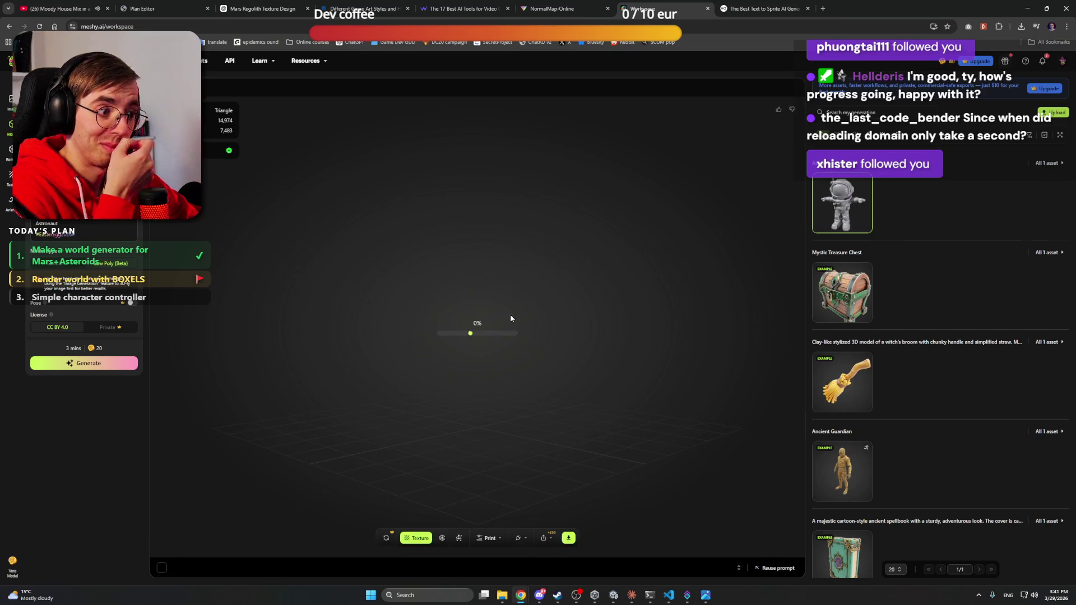
mouse_move(508, 308)
mouse_down()
mouse_move(628, 282)
mouse_move(422, 281)
mouse_move(478, 289)
mouse_move(516, 275)
mouse_move(487, 285)
mouse_up()
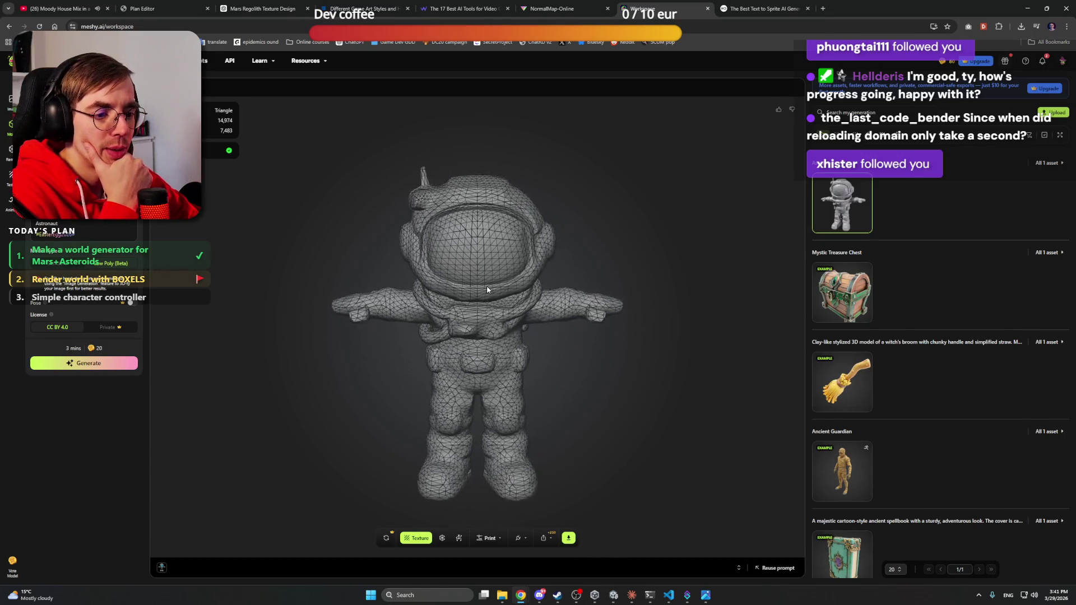
Step: Start texturing the astronaut model and orbit it to check the back
click(418, 538)
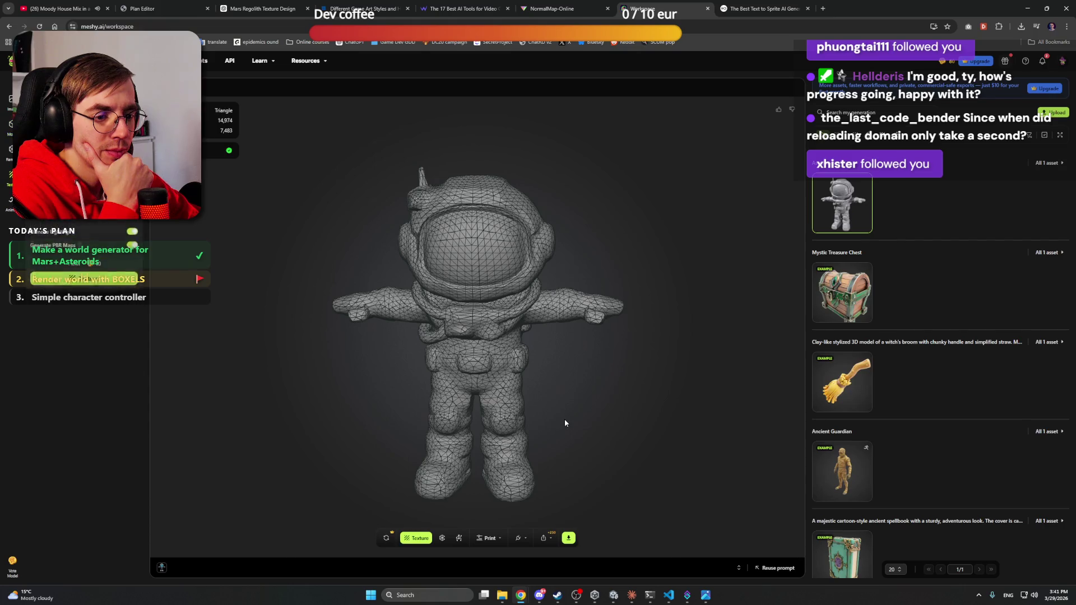
click(84, 286)
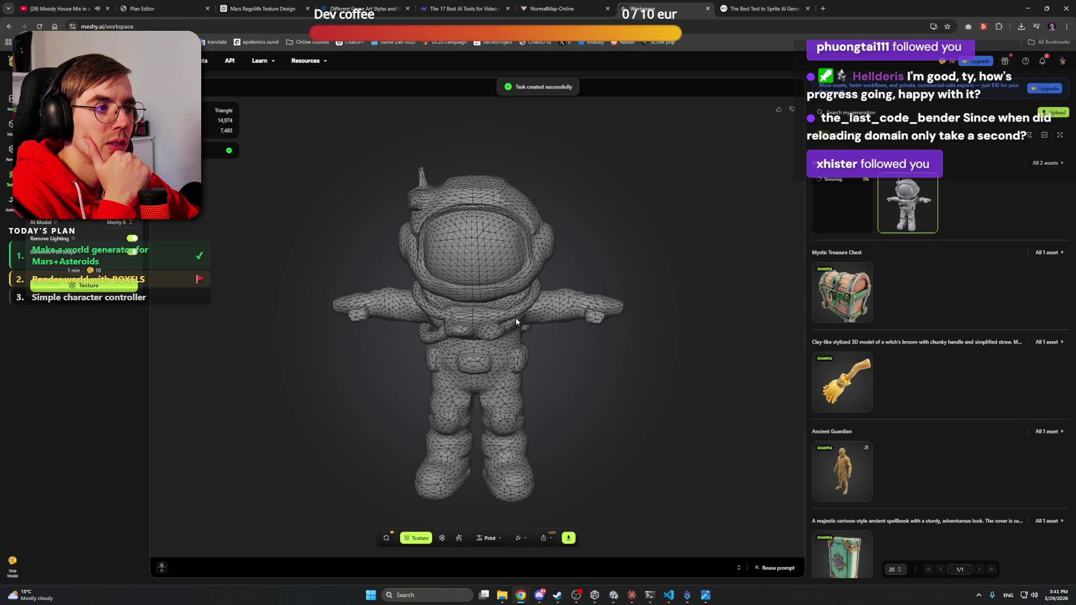
mouse_move(500, 318)
mouse_down()
mouse_move(370, 308)
mouse_move(632, 321)
mouse_move(392, 364)
mouse_move(396, 355)
mouse_move(354, 334)
mouse_move(416, 327)
mouse_move(482, 331)
mouse_move(377, 344)
mouse_move(485, 341)
mouse_up()
scroll(456, 359, up, 6)
scroll(522, 345, down, 10)
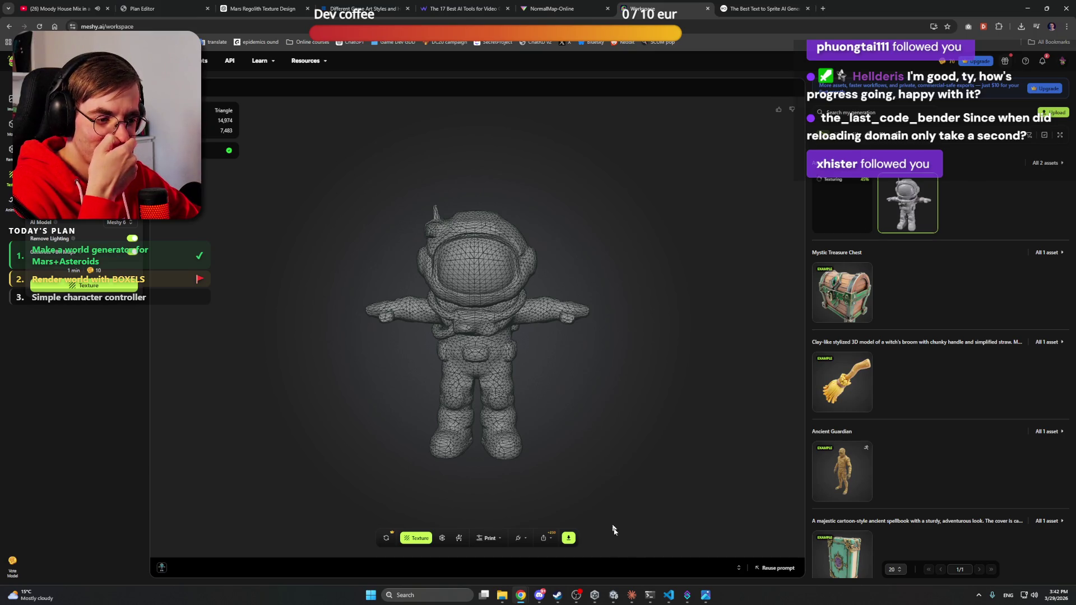
Step: Switch back to the Mars Regolith Texture Design chat to see the generated texture
click(540, 596)
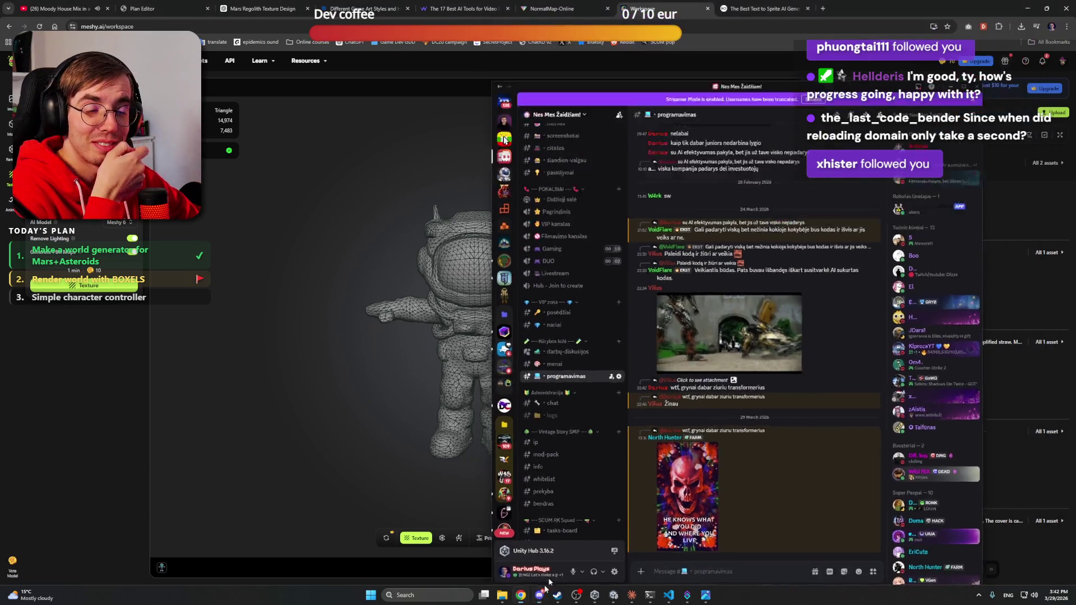
click(540, 596)
click(263, 9)
scroll(274, 304, down, 2)
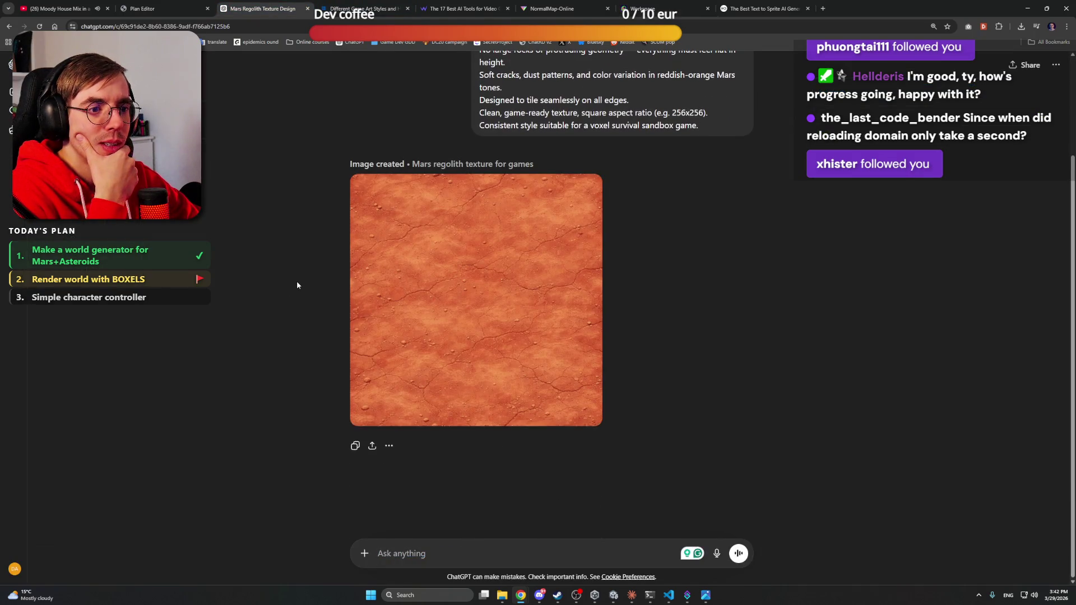
Step: View the texture full-size, then ask for larger, more Minecraft-like details
click(588, 253)
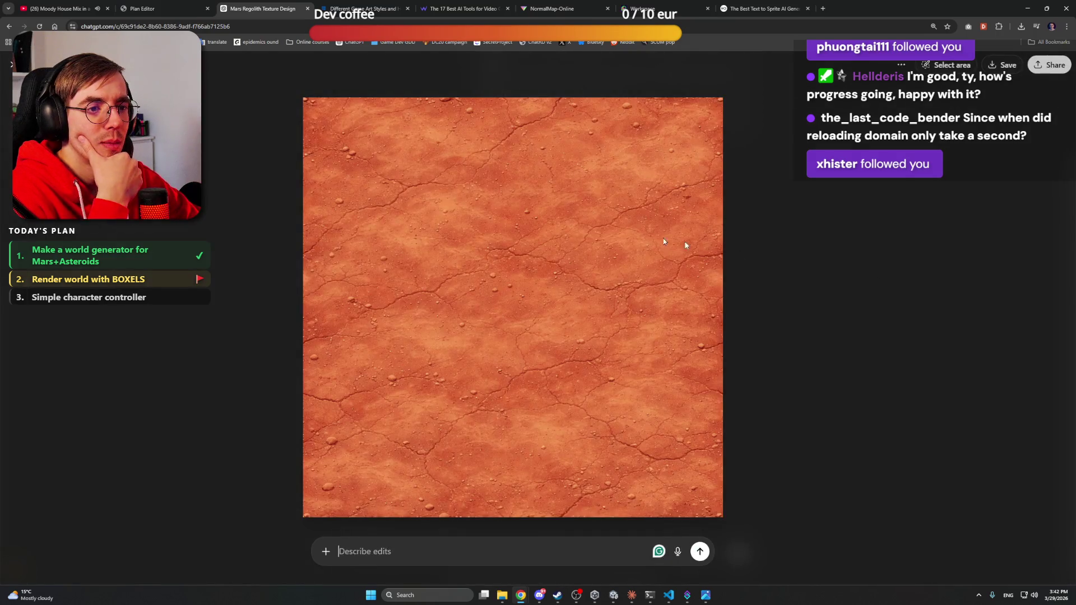
click(11, 66)
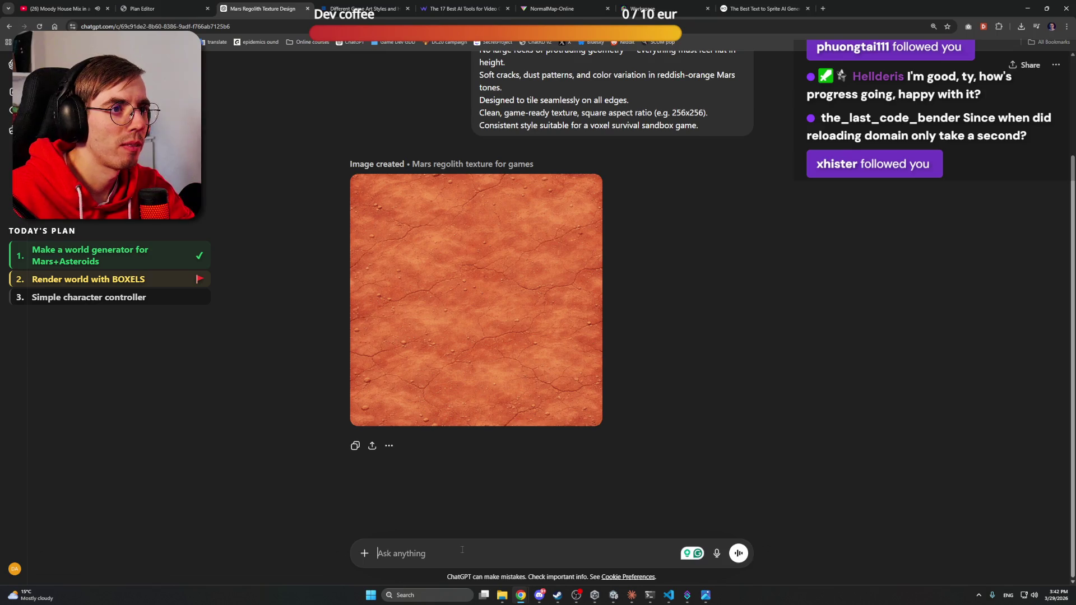
text(The details are)
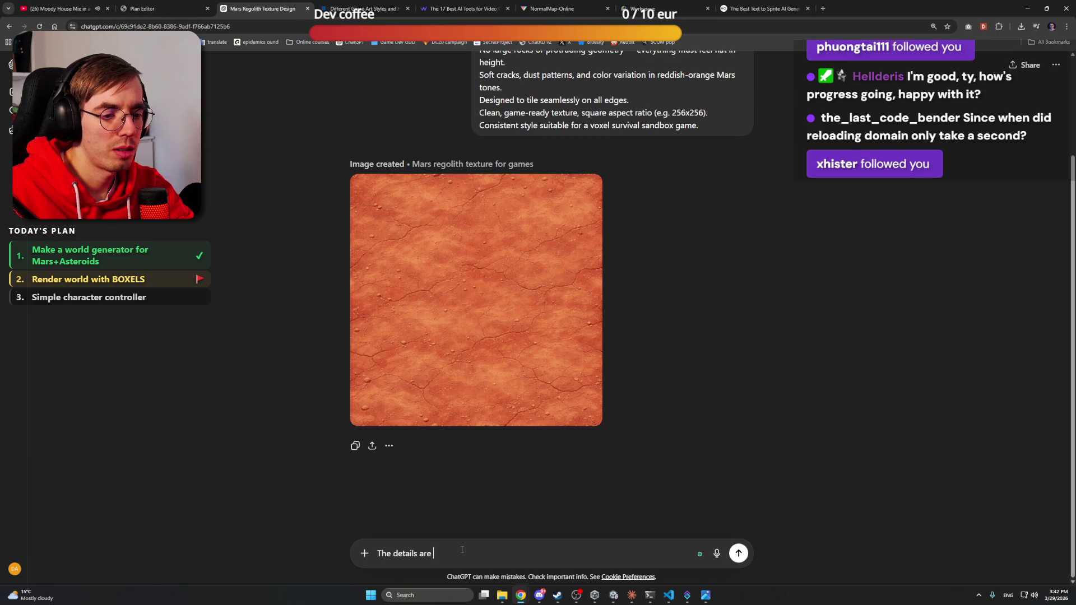
text( too small, make them l)
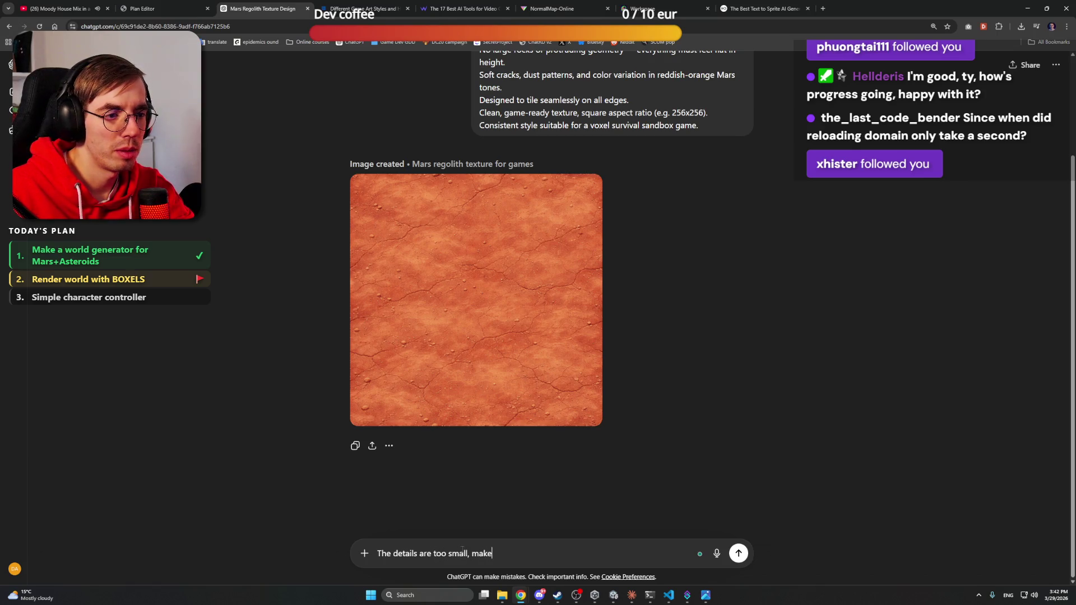
text(arger)
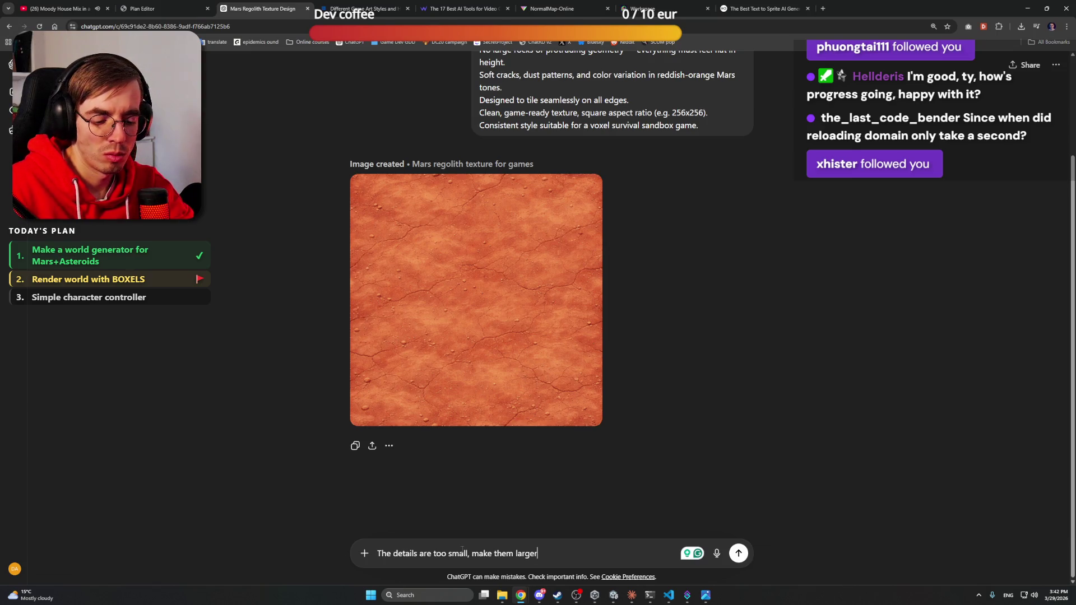
text(, mor e)
text(e li)
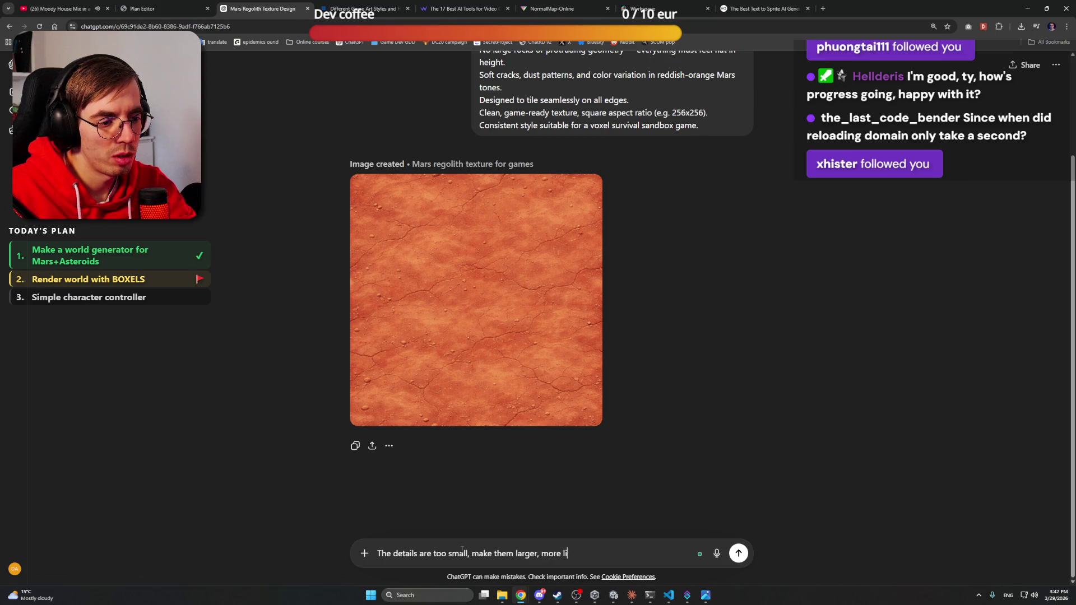
text(ke iinecraft)
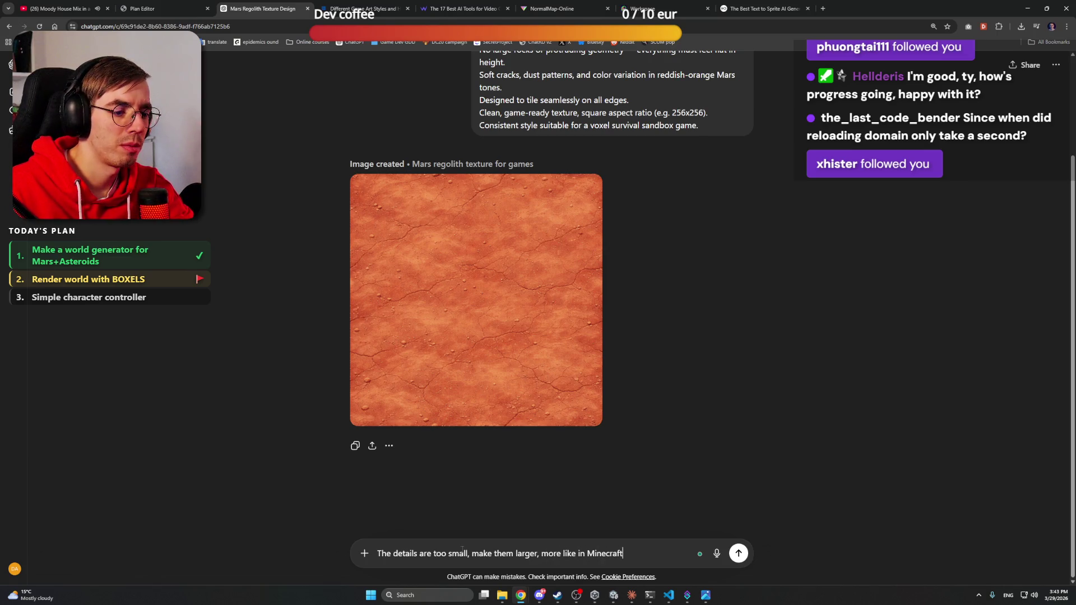
key(Return)
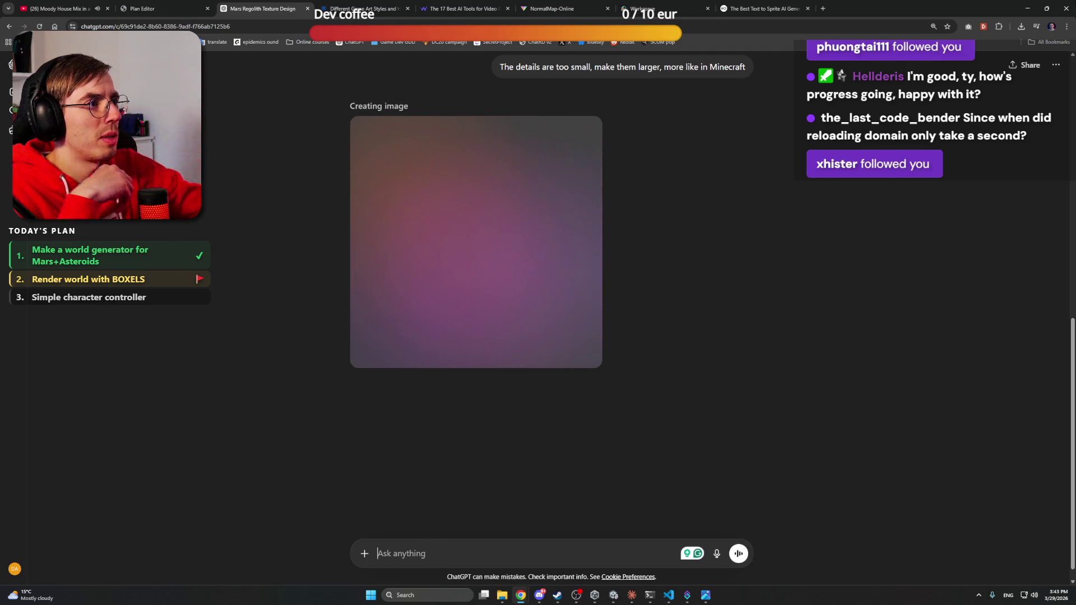
key(alt+Tab)
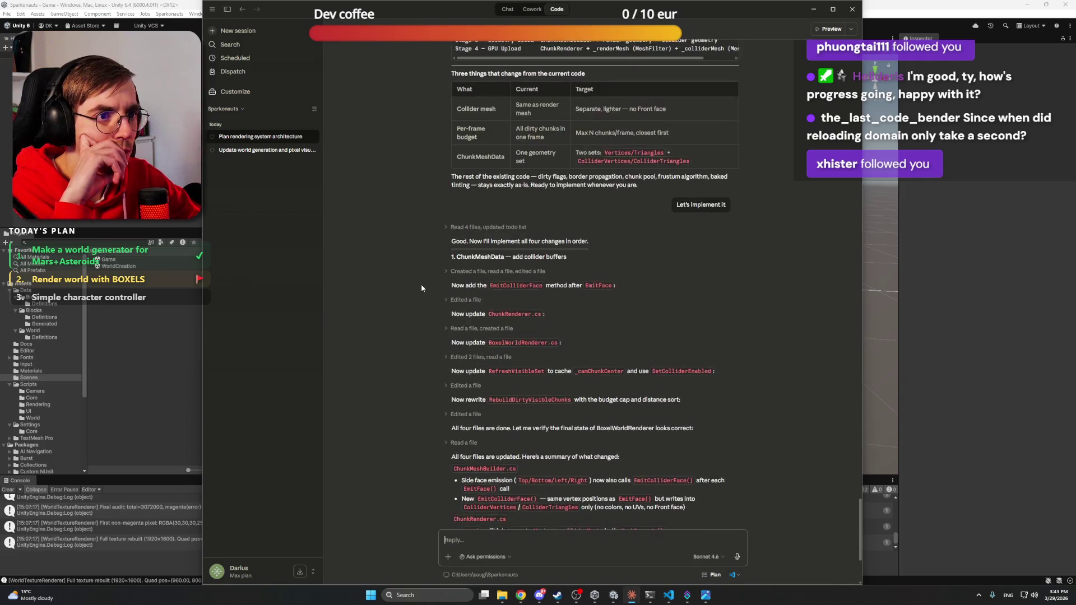
scroll(422, 283, down, 1)
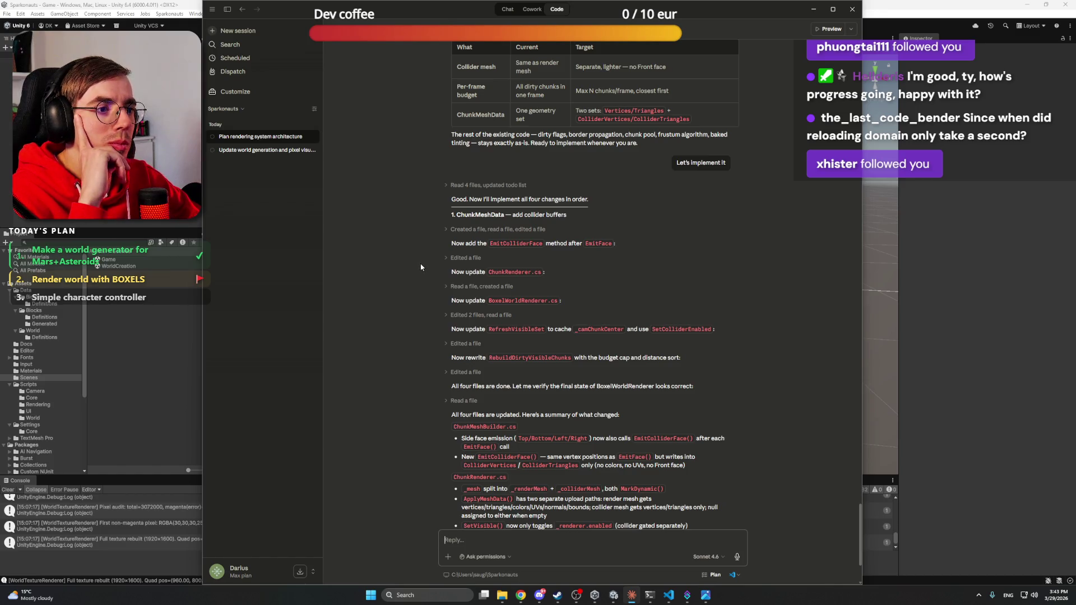
scroll(424, 263, down, 3)
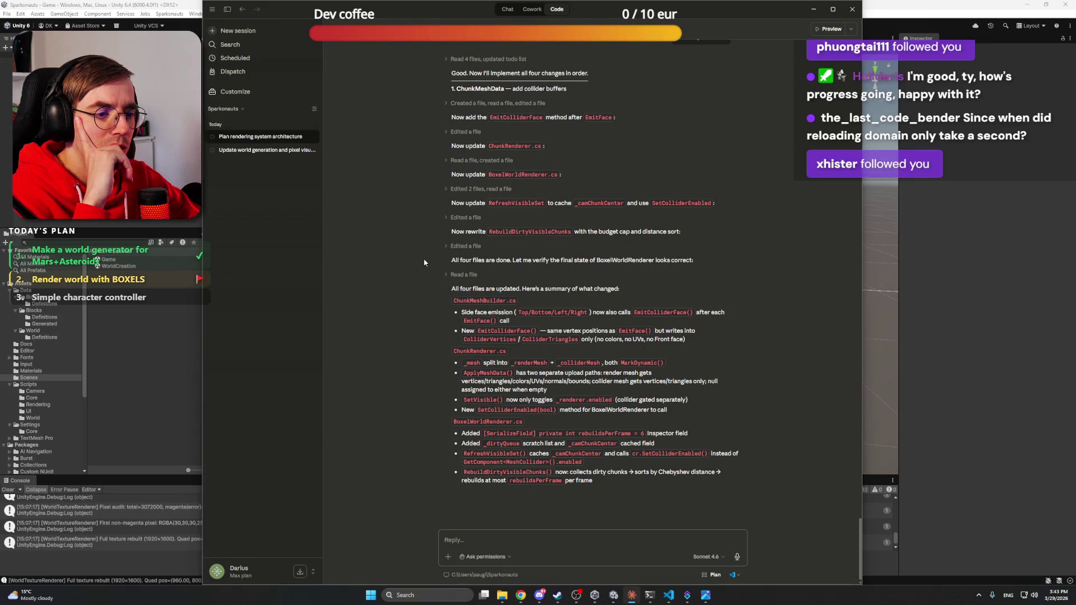
key(alt+Tab)
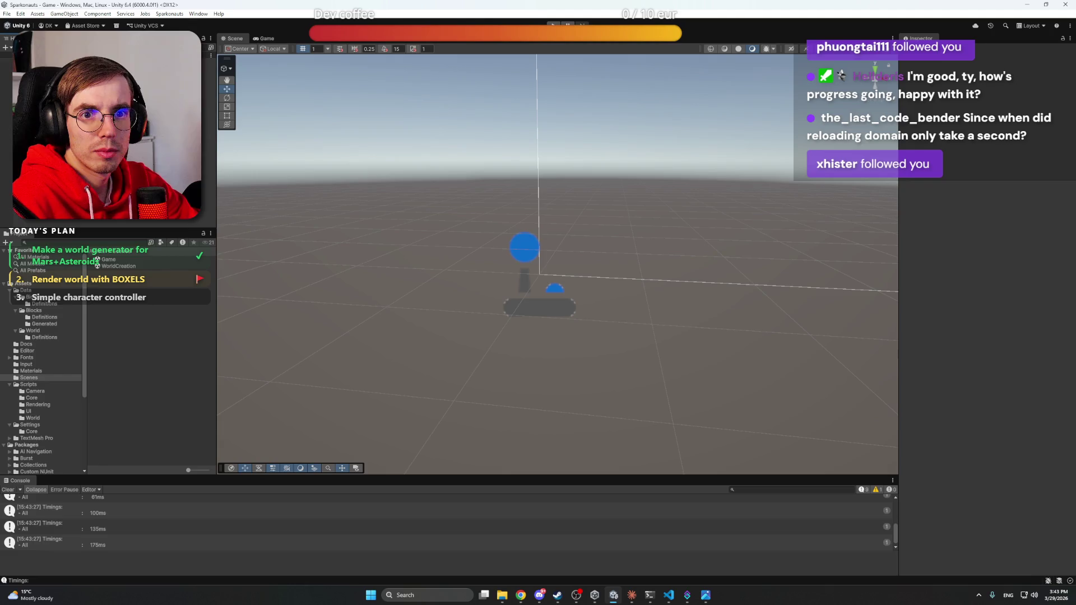
click(524, 549)
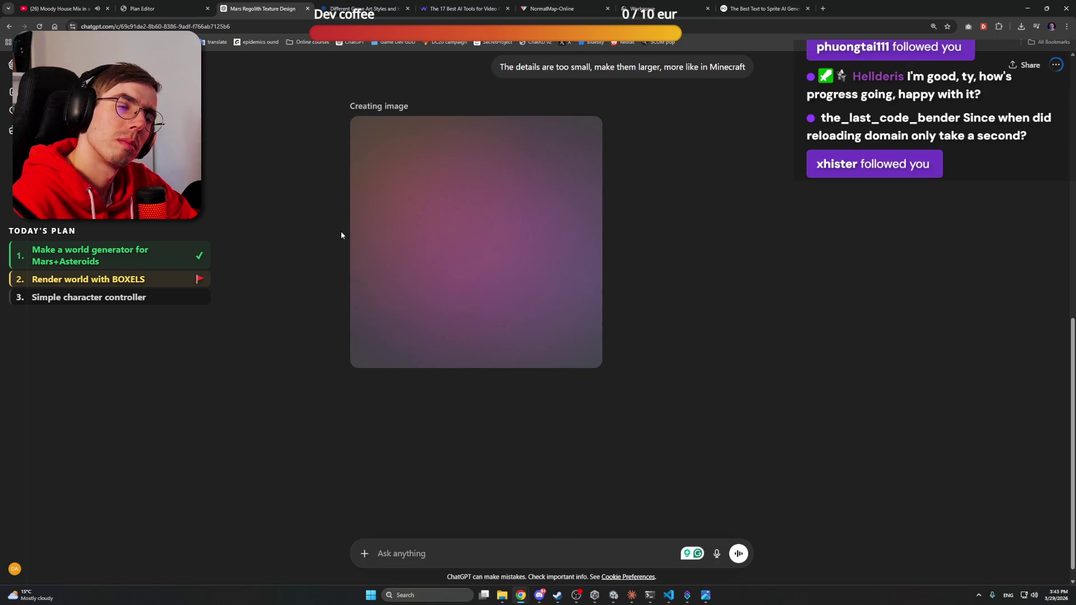
Step: Return to the Meshy workspace and orbit the white-and-navy textured astronaut to view its back
click(662, 8)
click(751, 8)
click(702, 6)
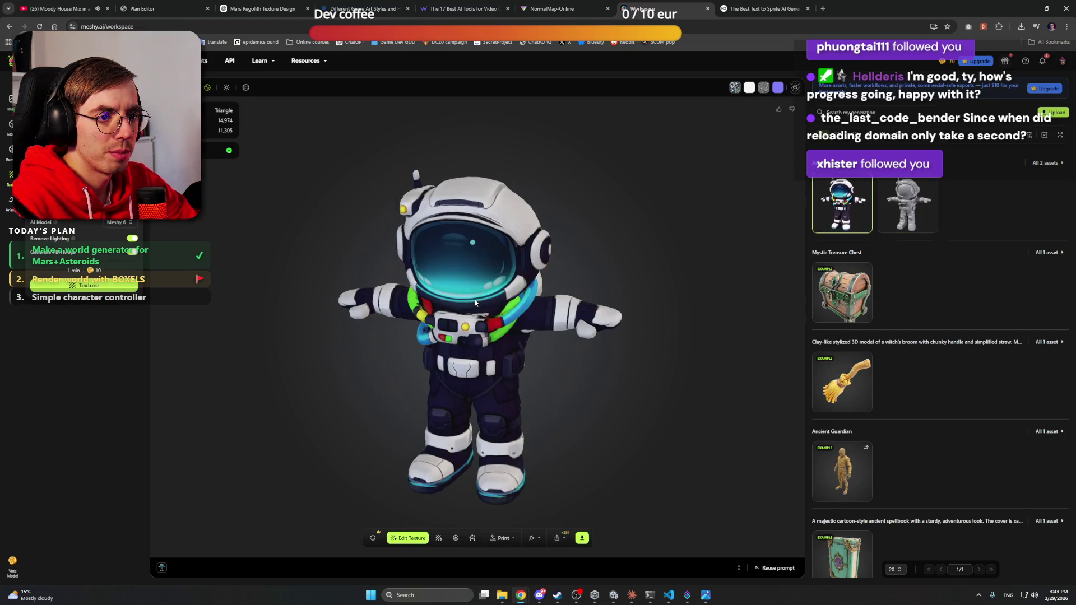
mouse_move(494, 303)
mouse_down()
mouse_move(601, 281)
mouse_move(695, 282)
mouse_move(459, 278)
mouse_move(607, 284)
mouse_move(359, 293)
mouse_move(400, 304)
mouse_move(426, 294)
mouse_move(359, 294)
mouse_move(426, 293)
mouse_move(386, 291)
mouse_move(445, 280)
mouse_move(459, 290)
mouse_move(404, 283)
mouse_move(463, 278)
mouse_move(588, 490)
mouse_up()
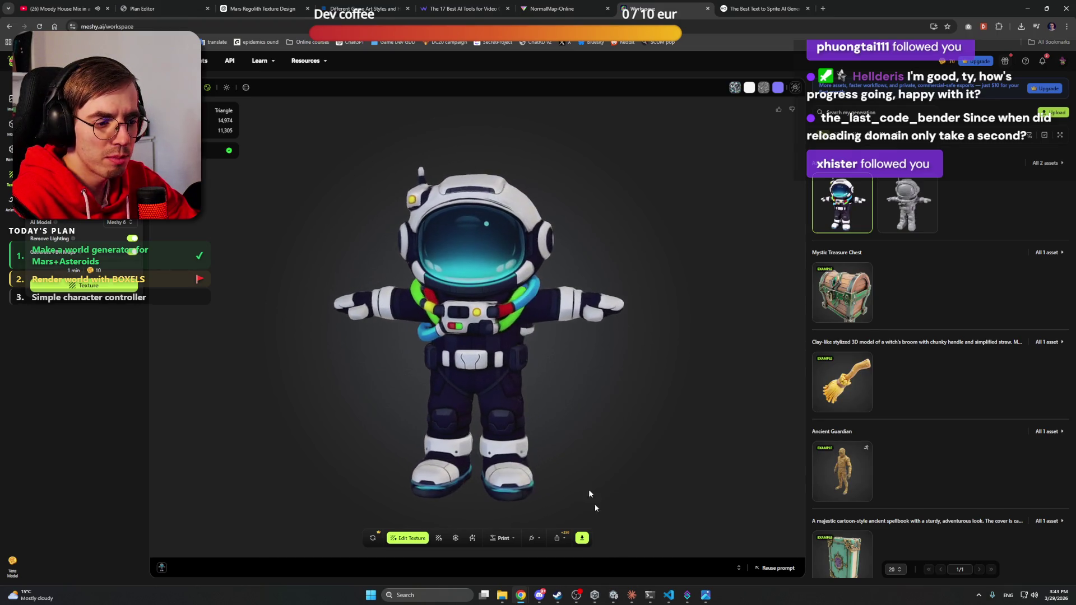
Step: Bring the Work files folder forward and pull up the orange-and-white astronaut concept image
mouse_move(501, 595)
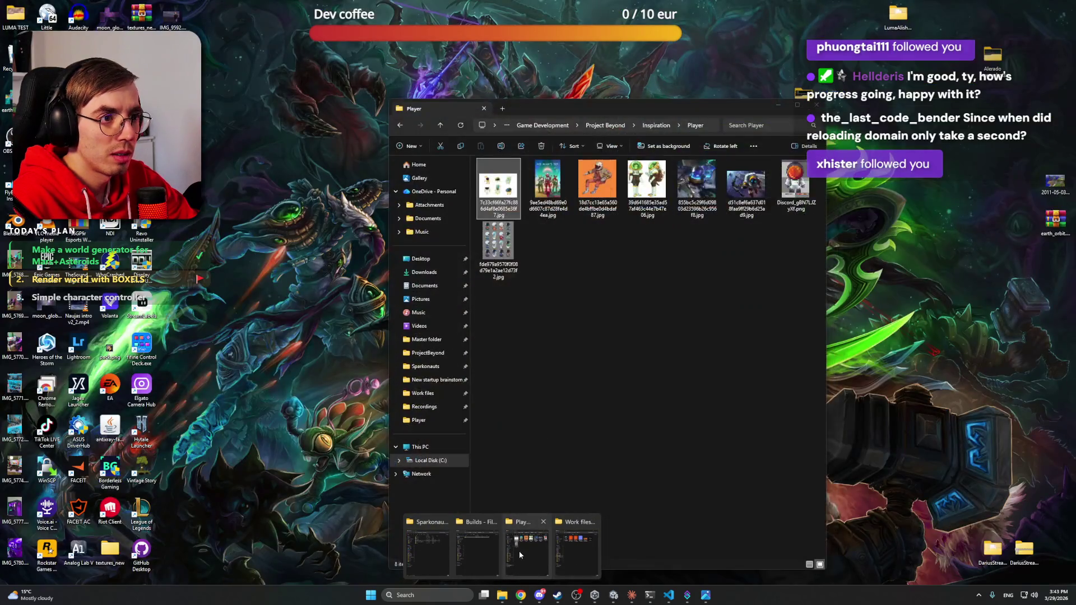
click(564, 552)
mouse_move(497, 596)
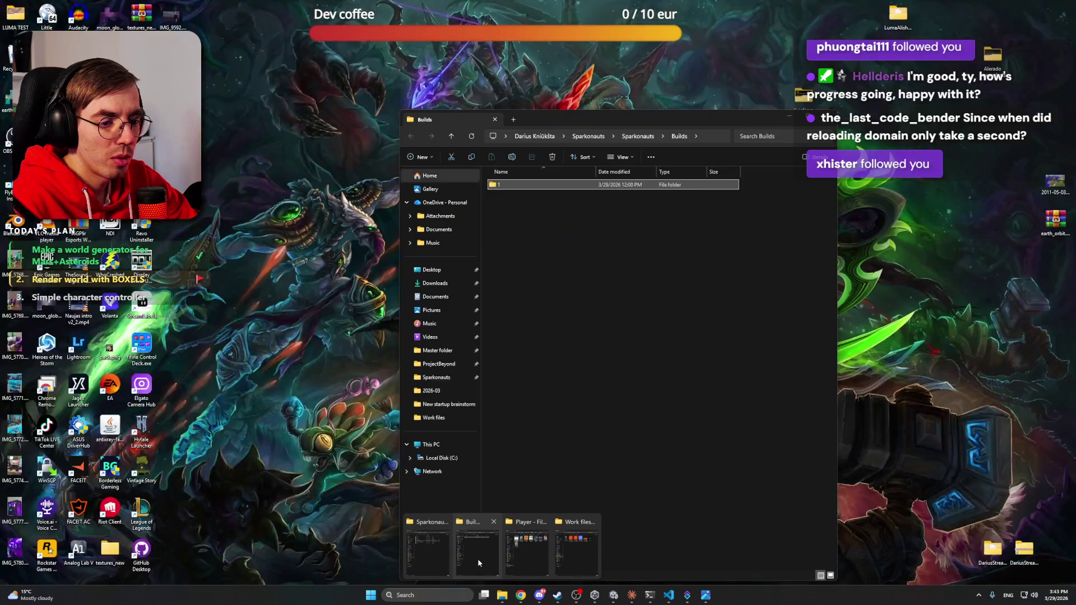
mouse_move(563, 553)
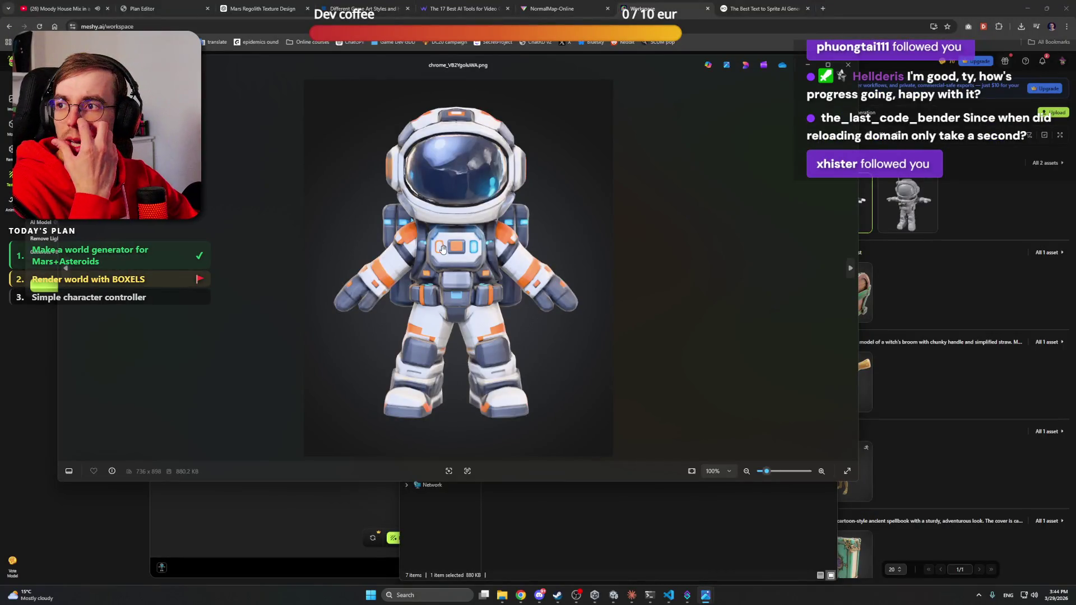
scroll(446, 248, up, 2)
scroll(446, 248, down, 2)
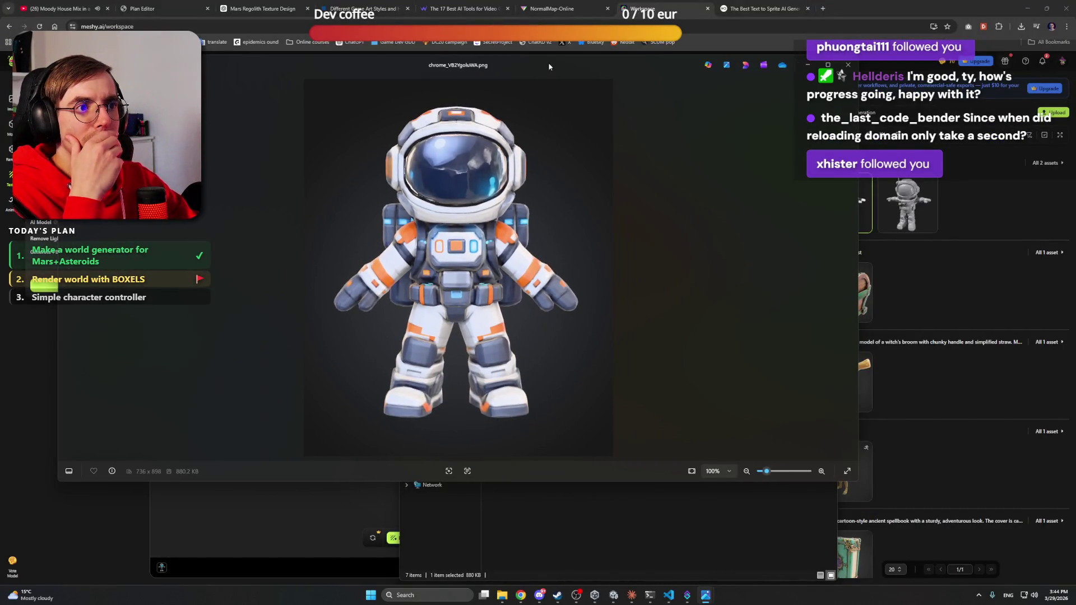
Step: Place the concept image beside the Meshy astronaut and rotate the model to compare them
drag(549, 66, 1070, 70)
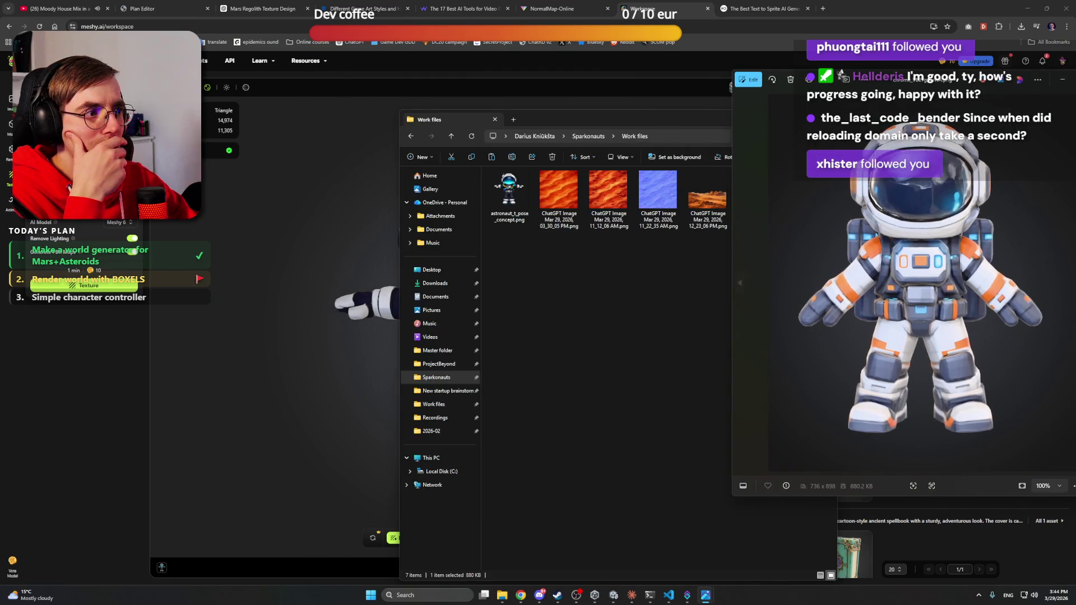
click(676, 123)
click(717, 119)
mouse_move(962, 82)
mouse_down()
mouse_move(835, 131)
mouse_move(835, 157)
mouse_move(872, 152)
mouse_up()
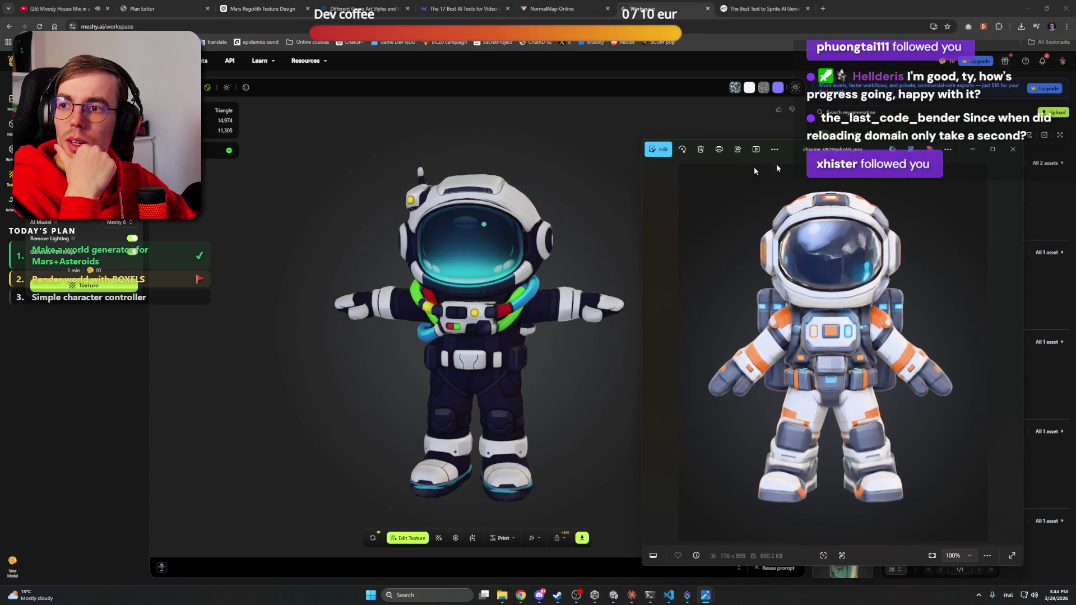
drag(466, 258, 506, 254)
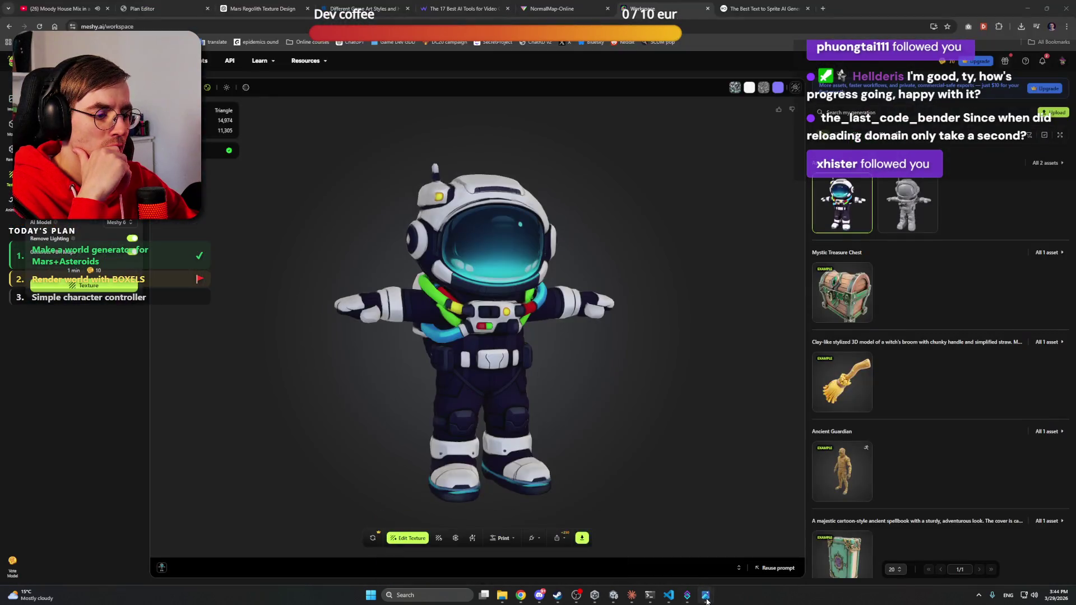
mouse_move(706, 595)
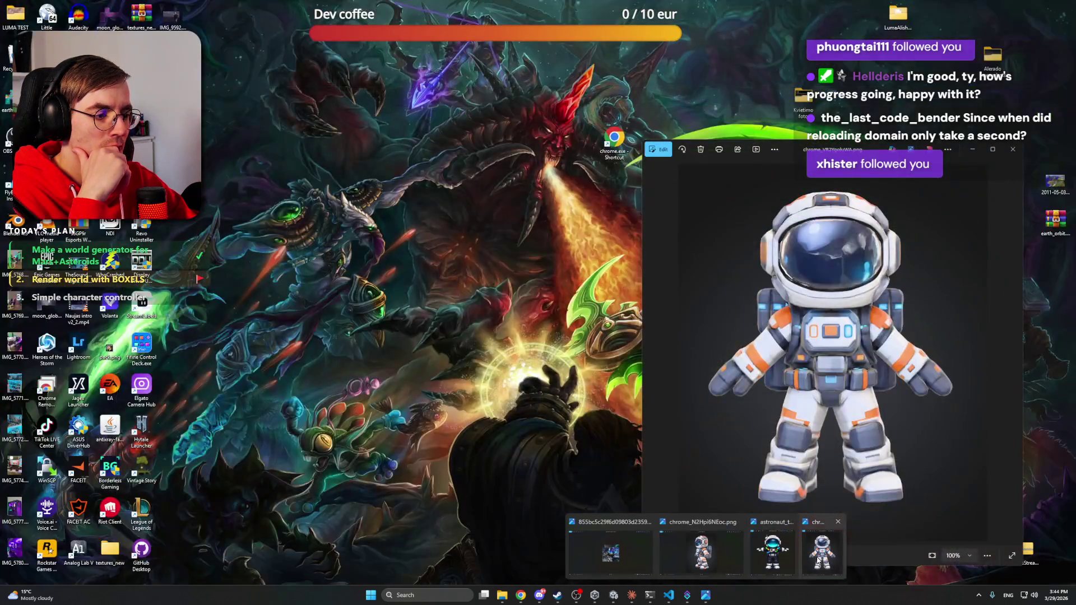
click(819, 556)
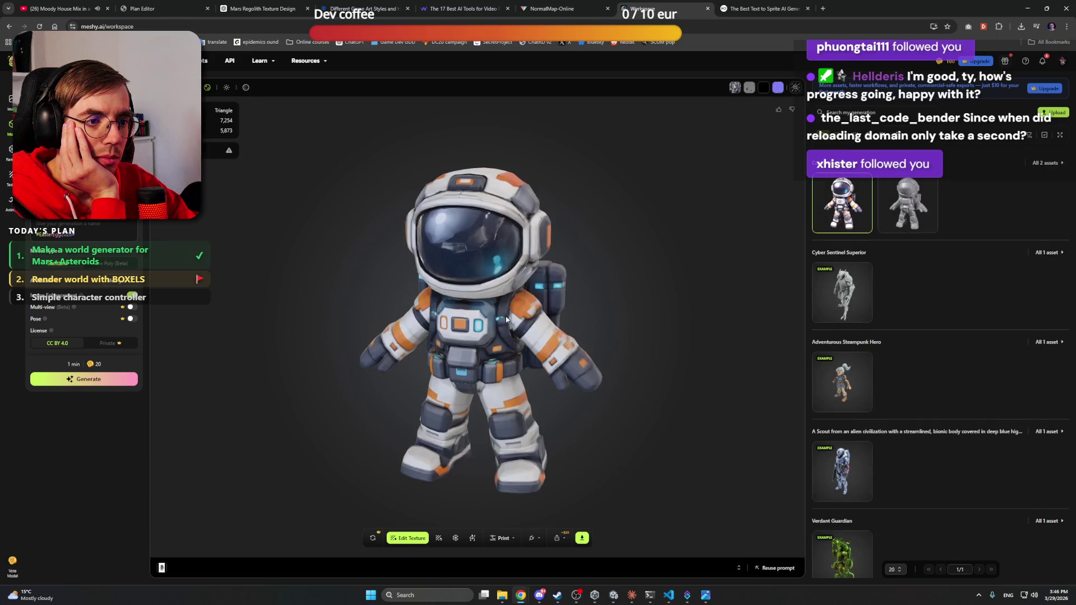
Step: Orbit the textured astronaut to check its sides and begin rigging it as a Humanoid
mouse_move(543, 303)
mouse_down()
mouse_move(627, 291)
mouse_move(694, 251)
mouse_move(598, 300)
mouse_move(489, 302)
mouse_up()
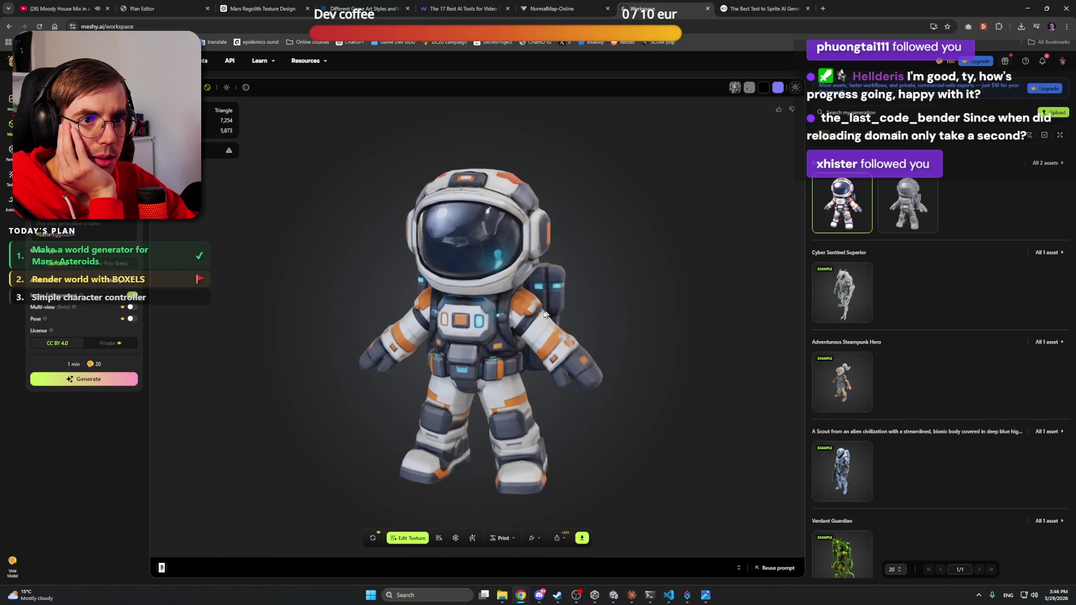
drag(506, 339, 513, 311)
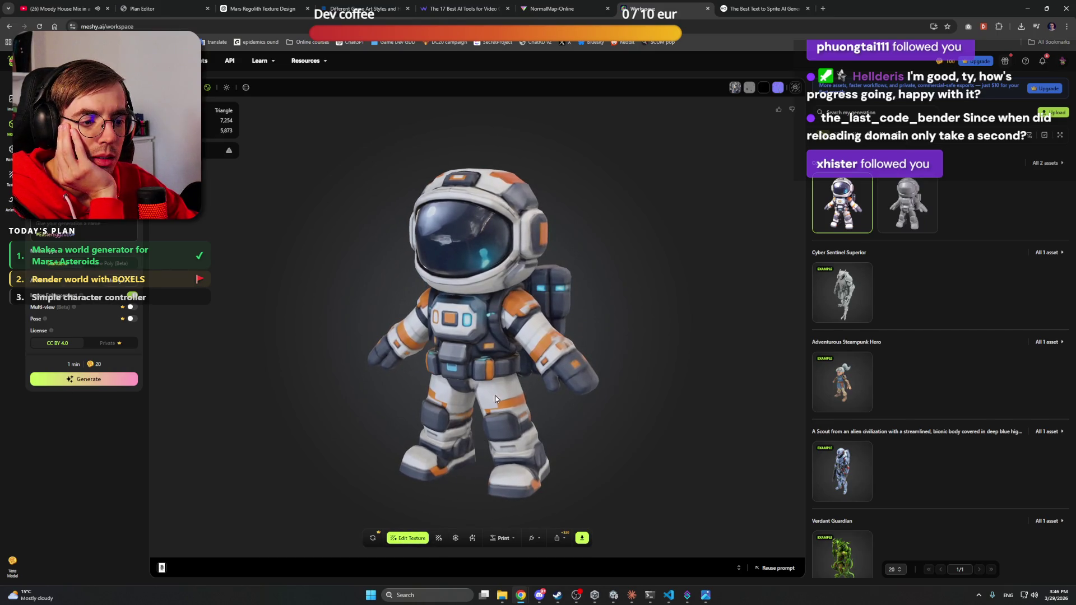
drag(497, 399, 455, 533)
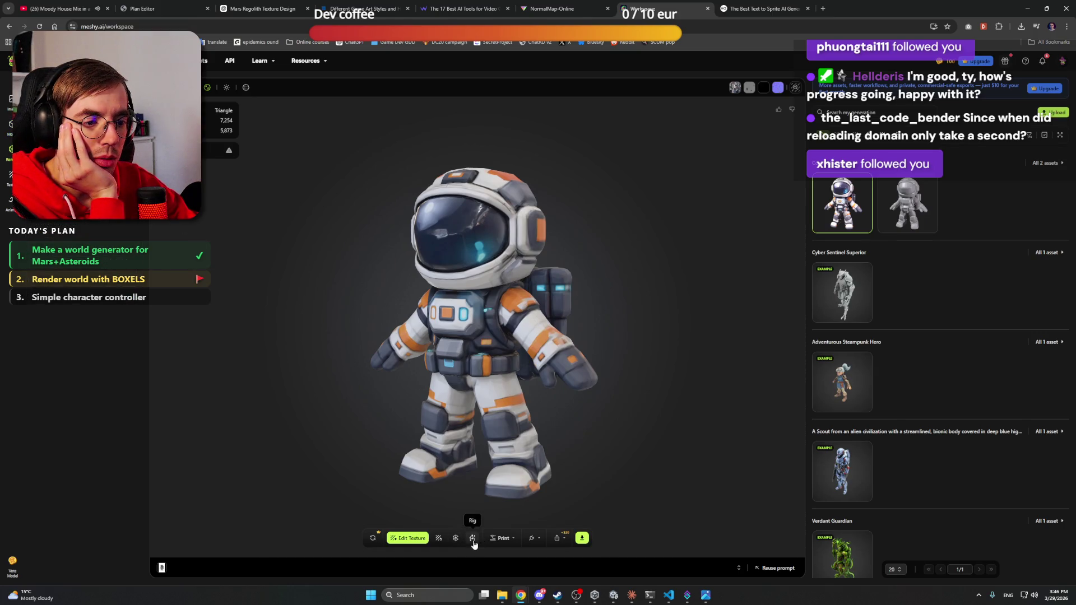
click(473, 540)
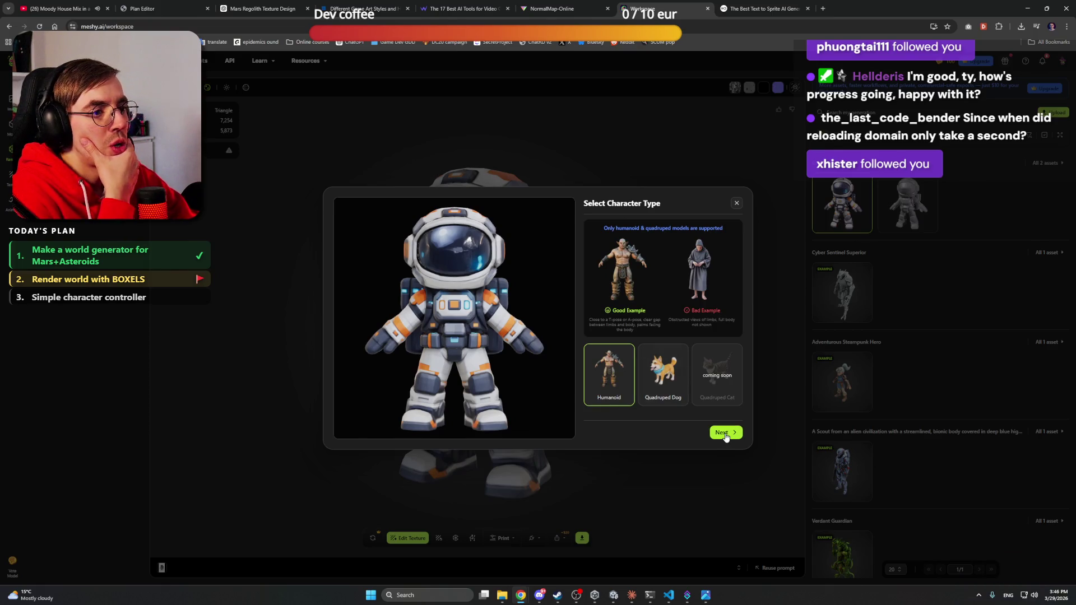
Step: Accept Humanoid, keep the astronaut centred at height 1.7, and advance to marker placement
click(725, 434)
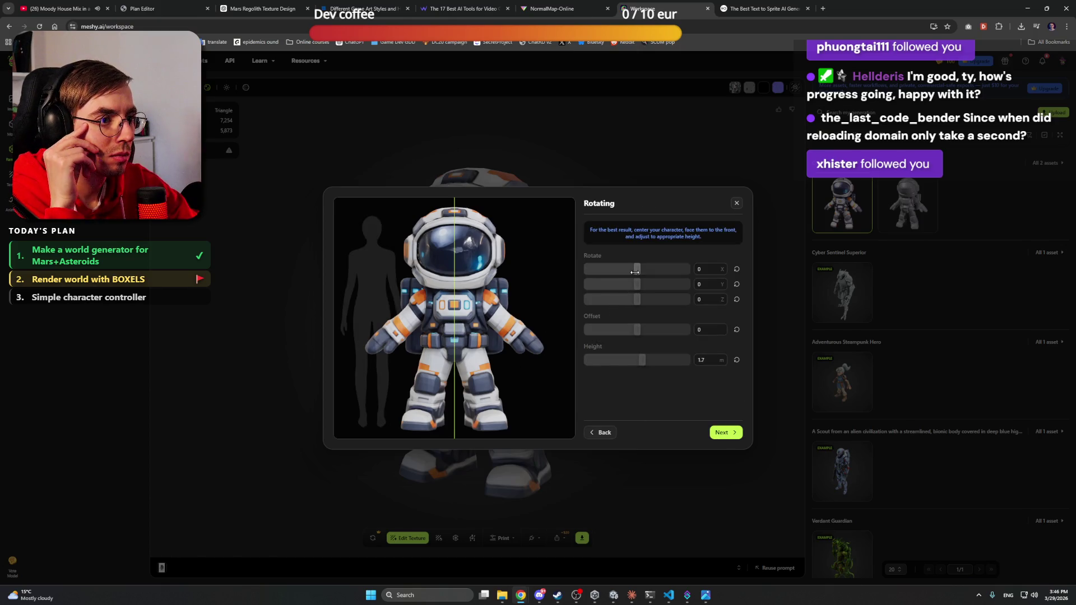
click(637, 269)
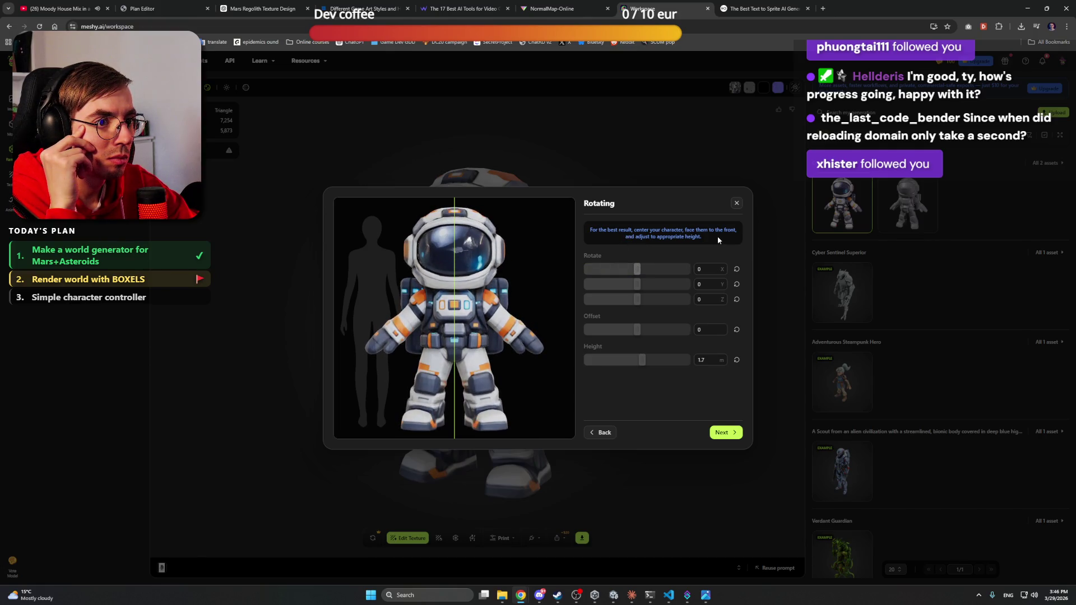
drag(638, 330, 636, 330)
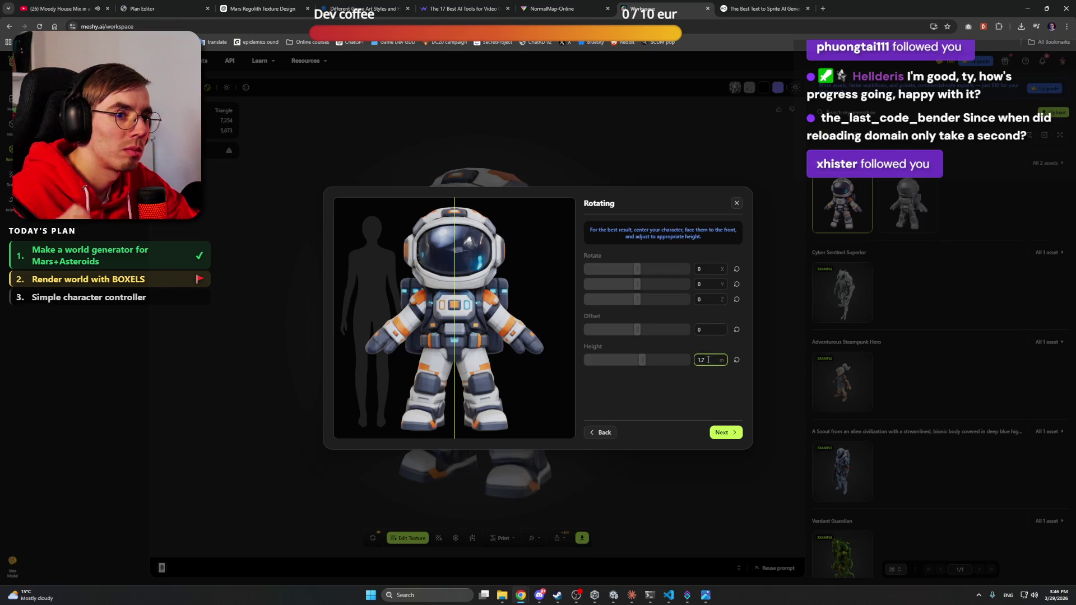
key(Up)
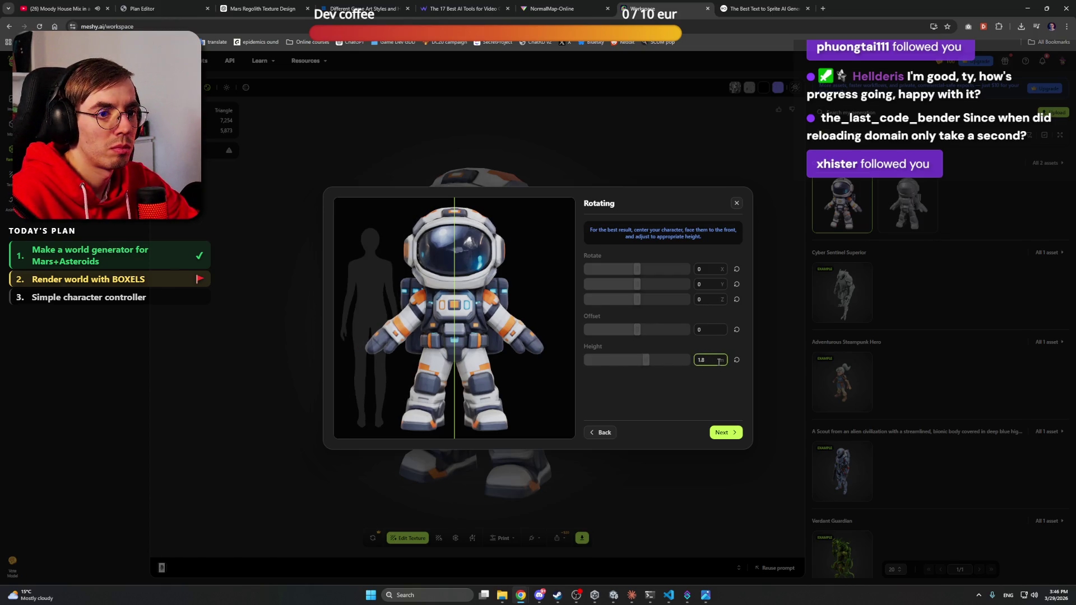
drag(645, 361, 650, 360)
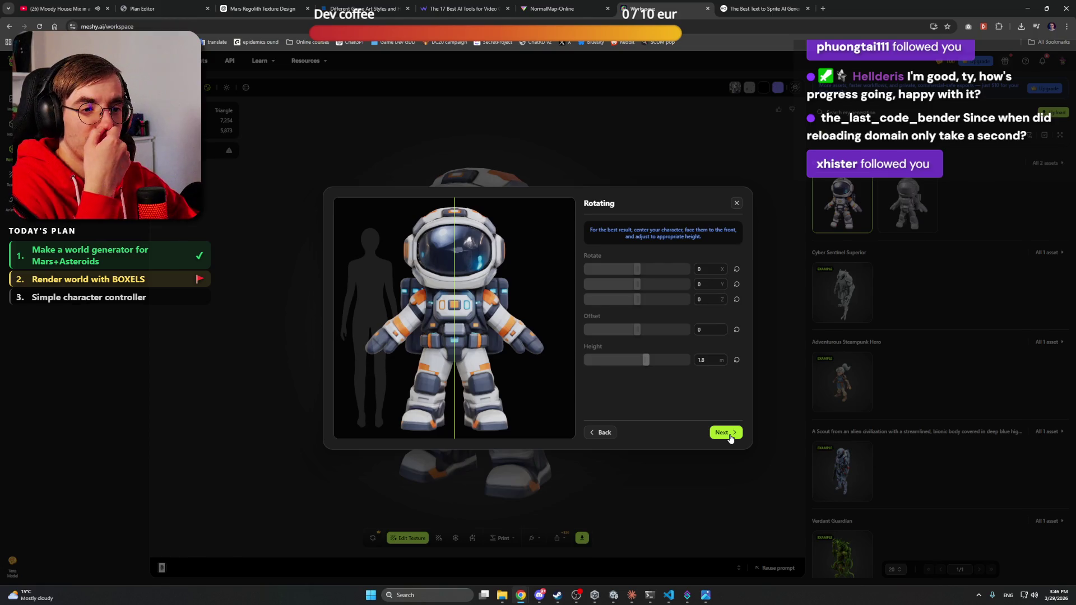
drag(646, 362, 643, 362)
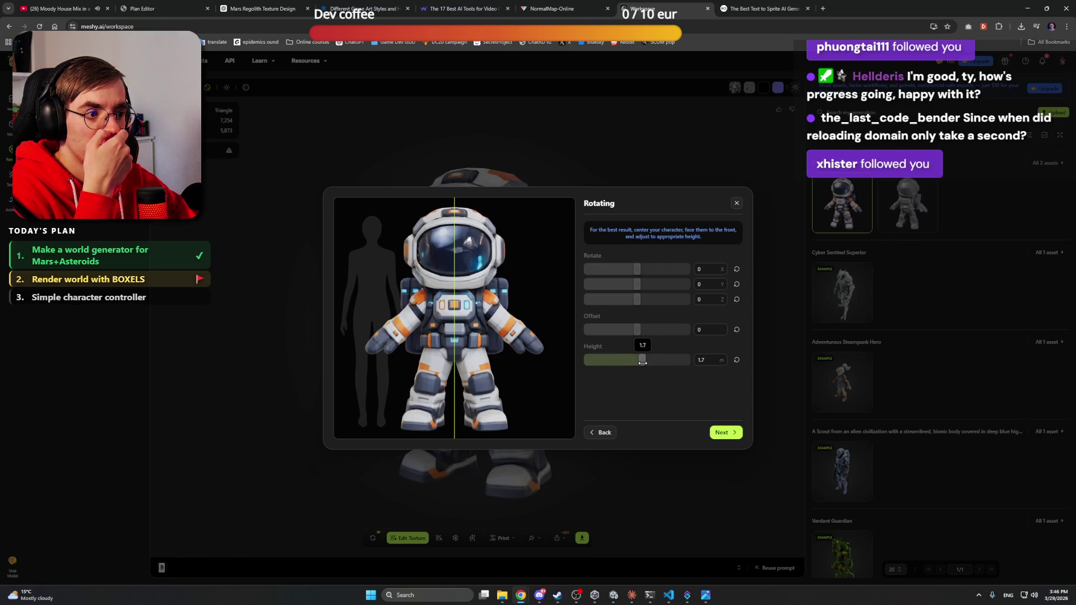
click(726, 432)
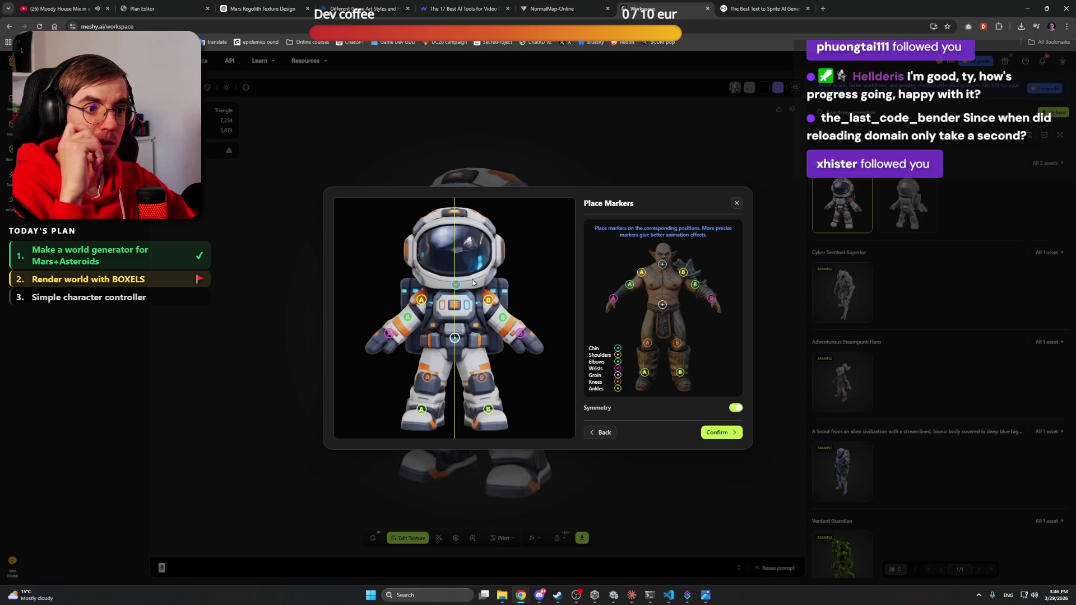
Step: Nudge the chin, elbow and groin markers into place and confirm to queue the rig
drag(455, 287, 454, 281)
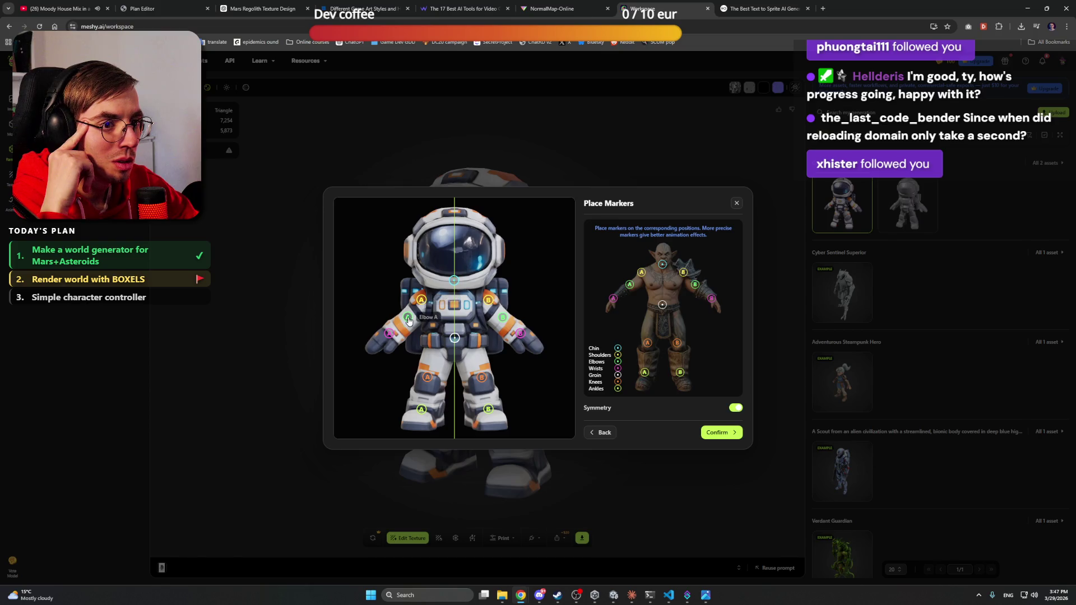
drag(411, 320, 407, 323)
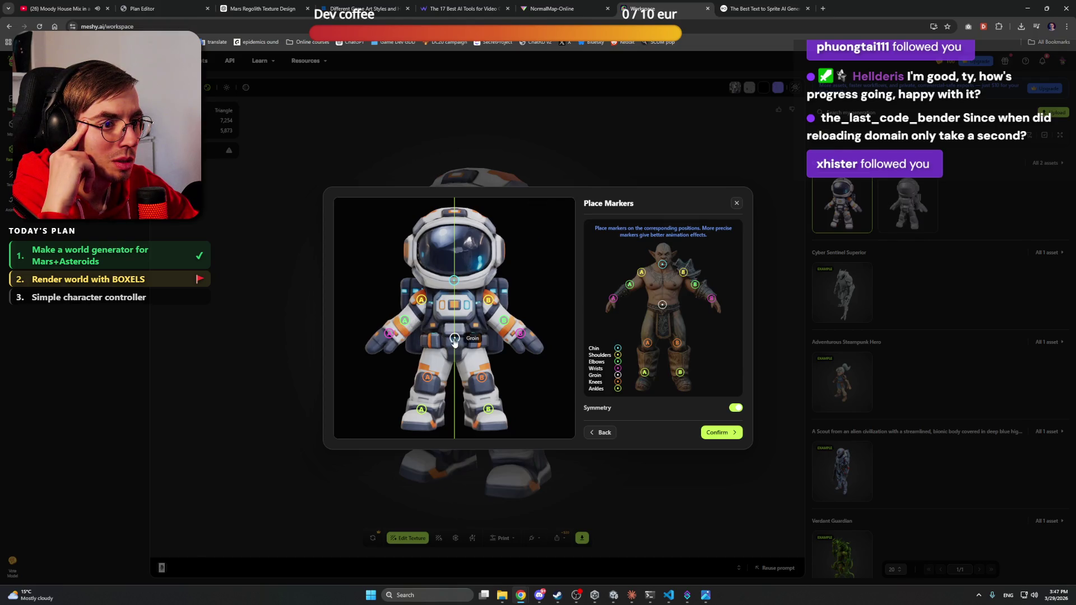
drag(455, 340, 423, 412)
click(725, 437)
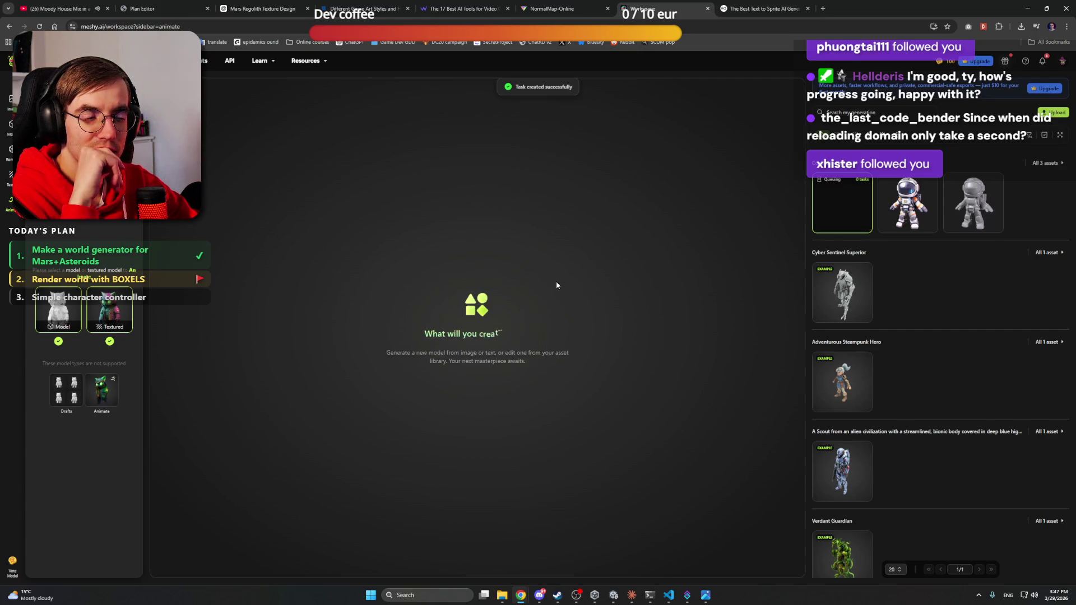
Step: Leave Meshy via the Claude app and focus the Unity Sparkonauts project editor
click(632, 596)
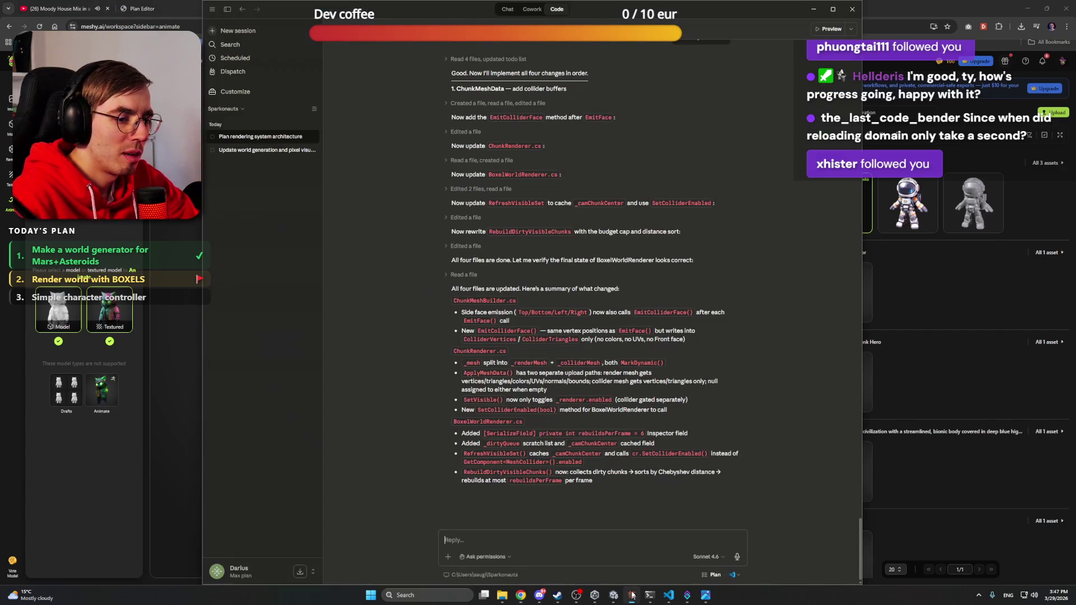
click(915, 4)
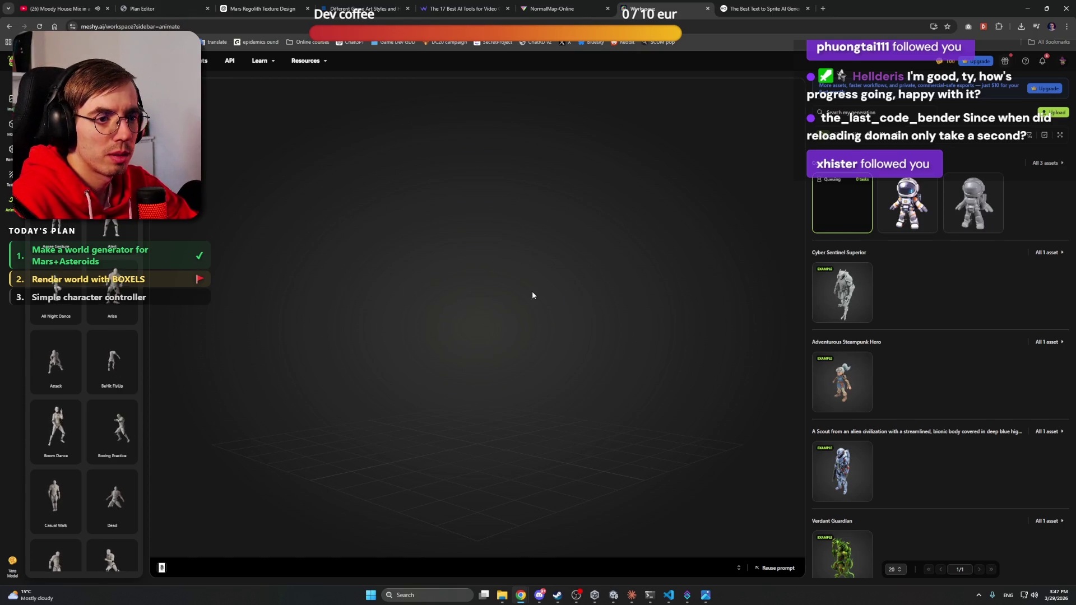
click(633, 596)
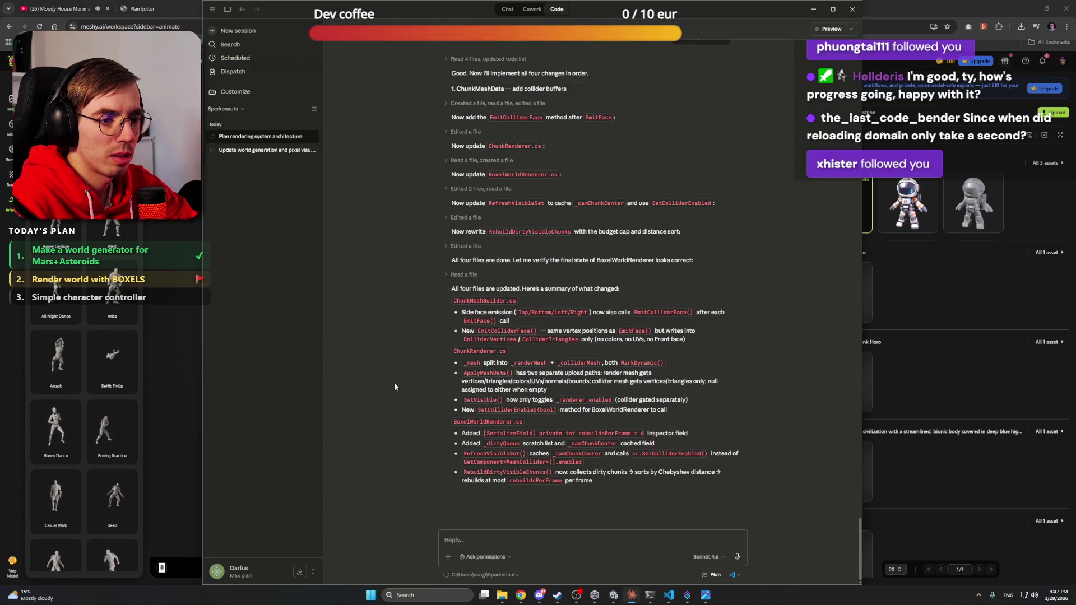
mouse_move(613, 599)
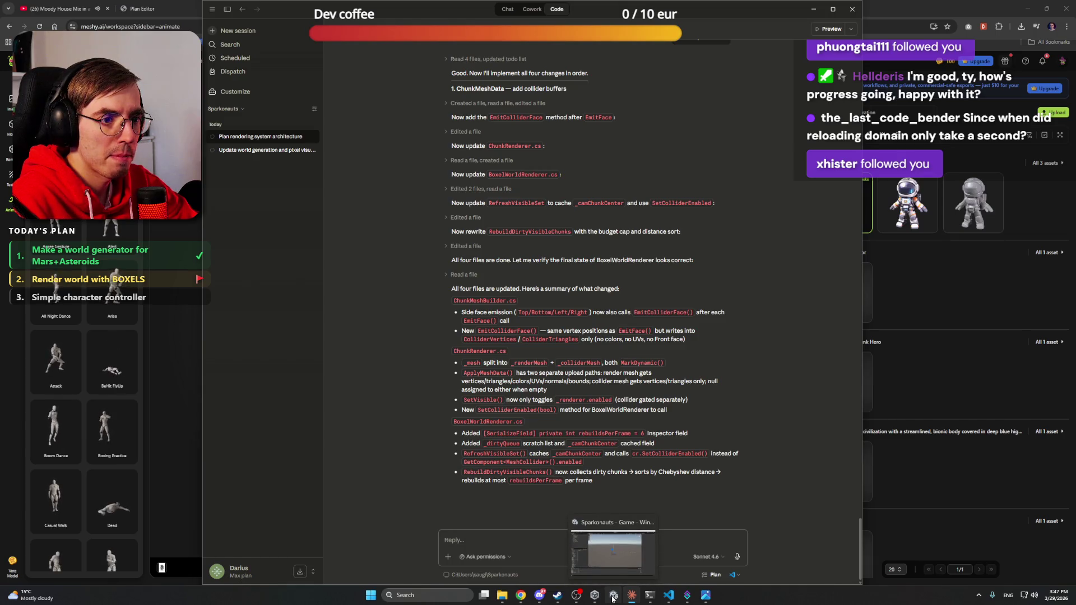
click(612, 599)
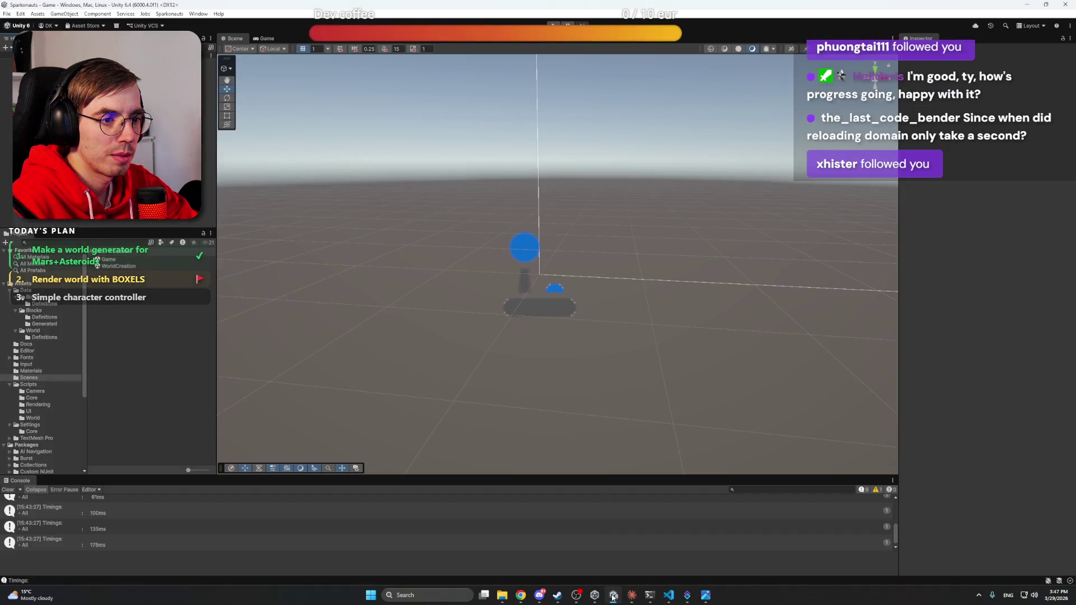
Step: Test-run the game, then set the Player Controller's Gravity to 0 and save the scene
click(553, 26)
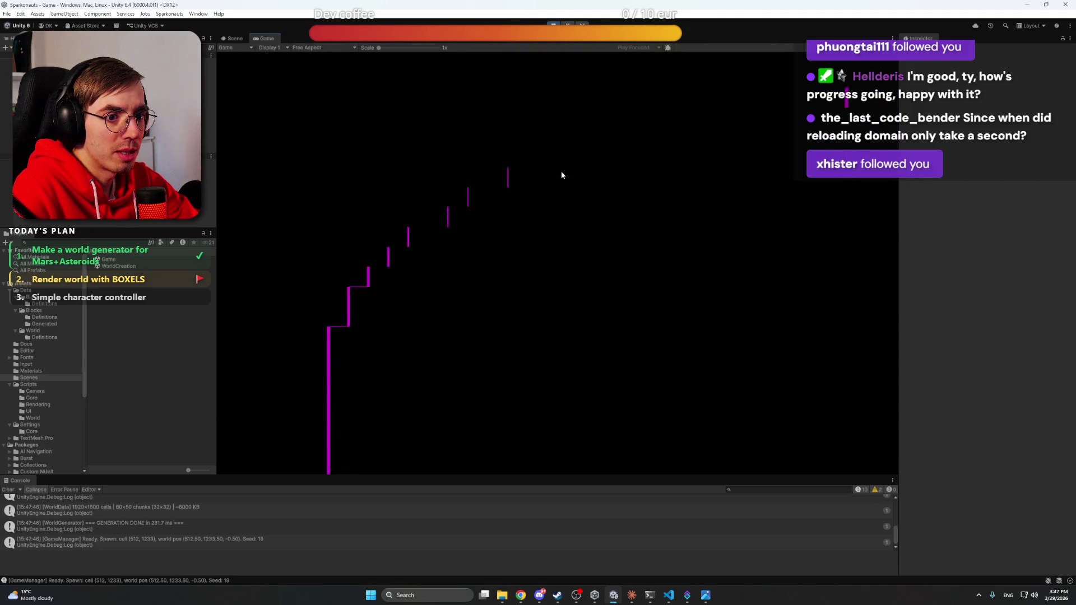
key(ctrl+p)
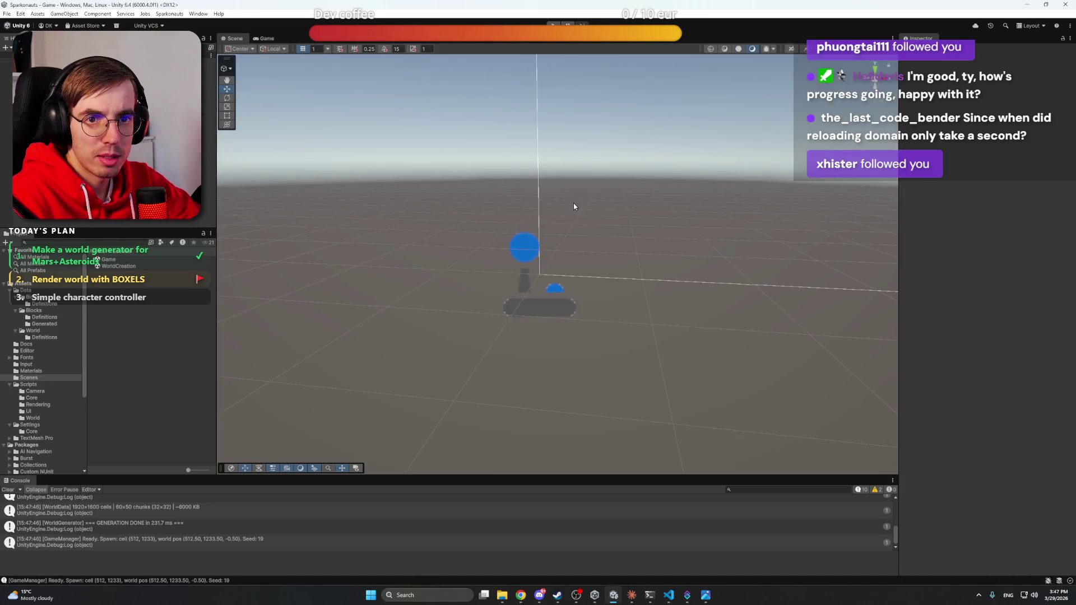
scroll(624, 529, up, 5)
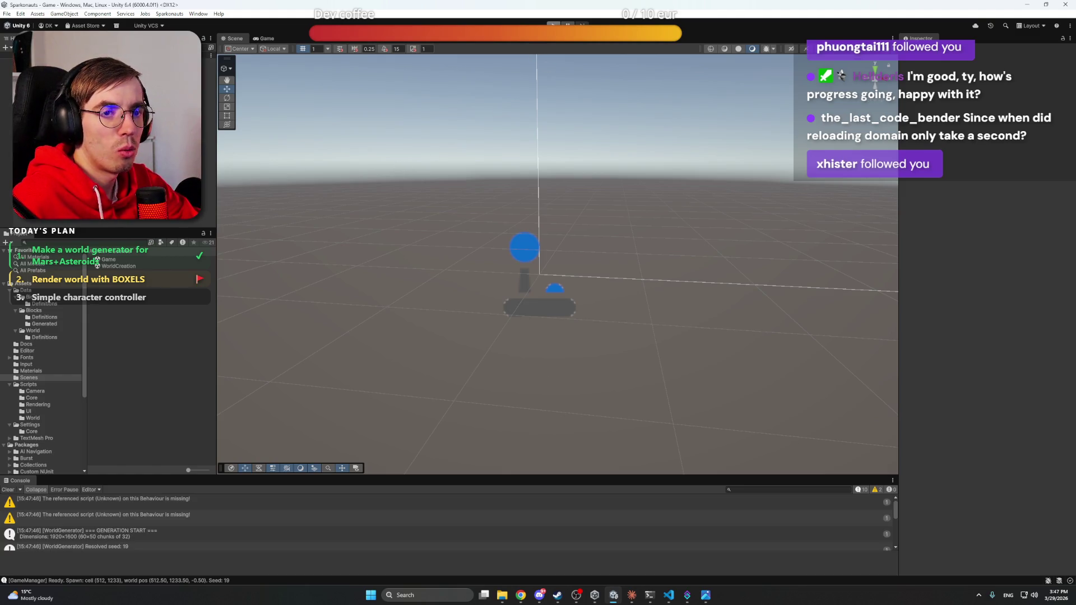
click(542, 272)
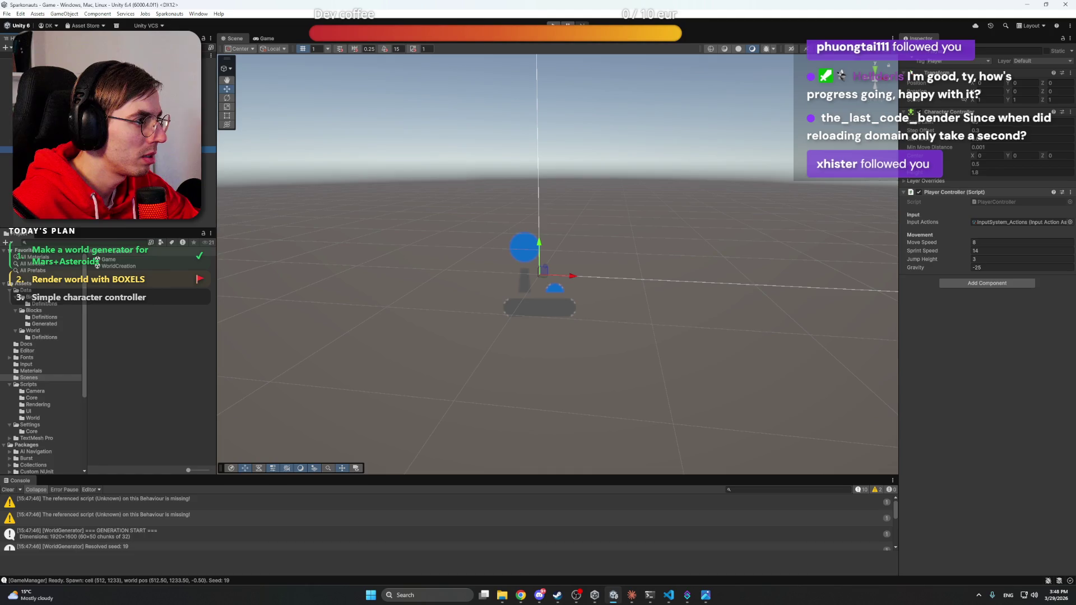
click(979, 268)
text(0)
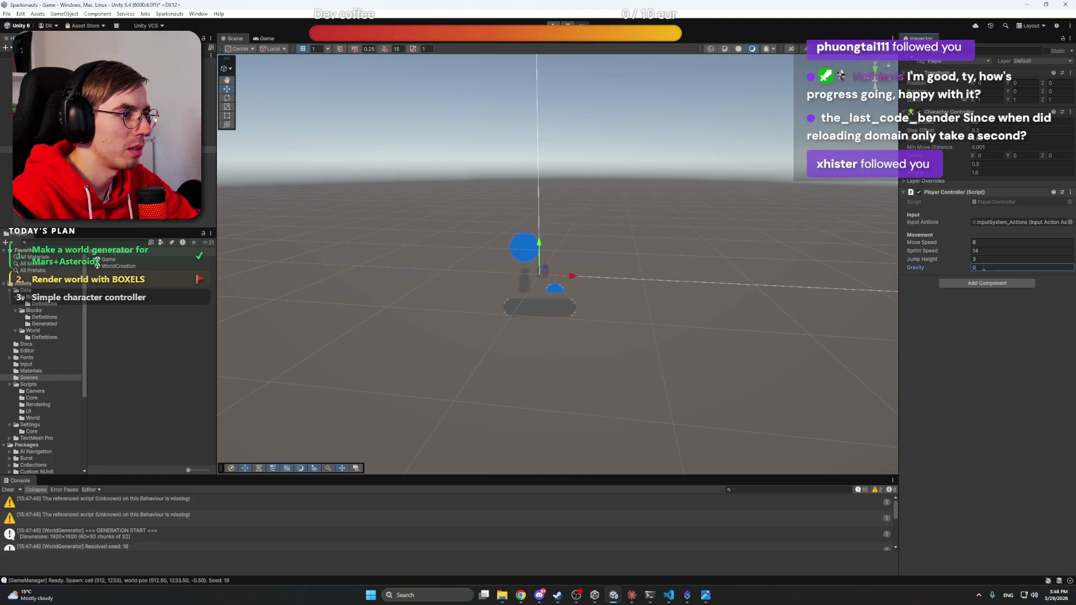
key(ctrl+s)
Step: Play again with zero gravity and frame the player in the Scene view to inspect the world
click(553, 25)
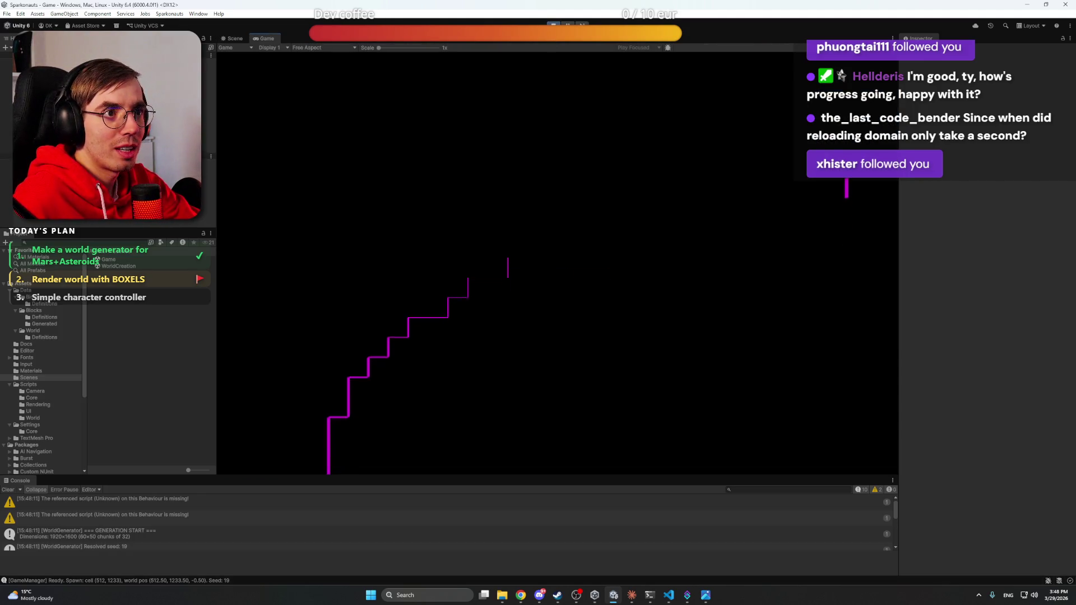
click(244, 39)
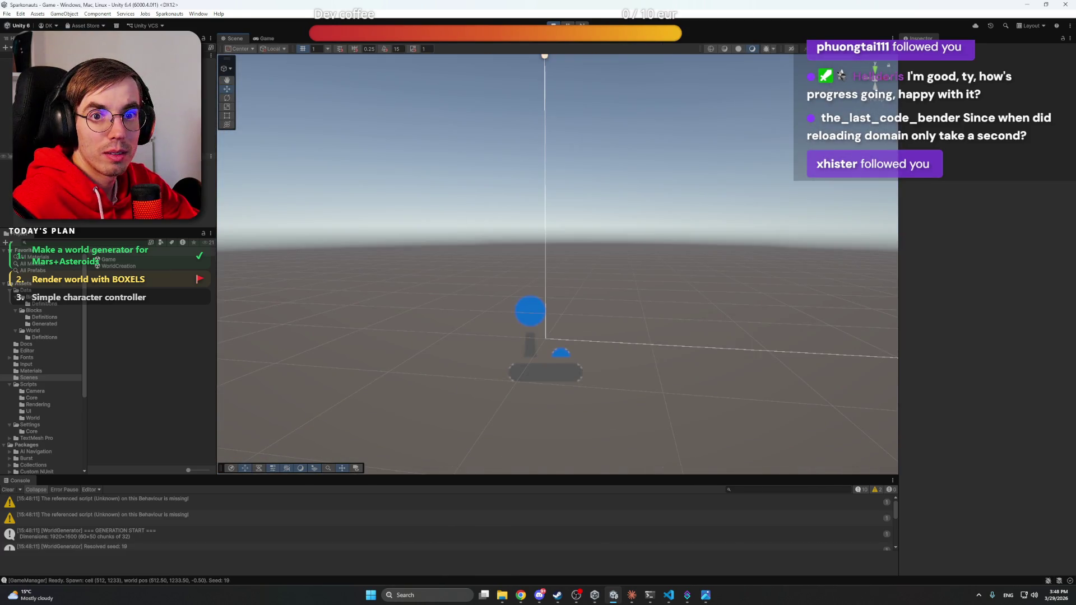
click(56, 153)
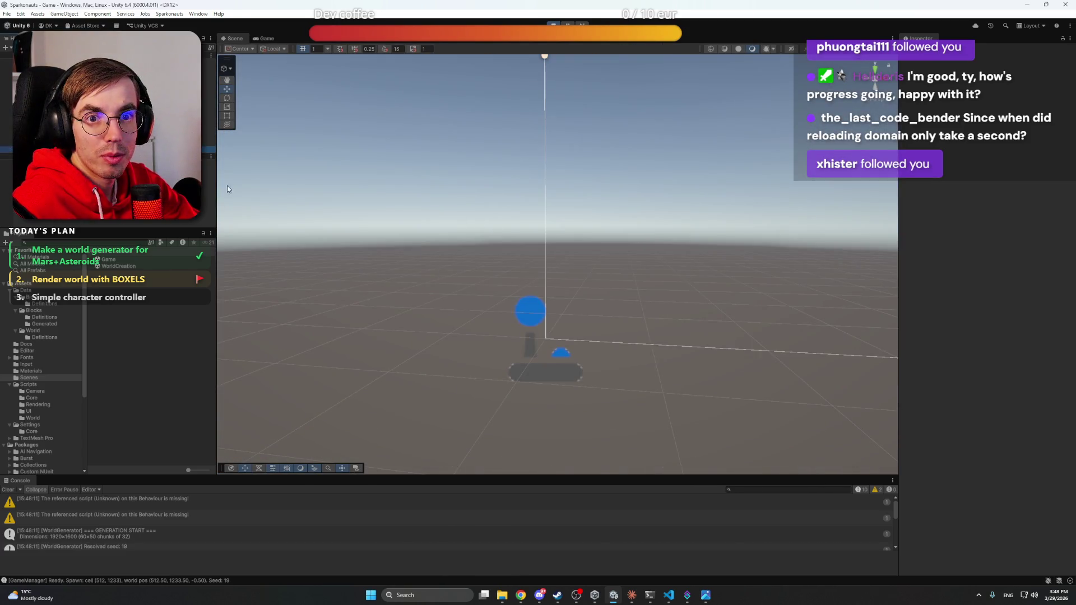
key(f)
mouse_move(639, 305)
mouse_down()
mouse_move(564, 329)
mouse_move(629, 267)
mouse_move(725, 282)
mouse_move(752, 315)
mouse_move(712, 329)
mouse_move(230, 316)
mouse_move(320, 297)
mouse_move(303, 365)
mouse_move(505, 302)
mouse_move(641, 302)
mouse_move(646, 344)
mouse_move(630, 377)
mouse_move(641, 365)
mouse_up()
Step: Run the game and inspect the GameManager, World Generator and Event System objects' components
click(707, 363)
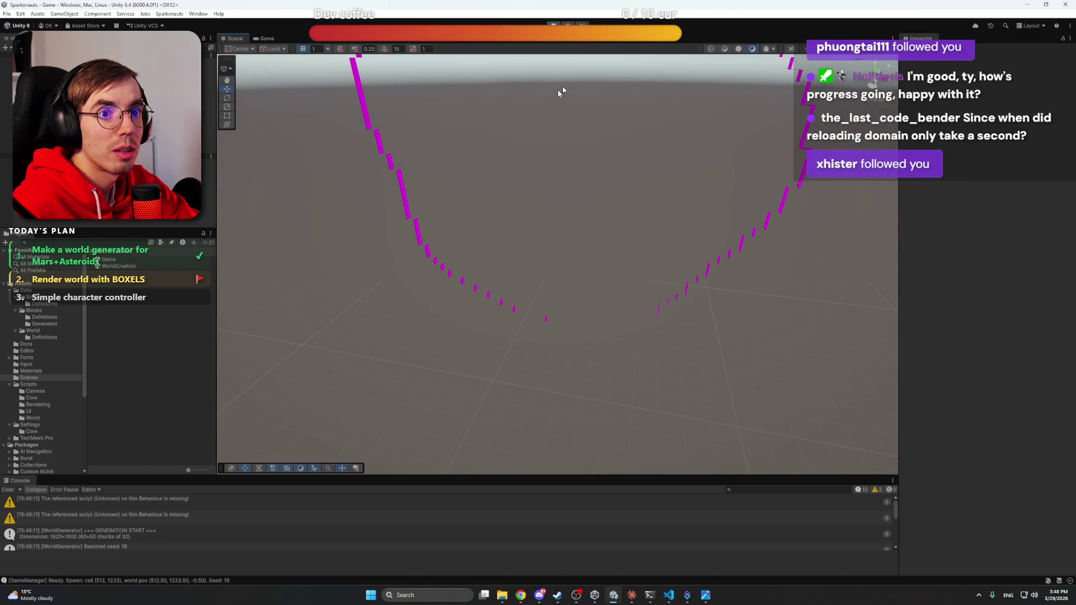
click(553, 25)
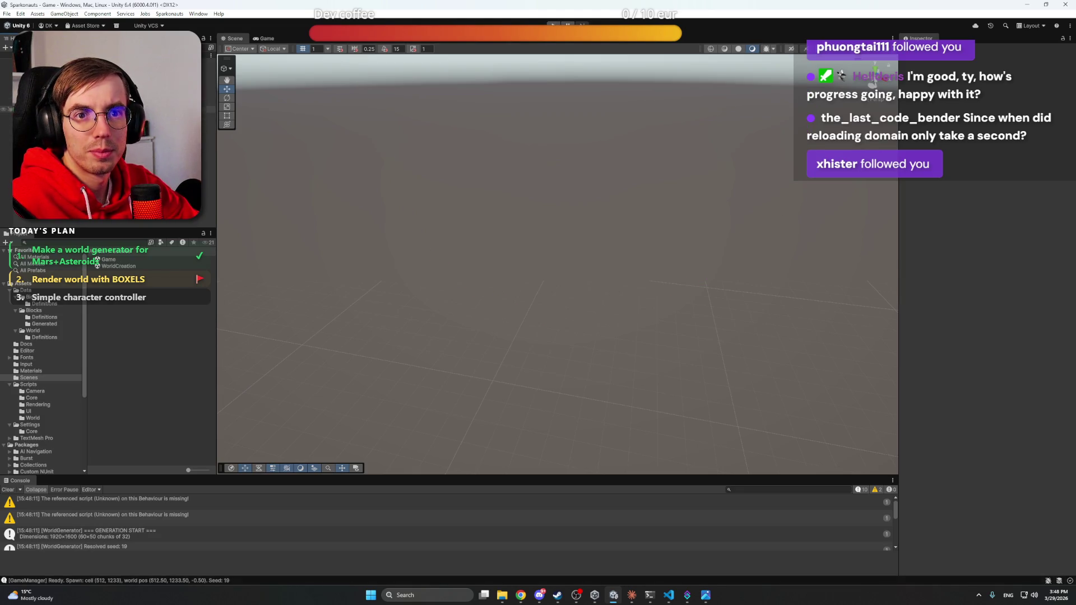
click(45, 69)
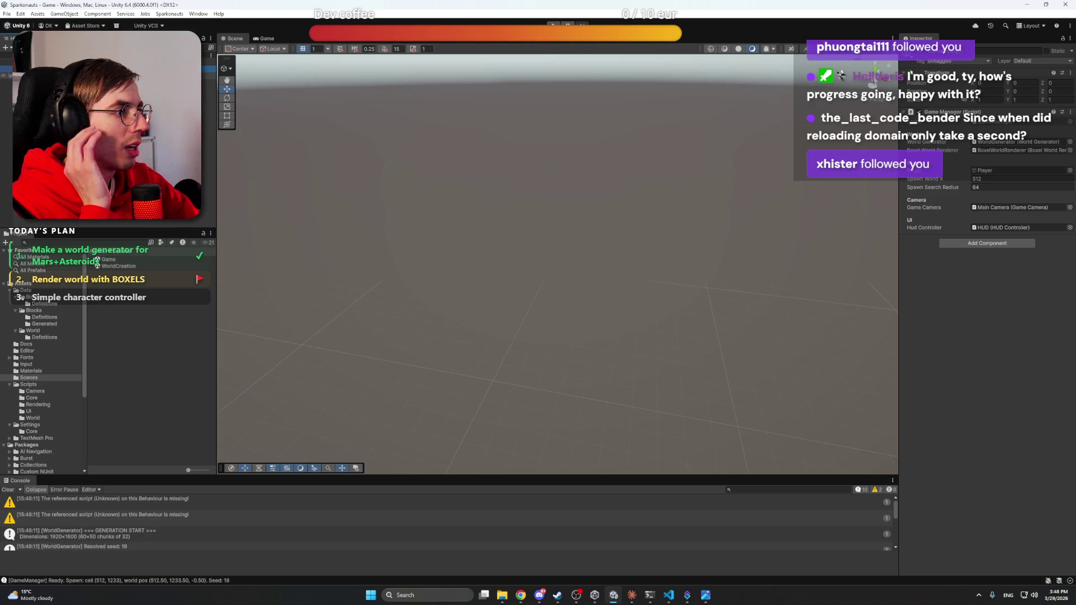
click(45, 75)
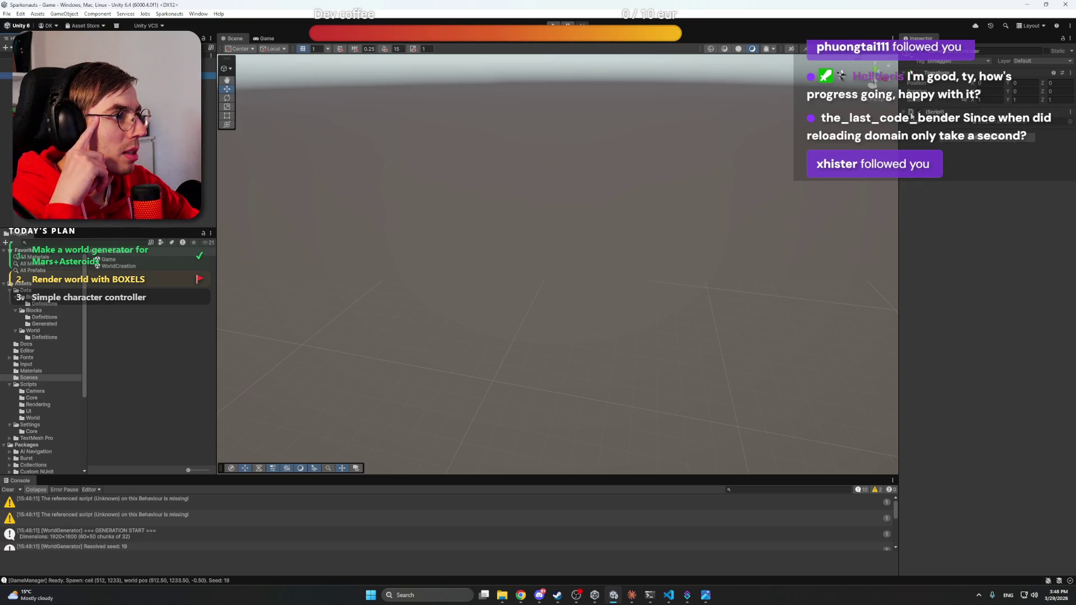
click(45, 82)
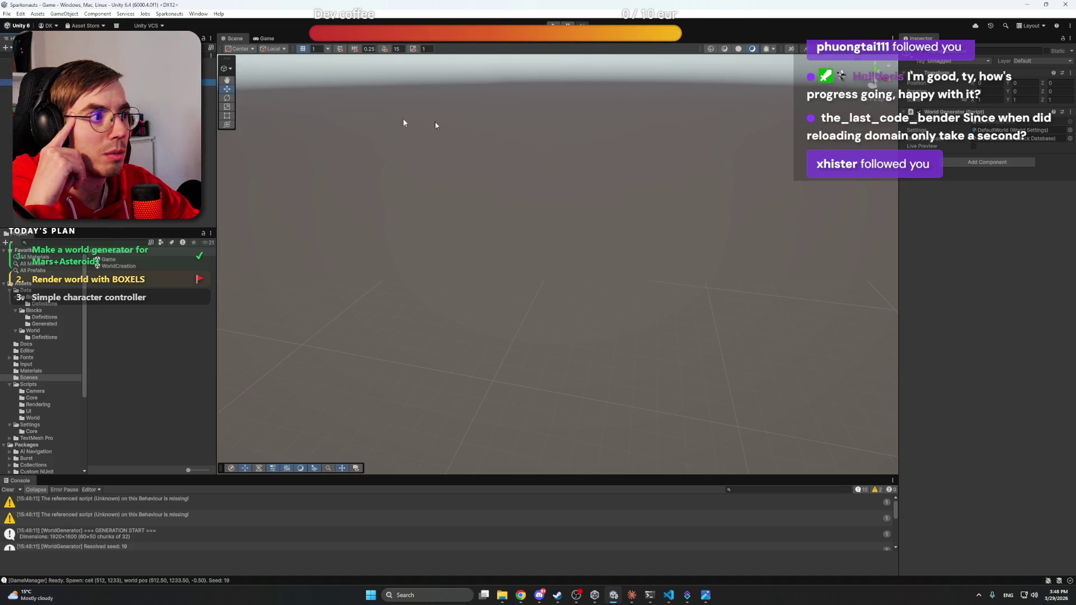
click(44, 89)
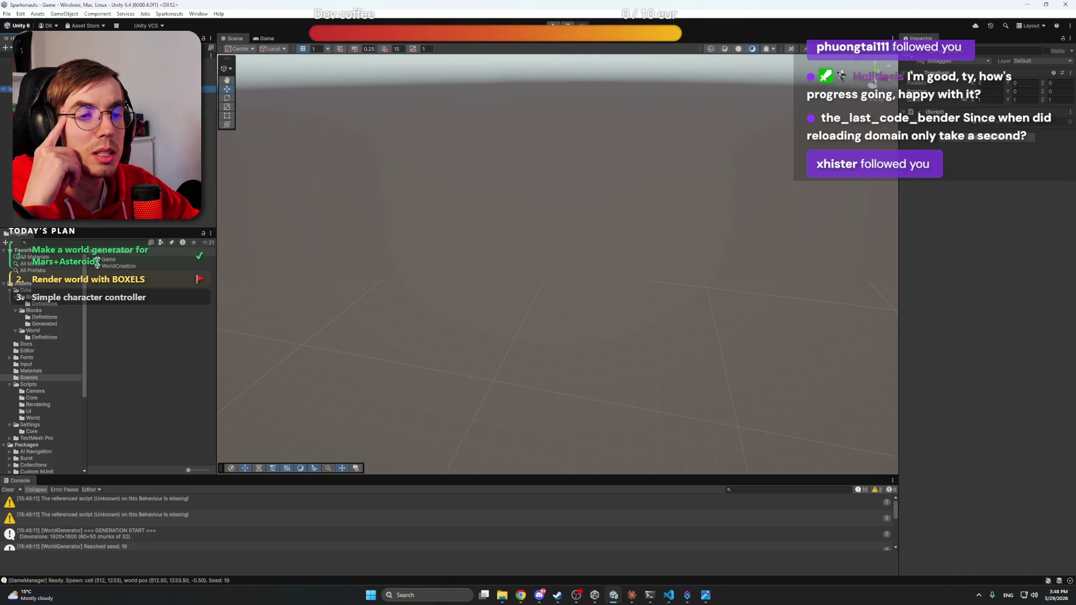
click(45, 95)
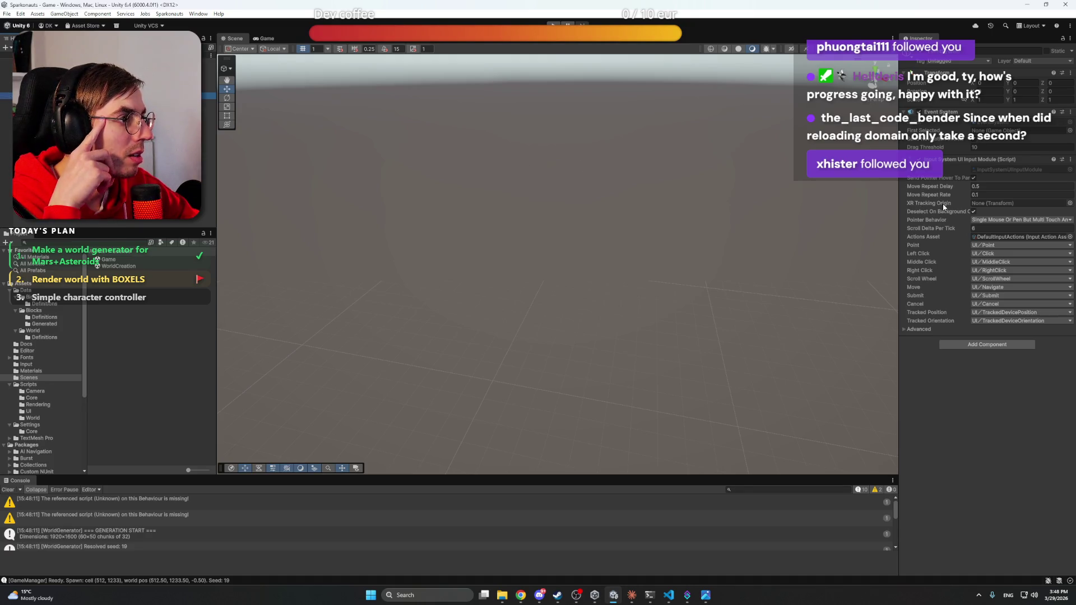
Step: Inspect the HUD controller and Main Camera, then switch to the VS Code architecture notes
mouse_move(944, 207)
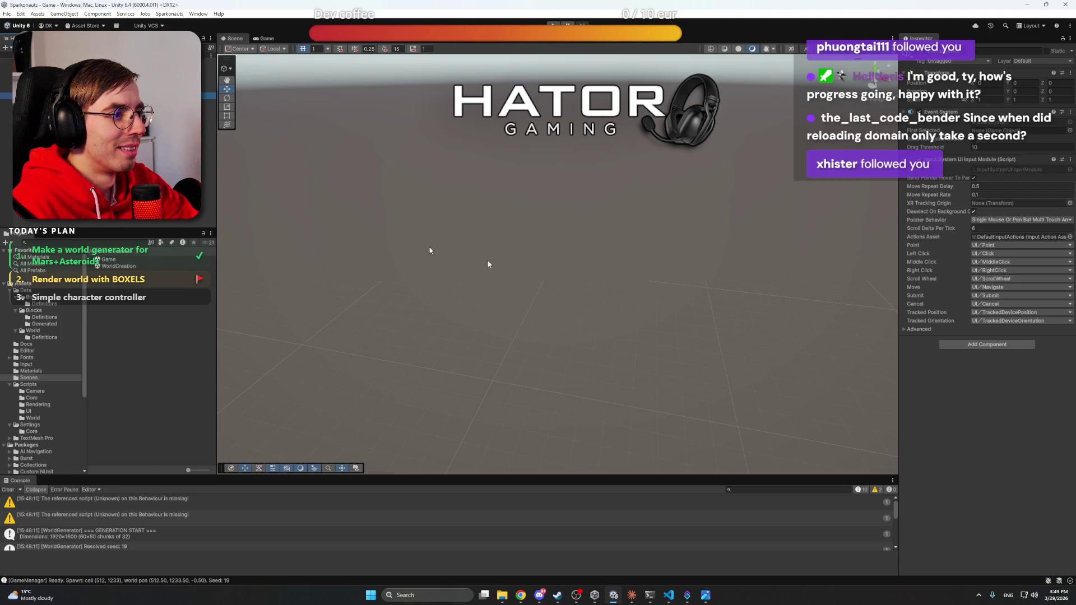
click(56, 109)
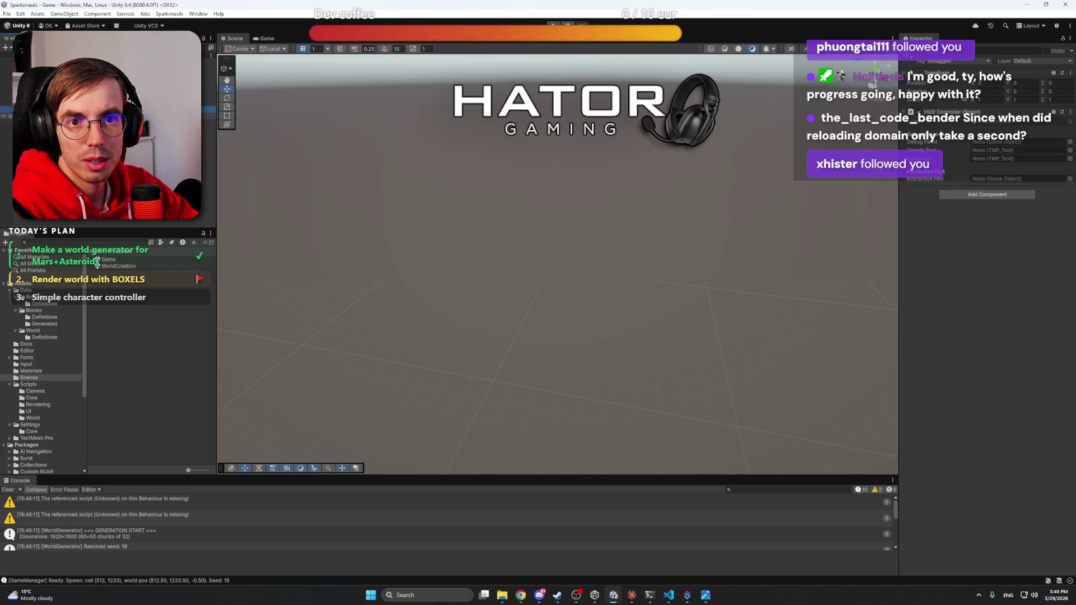
click(56, 122)
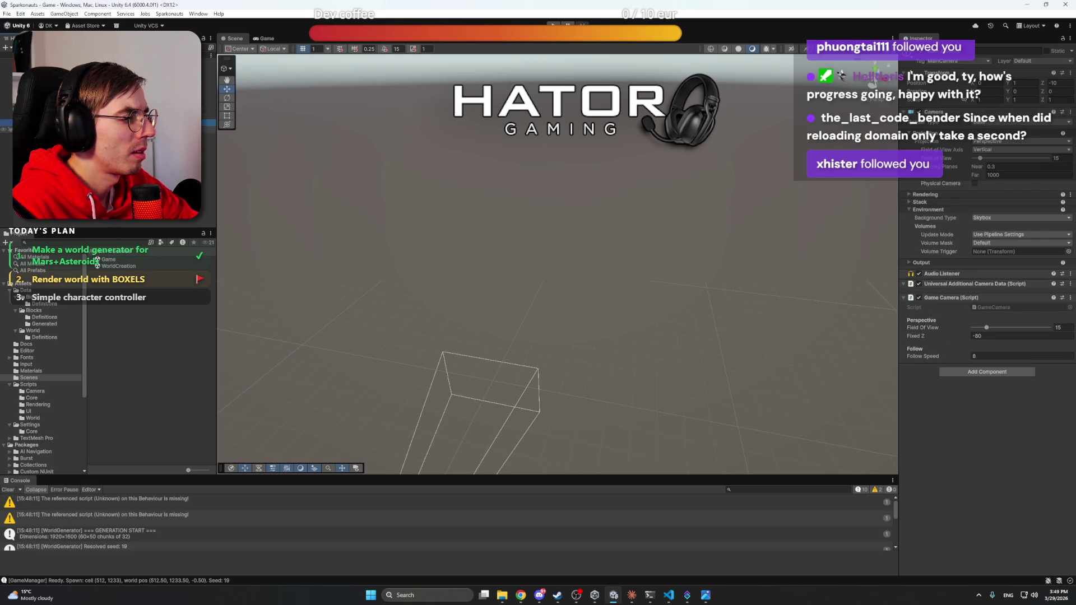
key(alt+Tab)
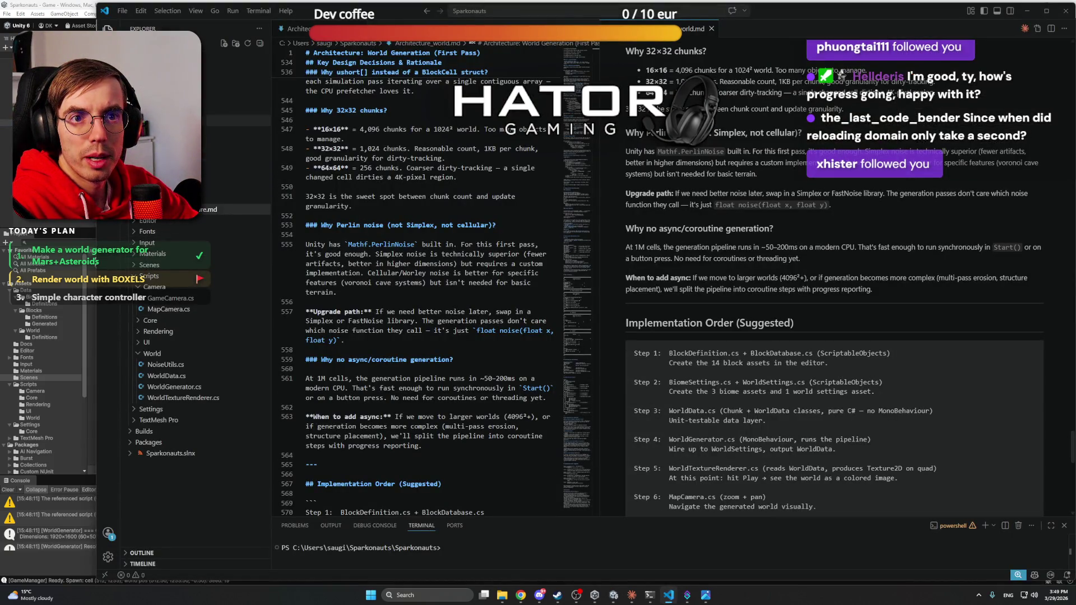
Step: Open GameManager.cs and let it fill the editor in place of the markdown notes
scroll(224, 337, down, 5)
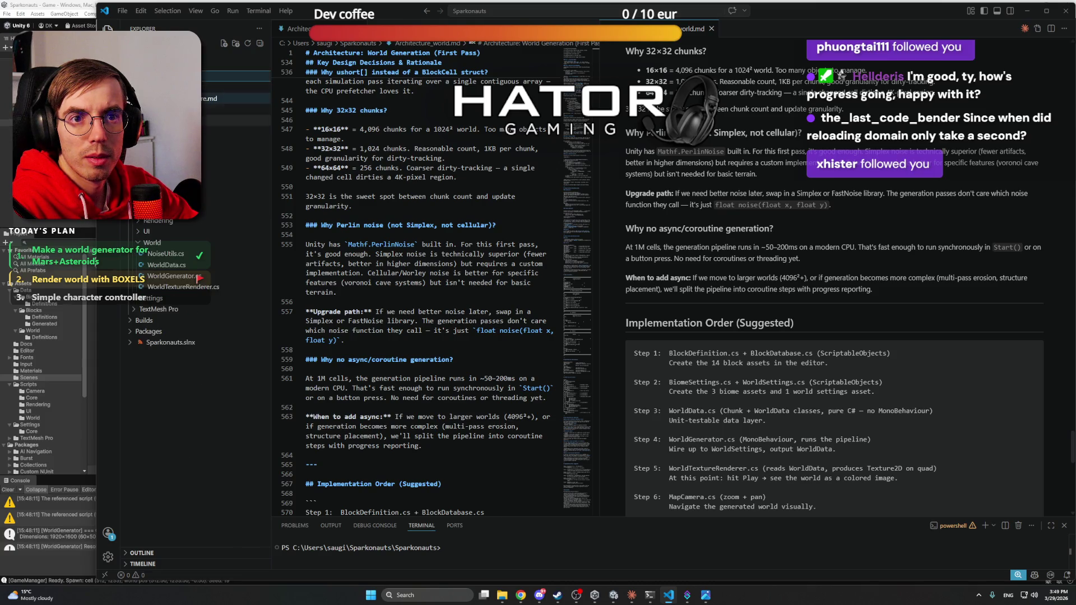
scroll(207, 230, up, 2)
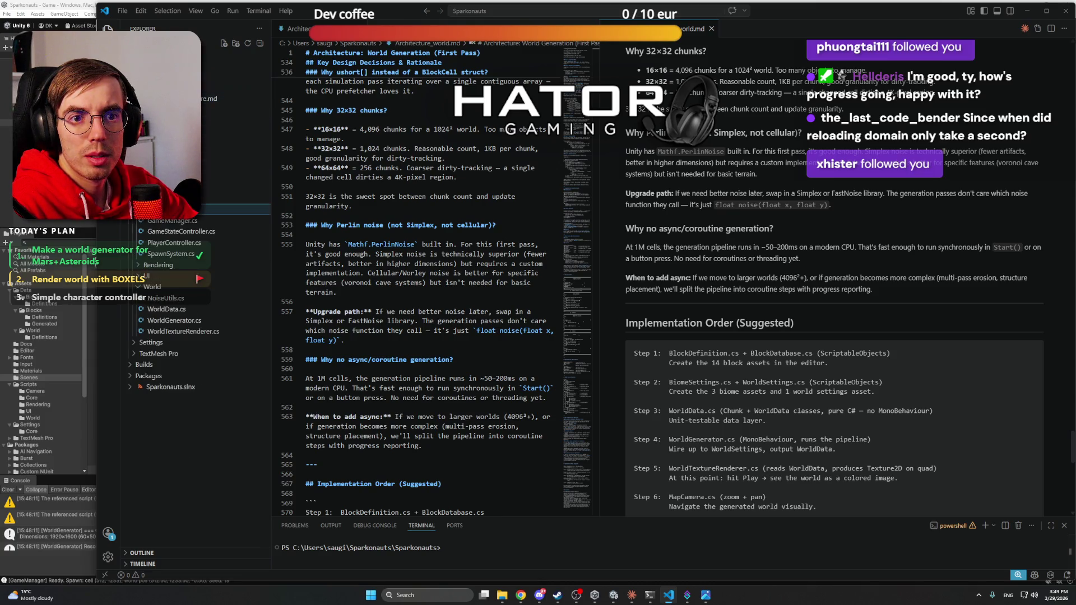
click(205, 221)
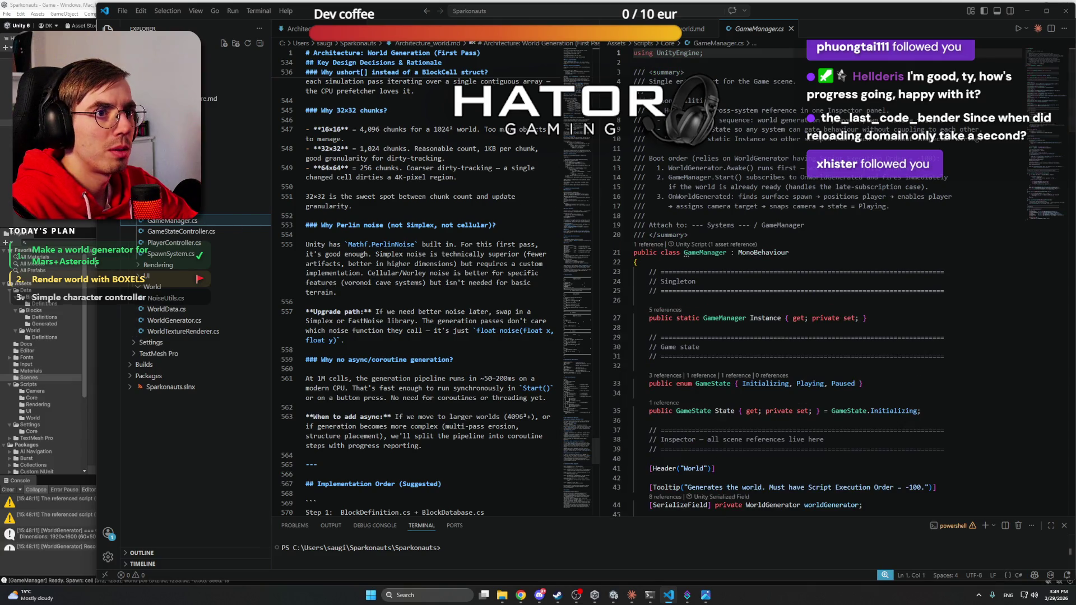
click(678, 181)
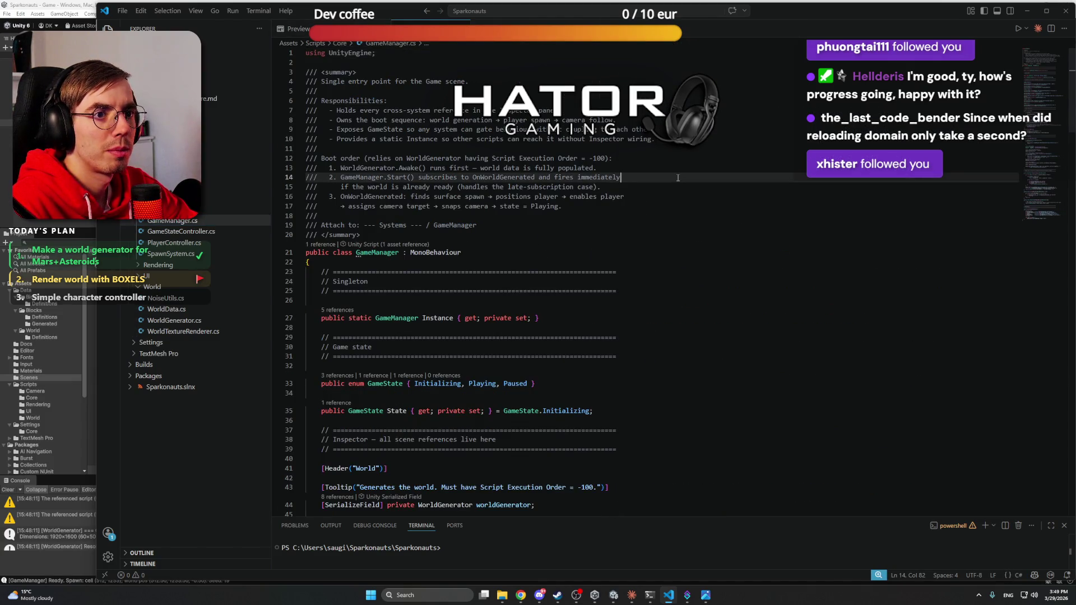
Step: Review the singleton Instance declaration and the Awake and Start methods in GameManager.cs
scroll(677, 178, down, 2)
click(623, 254)
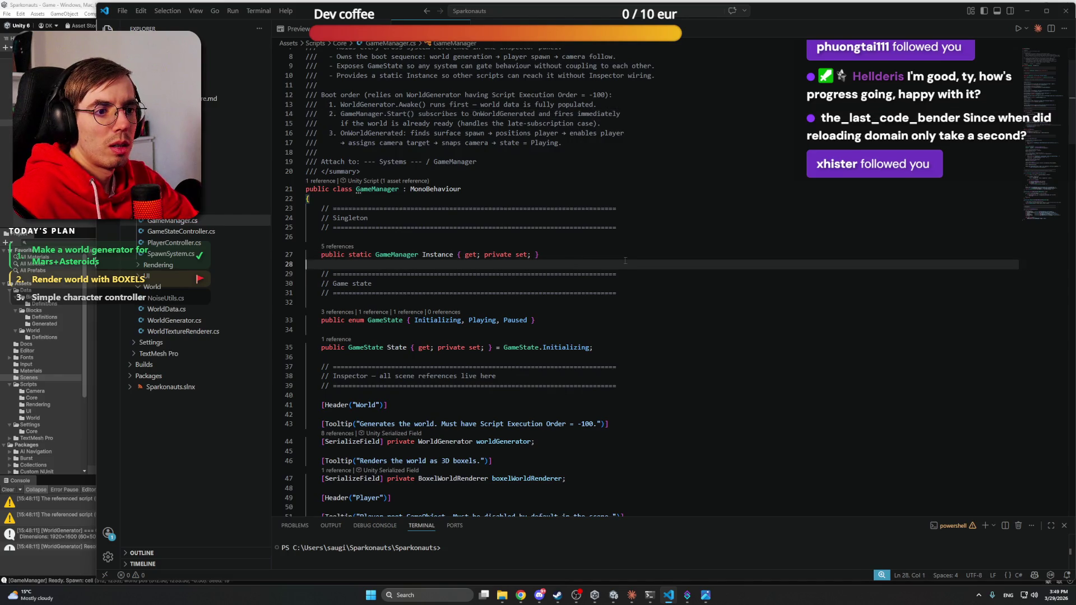
scroll(560, 235, down, 5)
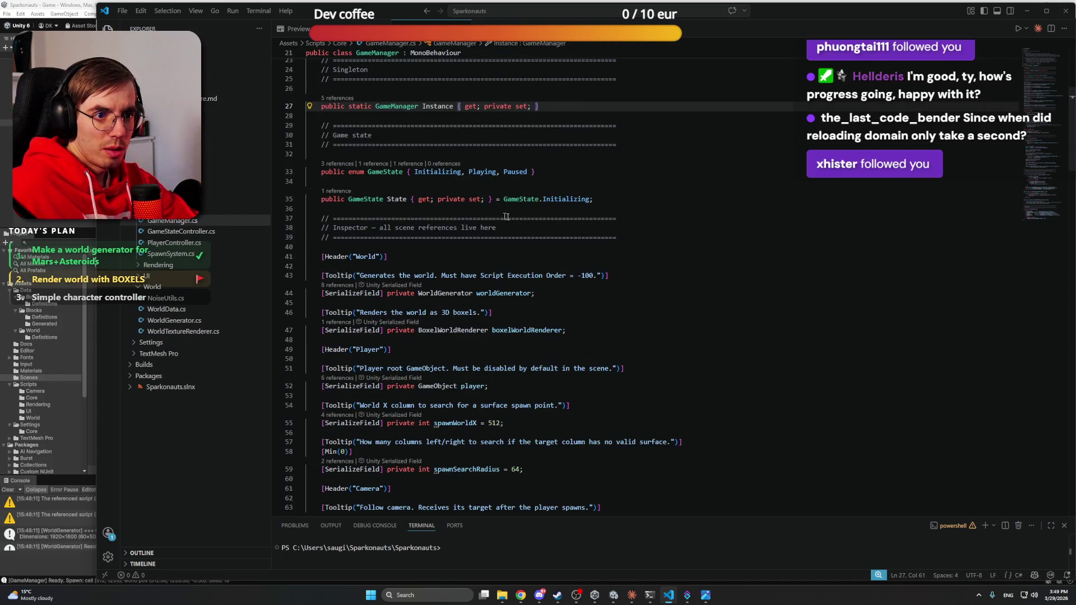
scroll(415, 235, down, 13)
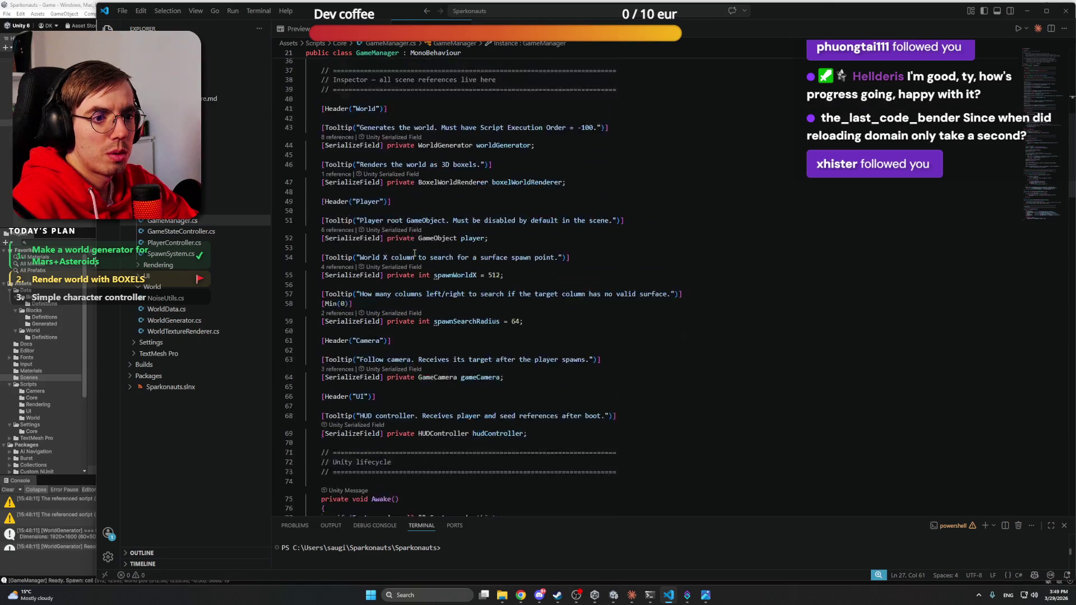
click(426, 204)
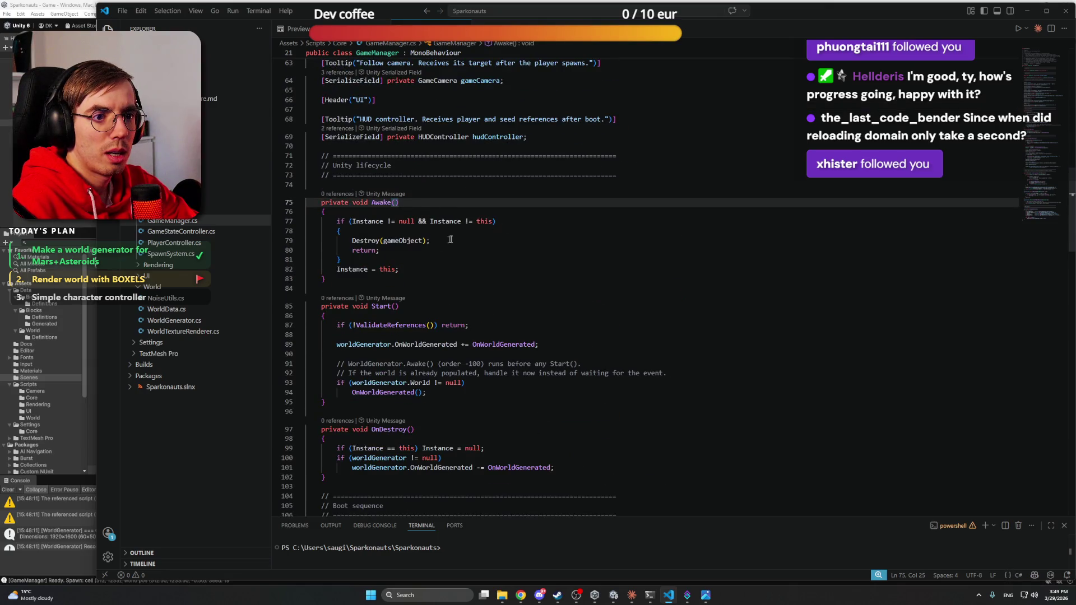
key(Down)
key(Down)
key(Down)
scroll(446, 233, down, 3)
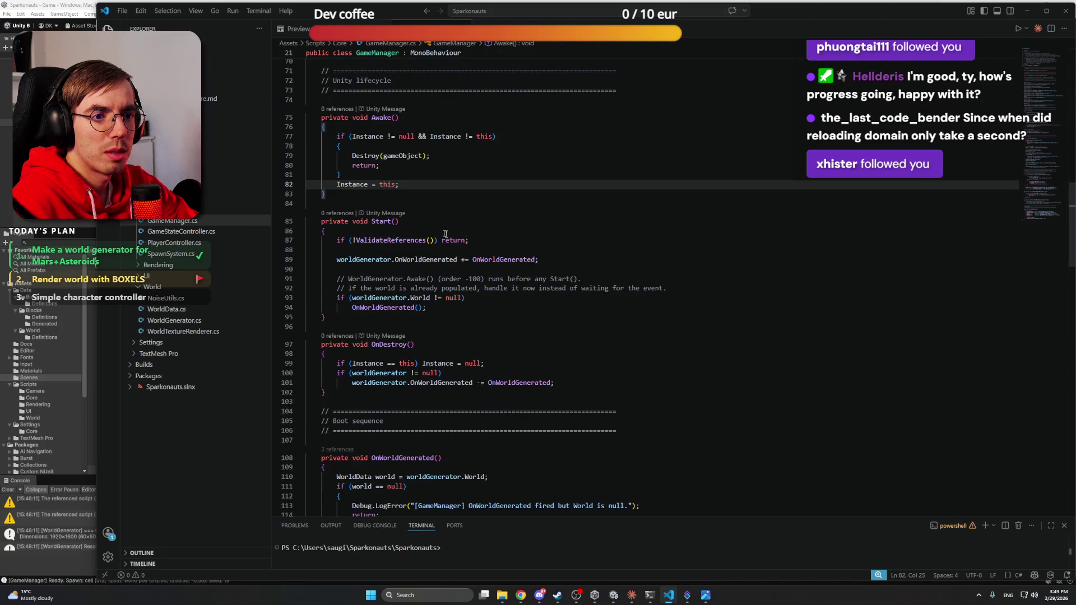
key(Down)
key(Down)
key(Down)
scroll(443, 227, down, 3)
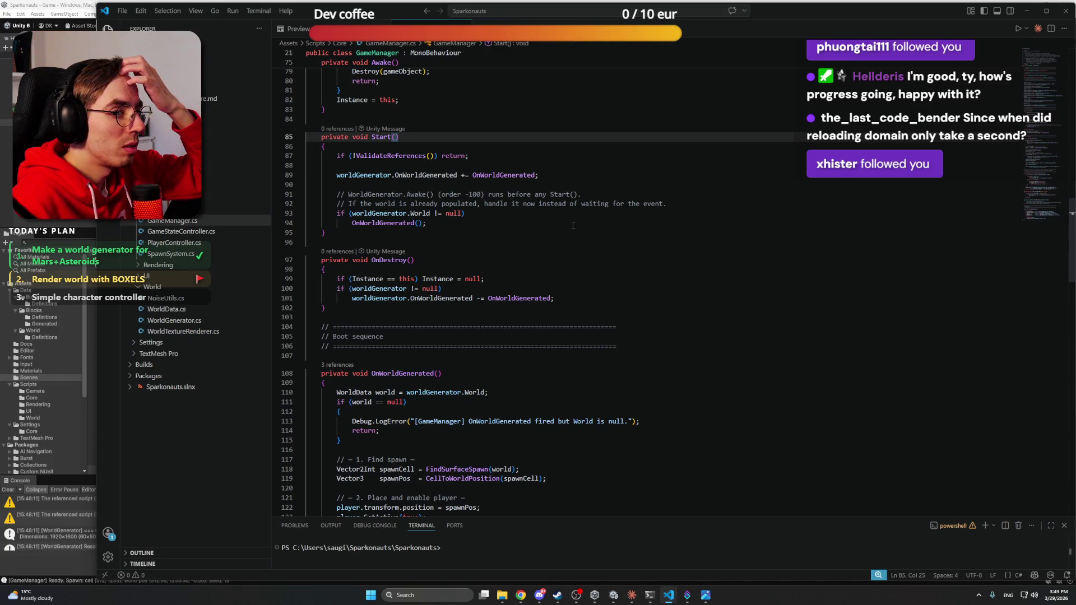
Step: Read through the OnWorldGenerated spawn logic down to the ValidateReferences check
scroll(497, 341, down, 1)
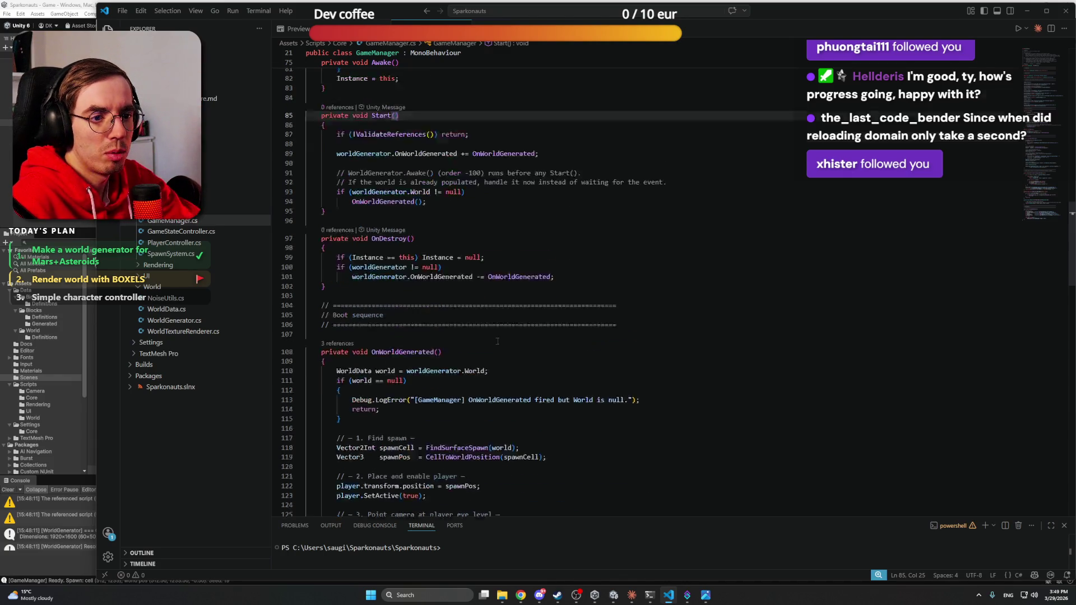
scroll(498, 341, down, 3)
click(467, 264)
scroll(467, 269, up, 3)
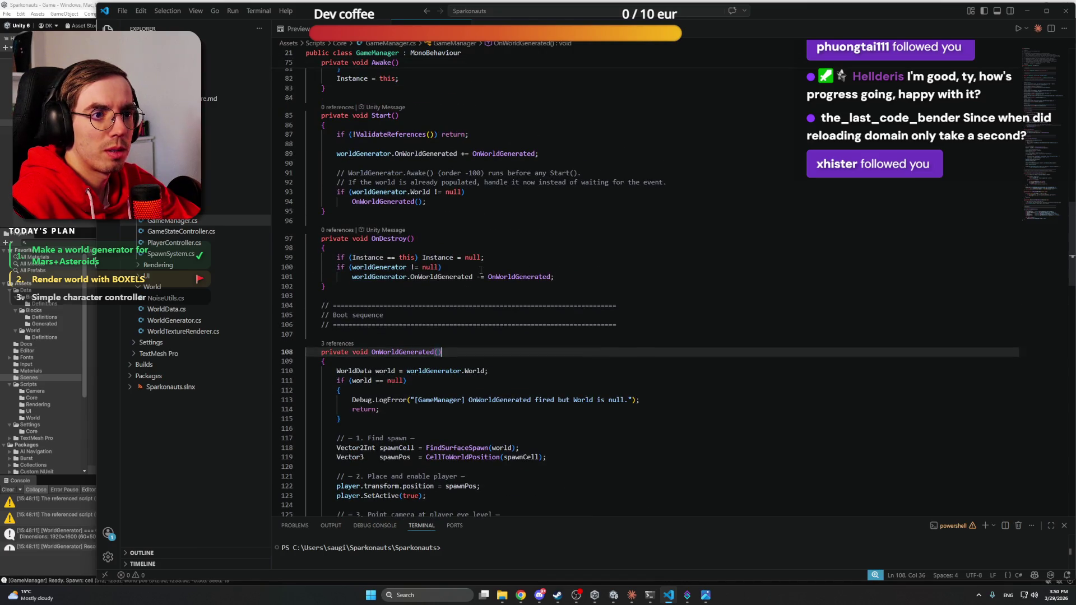
scroll(480, 270, down, 8)
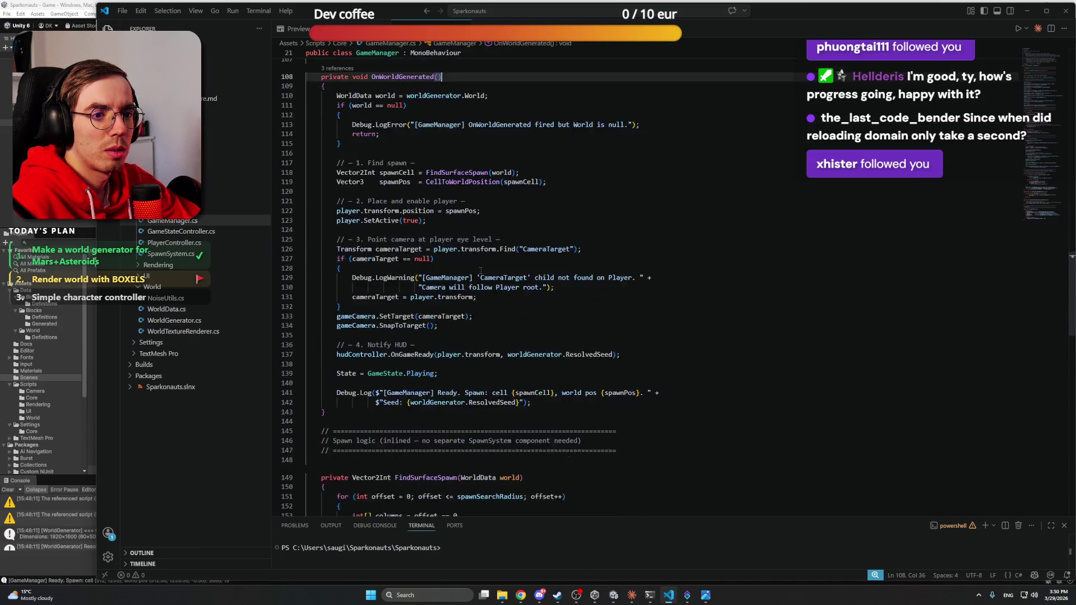
scroll(483, 270, up, 1)
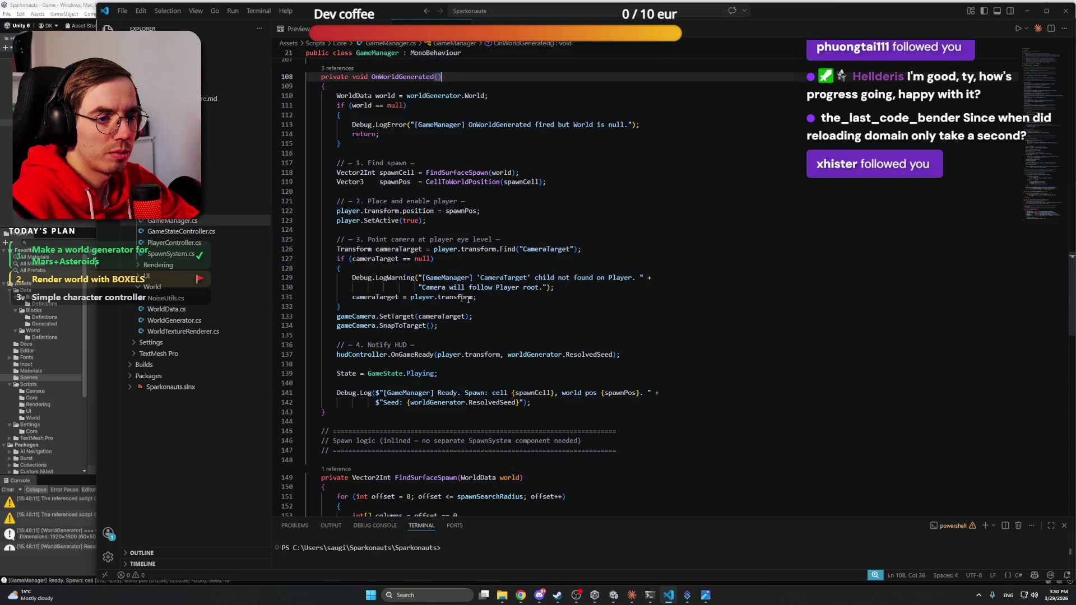
scroll(597, 300, down, 4)
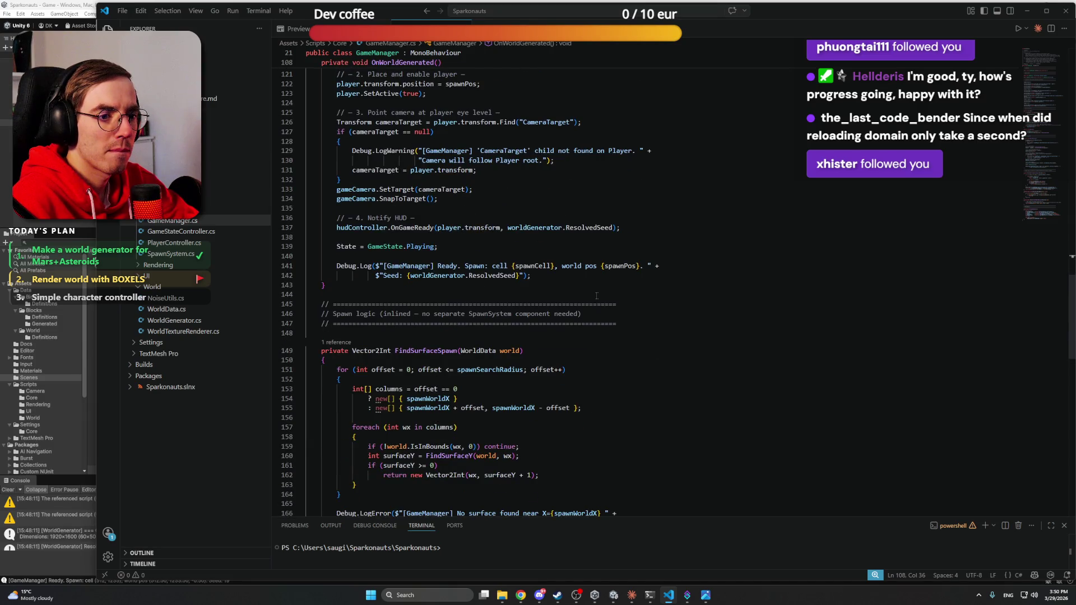
scroll(597, 296, down, 10)
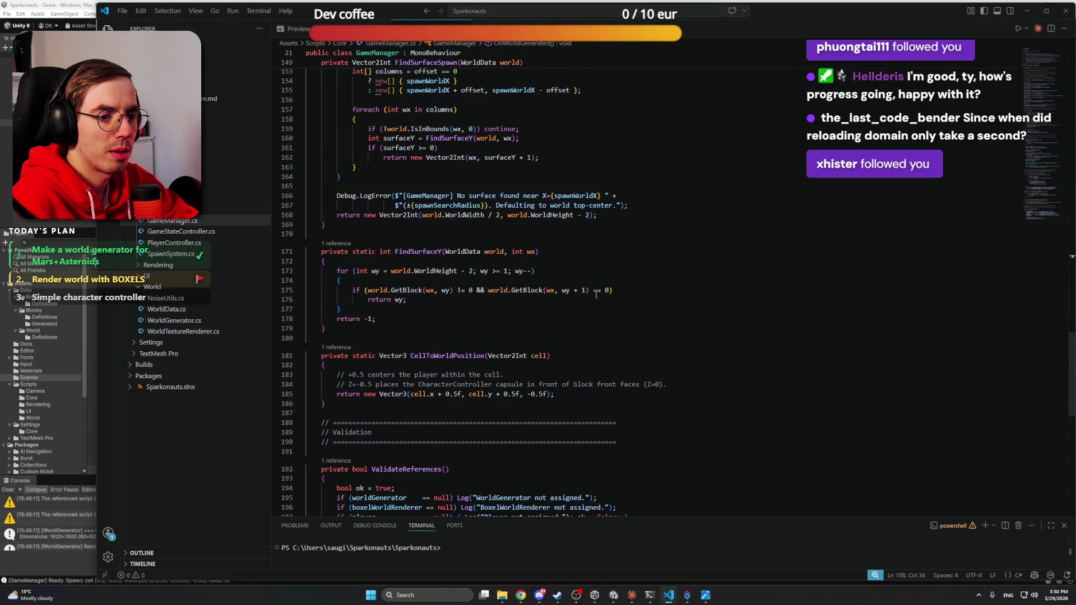
scroll(597, 294, down, 5)
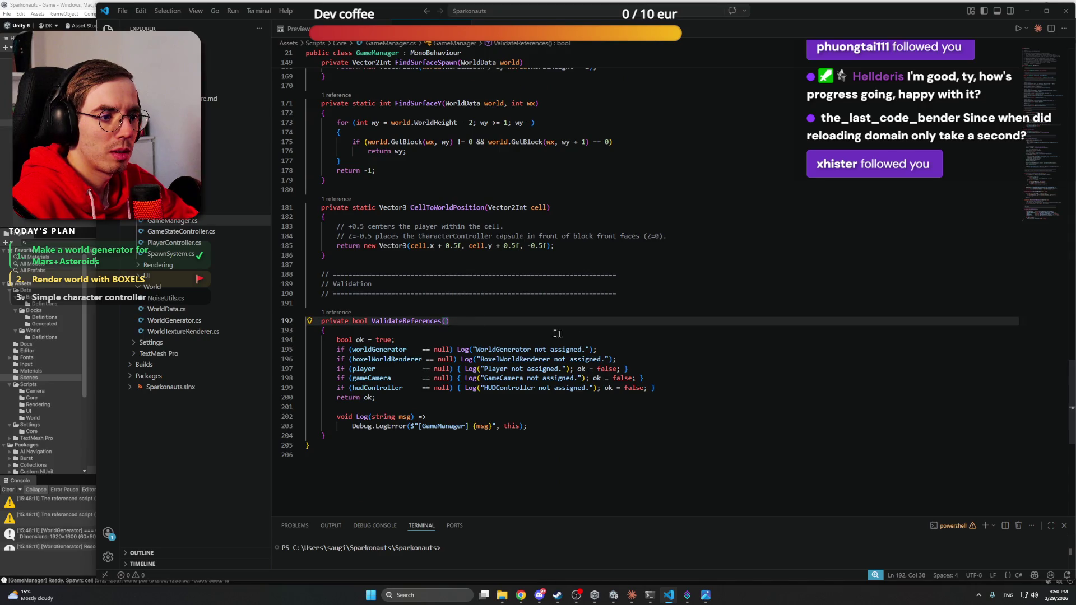
Step: Bring Unity forward, enlarge the Console and trace a missing-script warning to its object
click(76, 4)
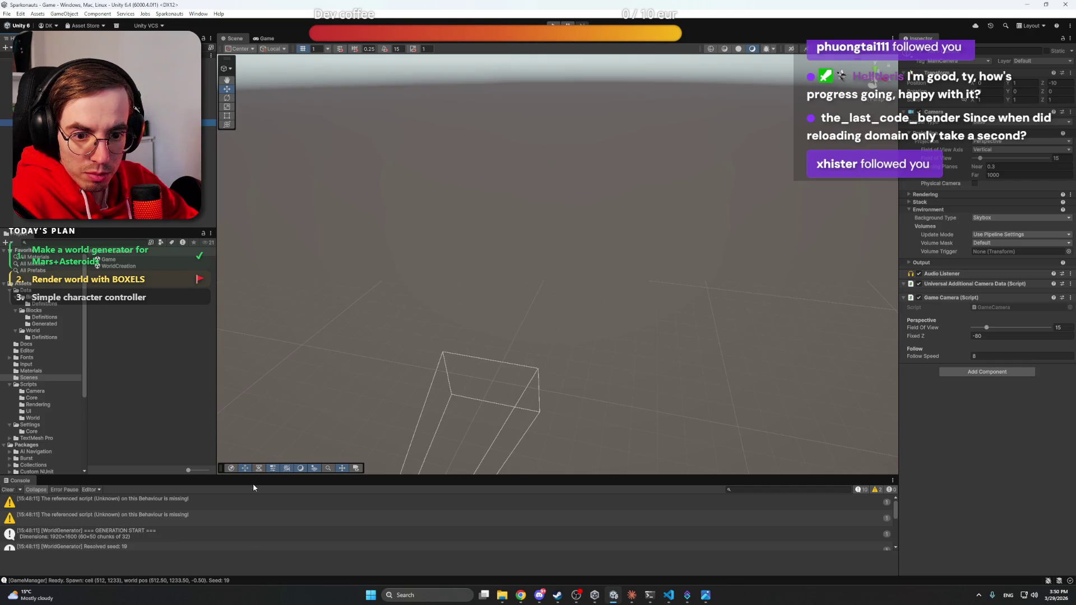
drag(254, 481, 297, 294)
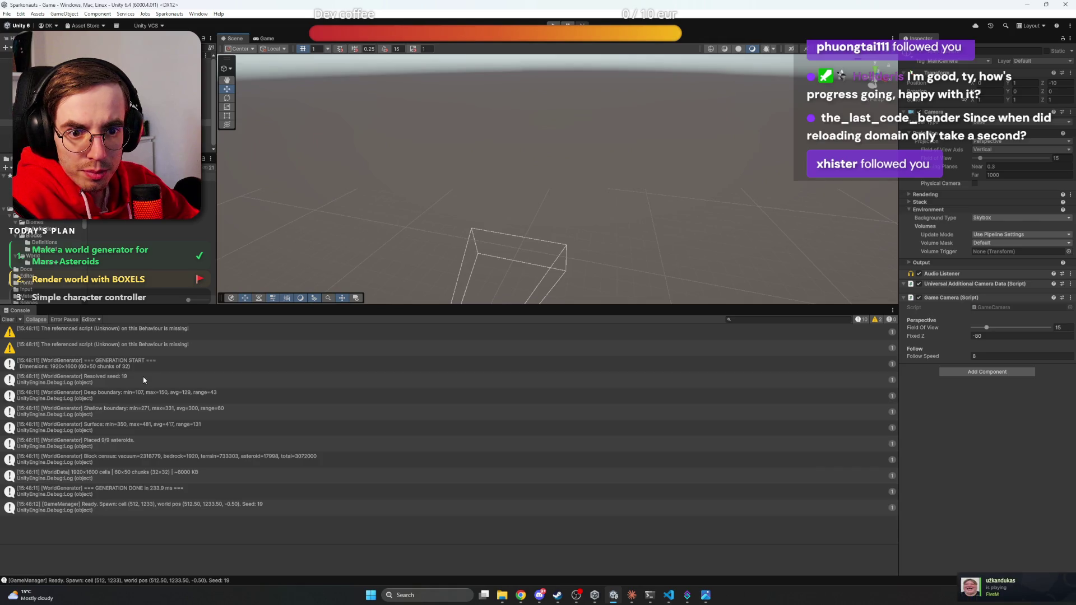
click(140, 348)
click(142, 335)
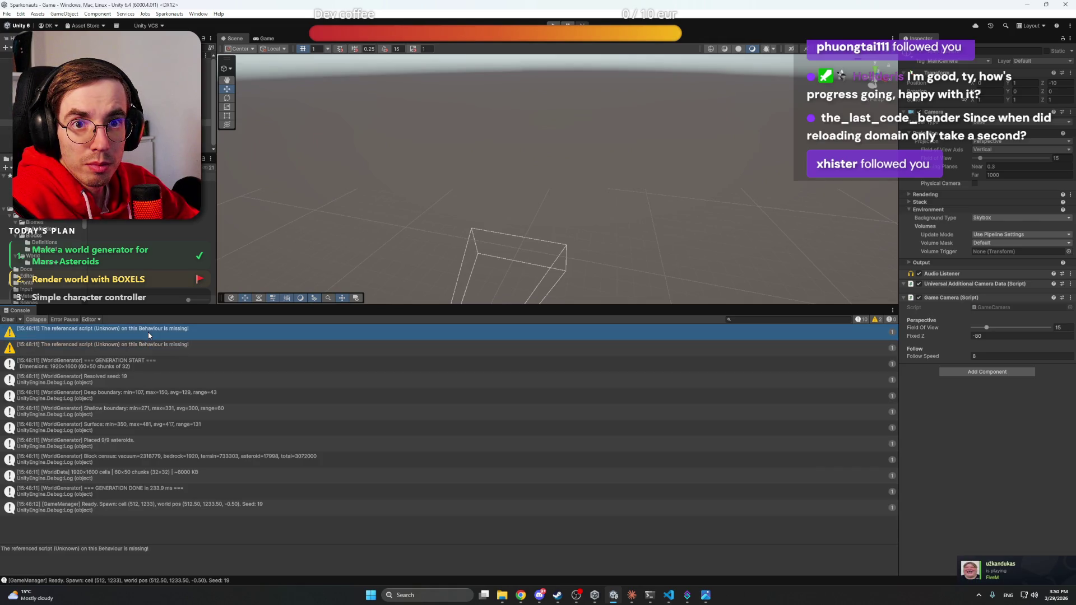
double_click(154, 331)
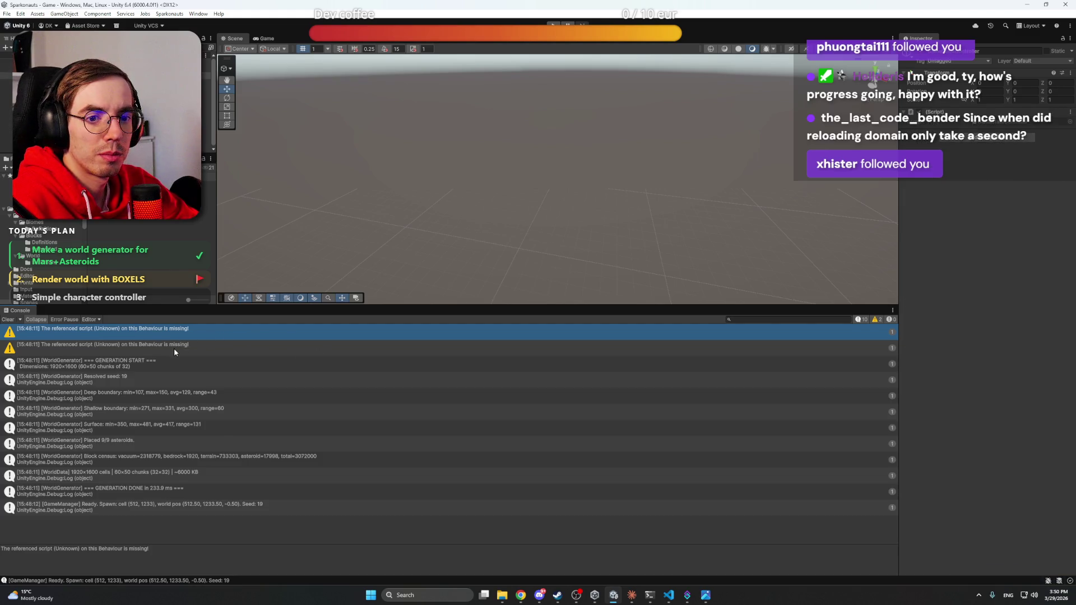
Step: Check the second missing-script warning, shrink the Console back, and start Play mode
click(174, 348)
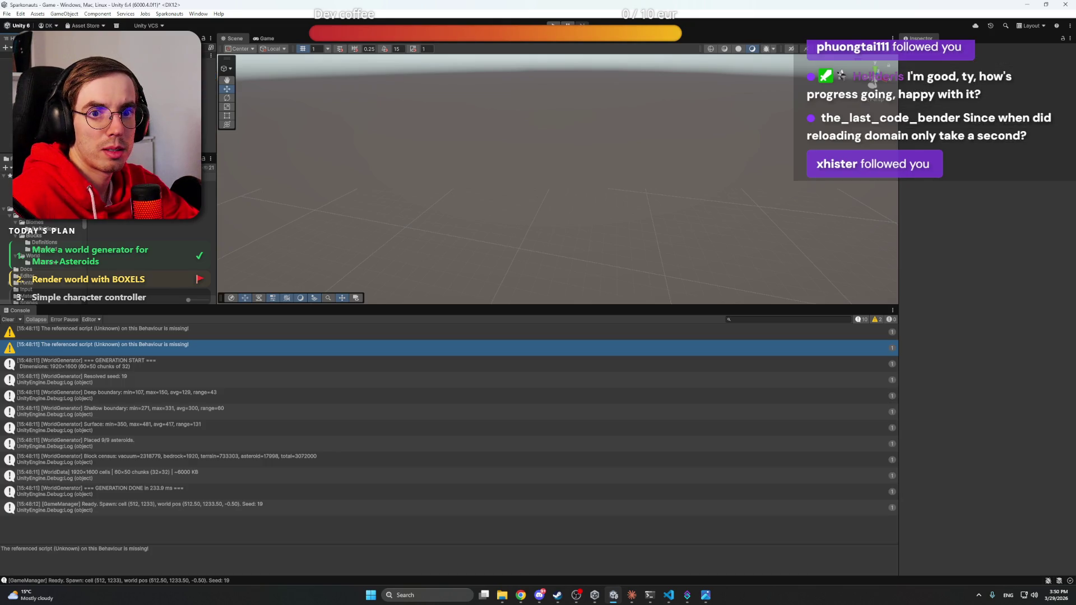
drag(305, 305, 305, 487)
key(ctrl+p)
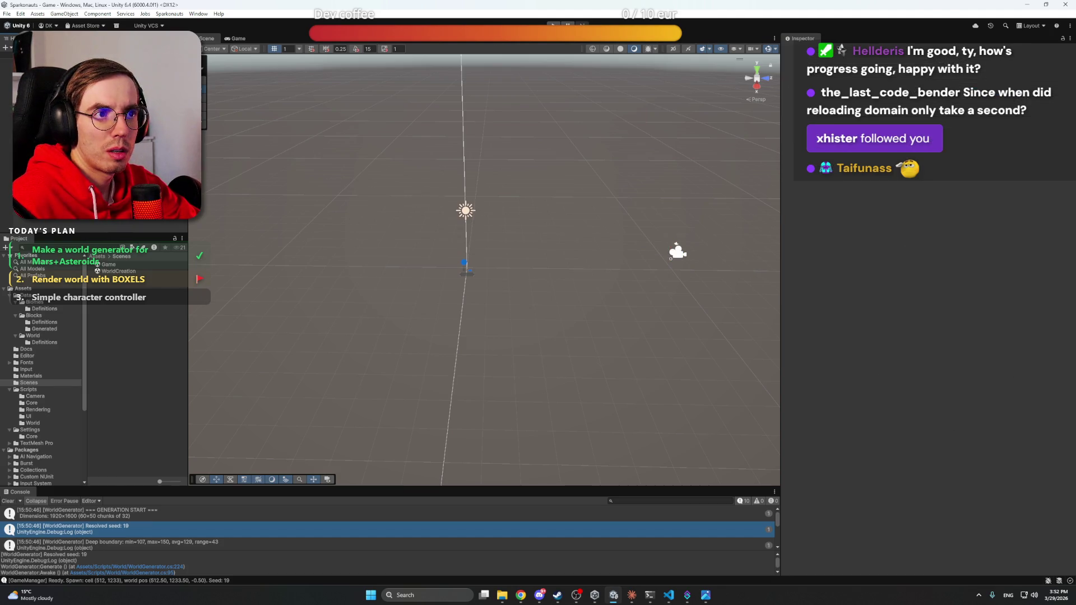
Step: Test the game briefly in Play mode, then select and frame the Player
key(ctrl+p)
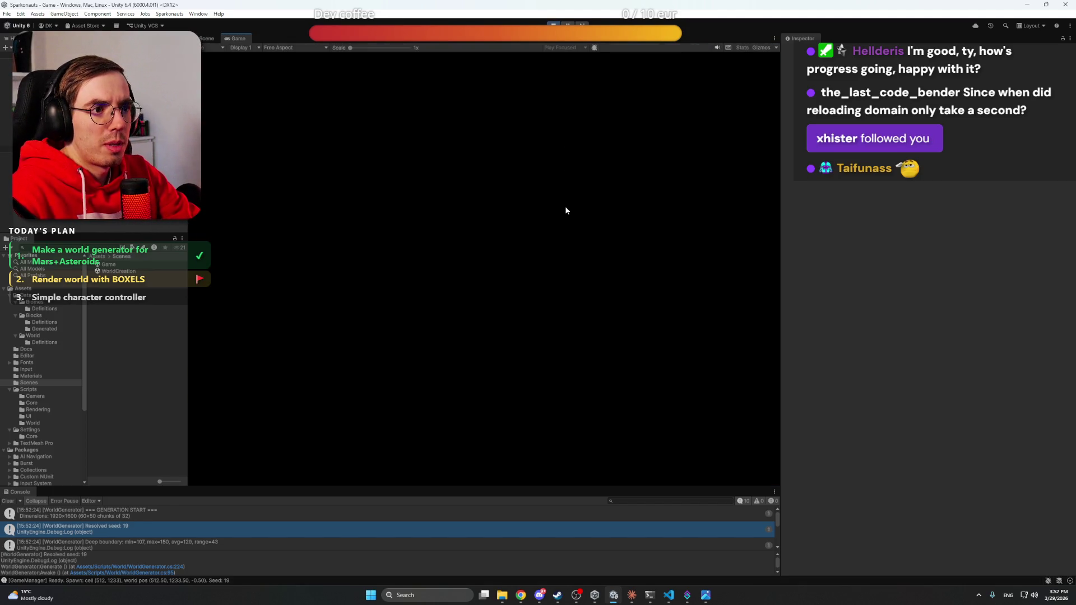
click(553, 25)
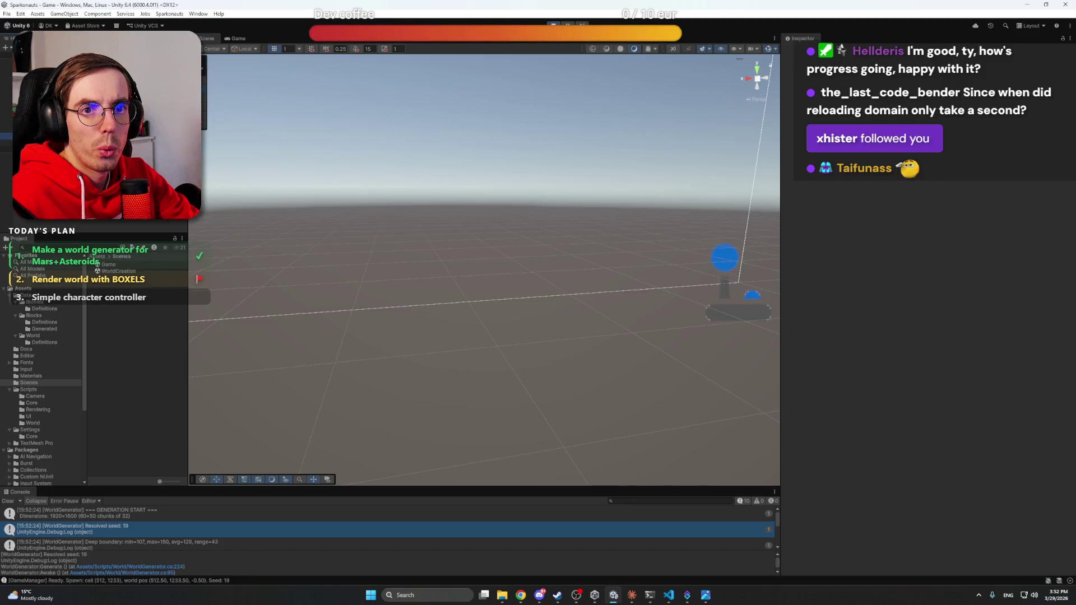
click(6, 103)
click(34, 116)
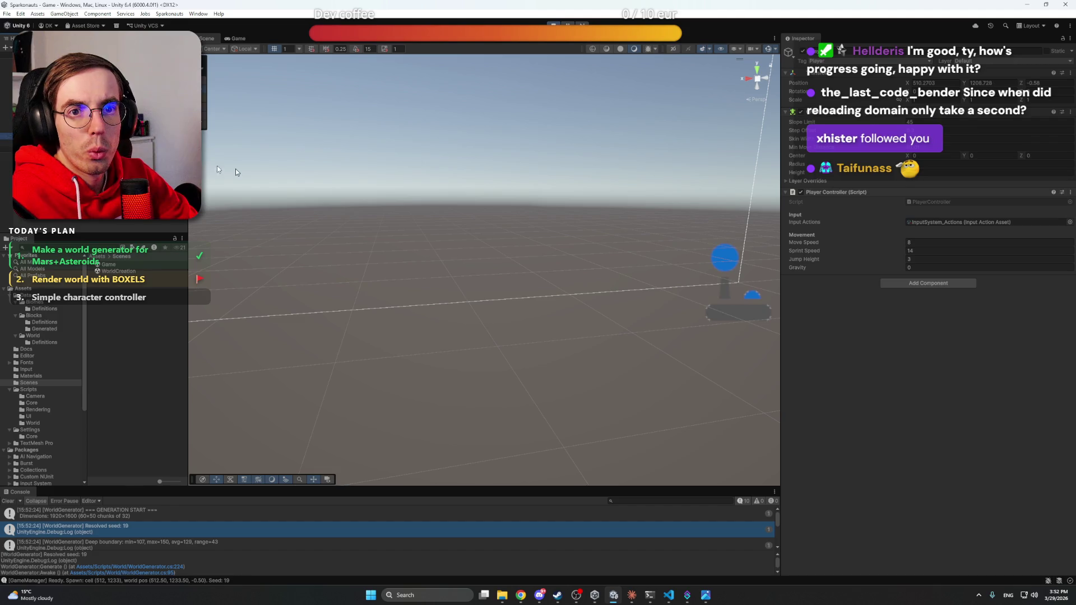
key(f)
Step: Orbit and zoom the Scene view to look down at the Player above the ground
mouse_move(442, 223)
mouse_down()
mouse_move(485, 219)
mouse_move(476, 192)
mouse_move(427, 186)
mouse_up()
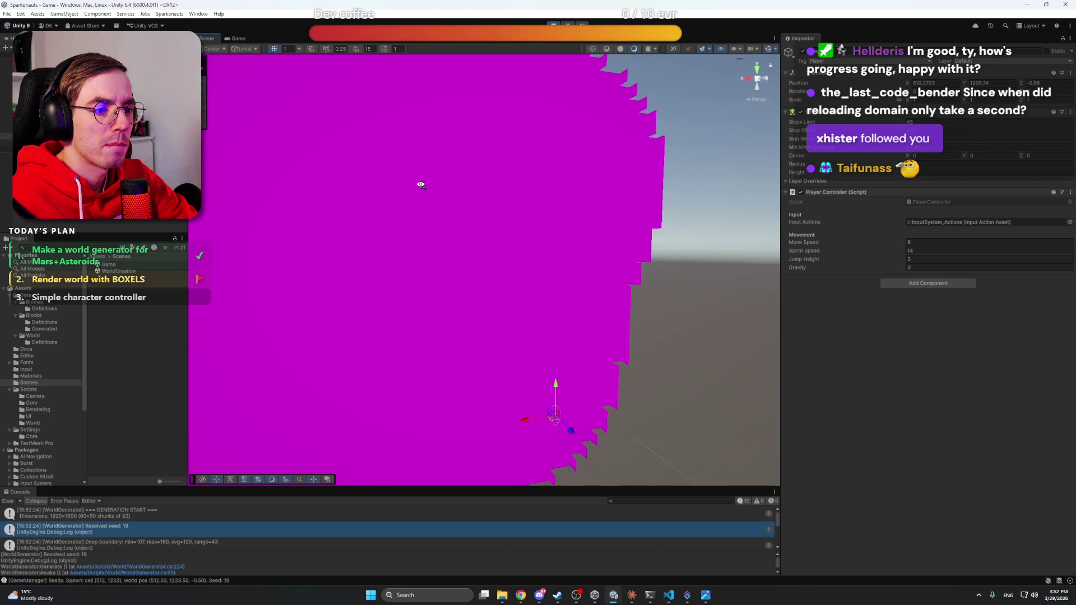
scroll(428, 186, down, 10)
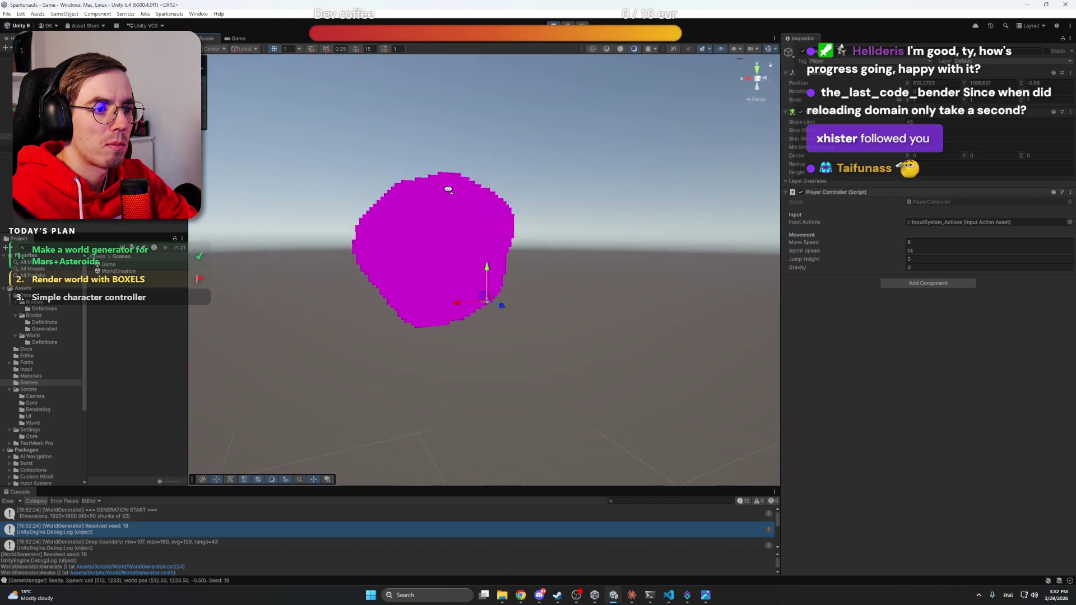
scroll(449, 190, down, 4)
mouse_move(449, 188)
mouse_down()
mouse_move(461, 275)
mouse_move(406, 293)
mouse_move(415, 207)
mouse_up()
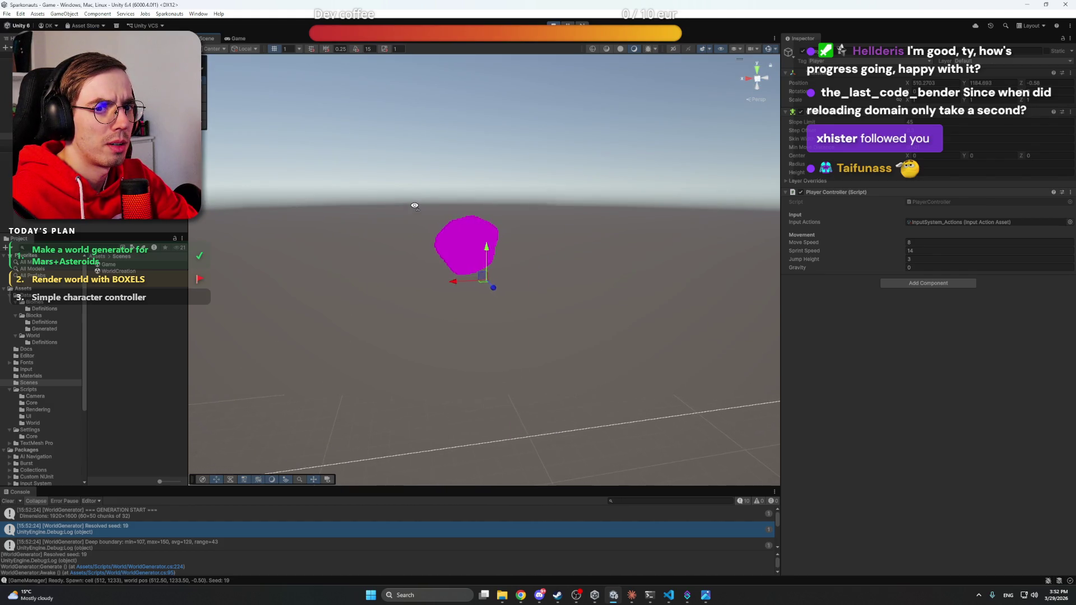
mouse_move(415, 206)
mouse_down()
mouse_move(419, 188)
mouse_move(365, 182)
mouse_move(499, 286)
mouse_move(501, 339)
mouse_up()
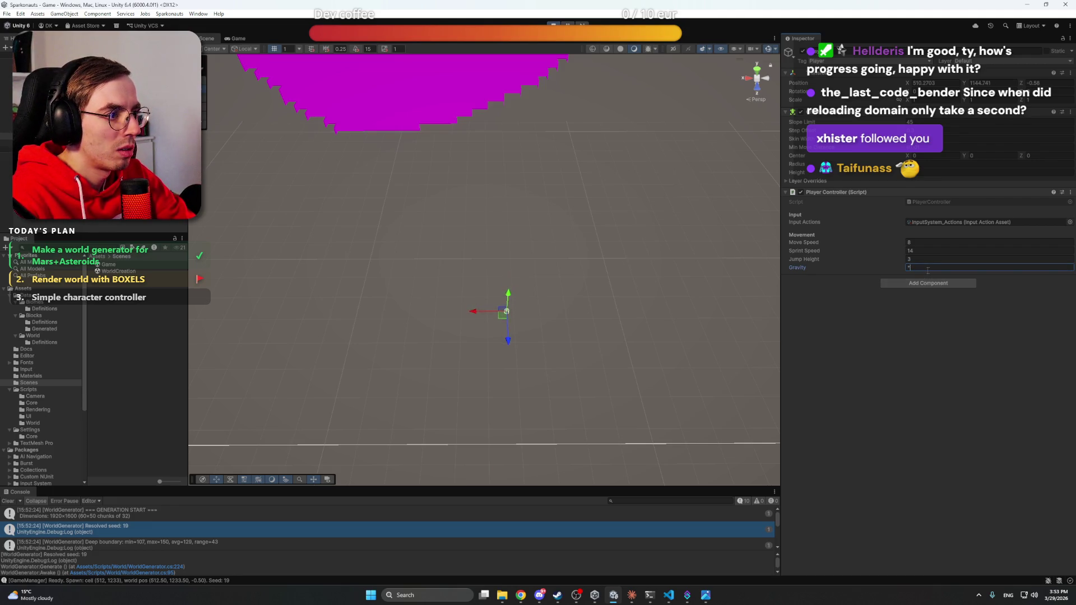
text(5)
Step: Watch the Player fall at Gravity -5, then set Gravity to 0 and raise it high
click(880, 379)
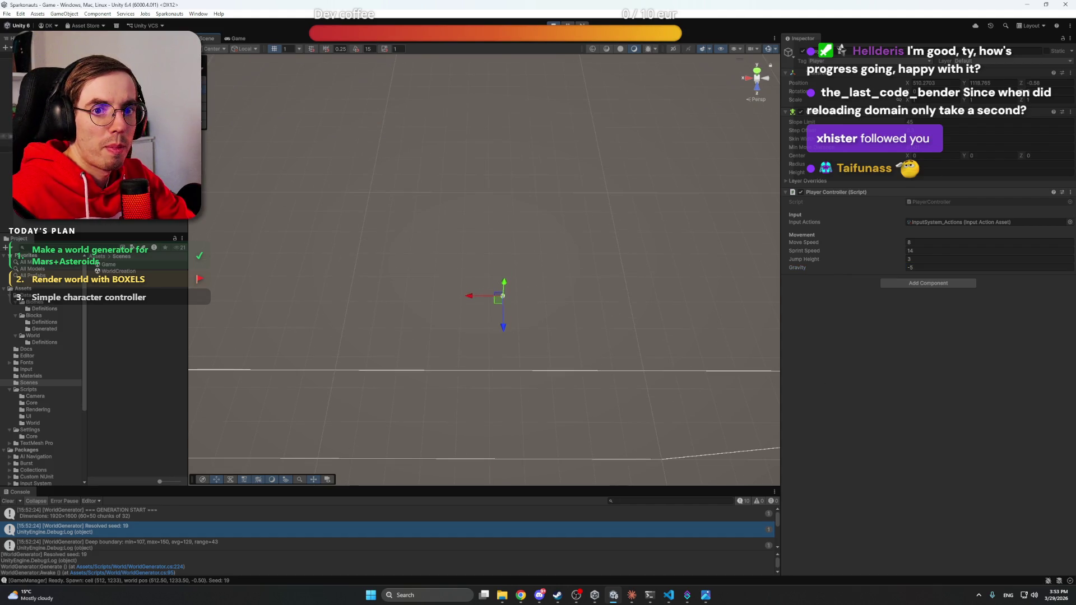
mouse_move(533, 298)
mouse_down()
mouse_move(519, 331)
mouse_move(401, 339)
mouse_move(372, 346)
mouse_move(363, 362)
mouse_move(577, 276)
mouse_move(694, 363)
mouse_move(631, 281)
mouse_move(577, 161)
mouse_move(563, 157)
mouse_move(557, 202)
mouse_move(530, 211)
mouse_up()
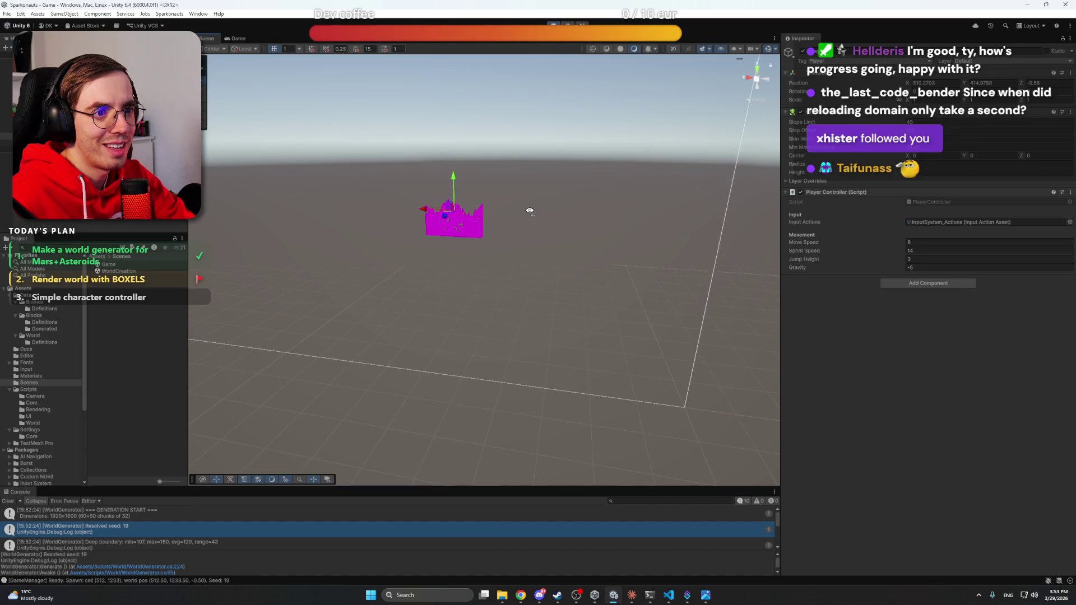
click(911, 268)
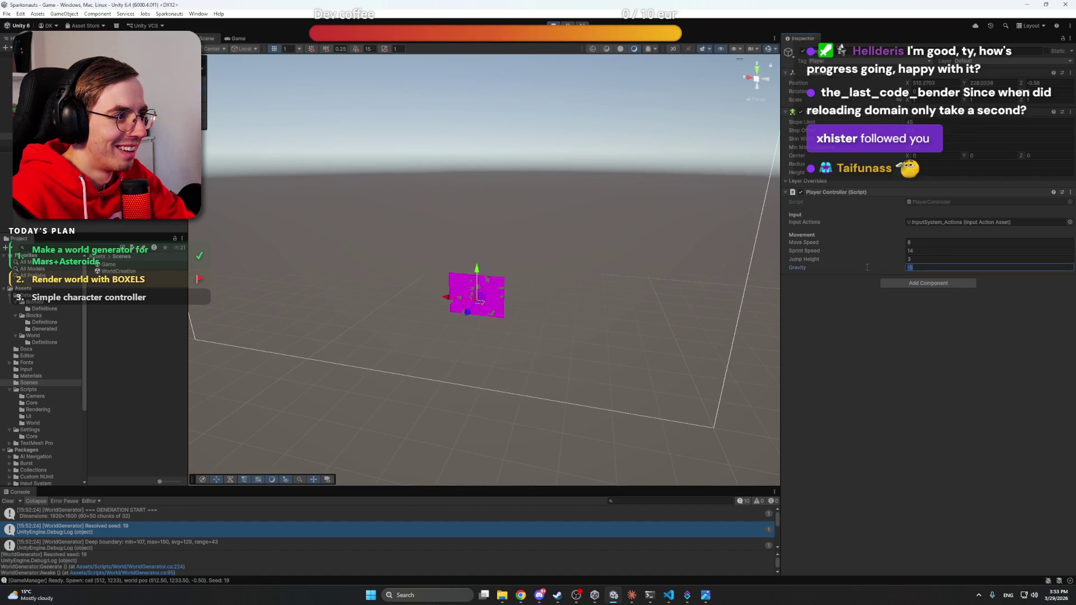
text(0)
key(Return)
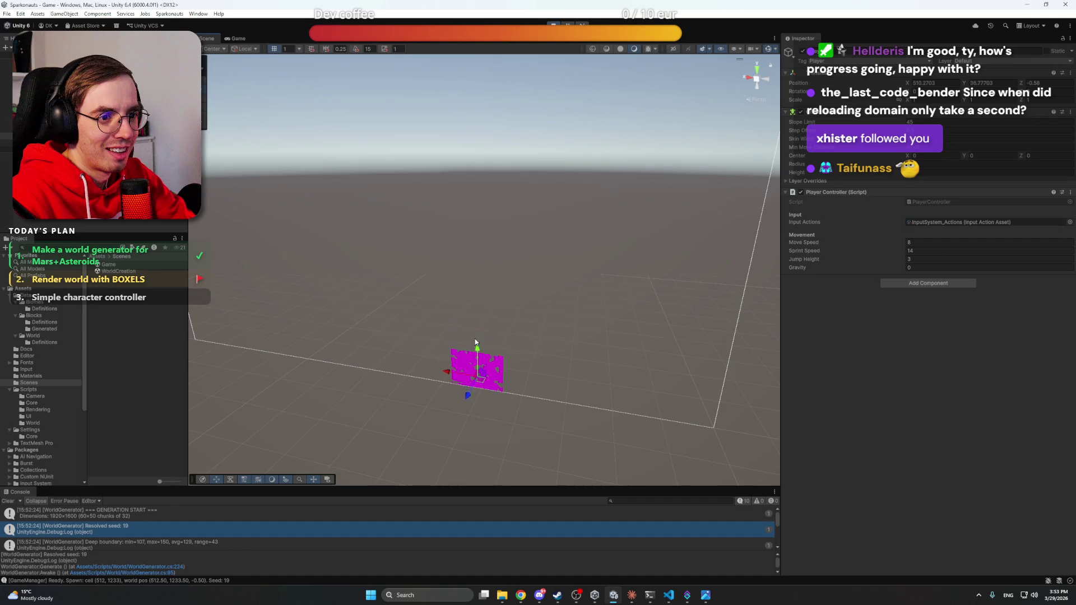
drag(476, 339, 469, 139)
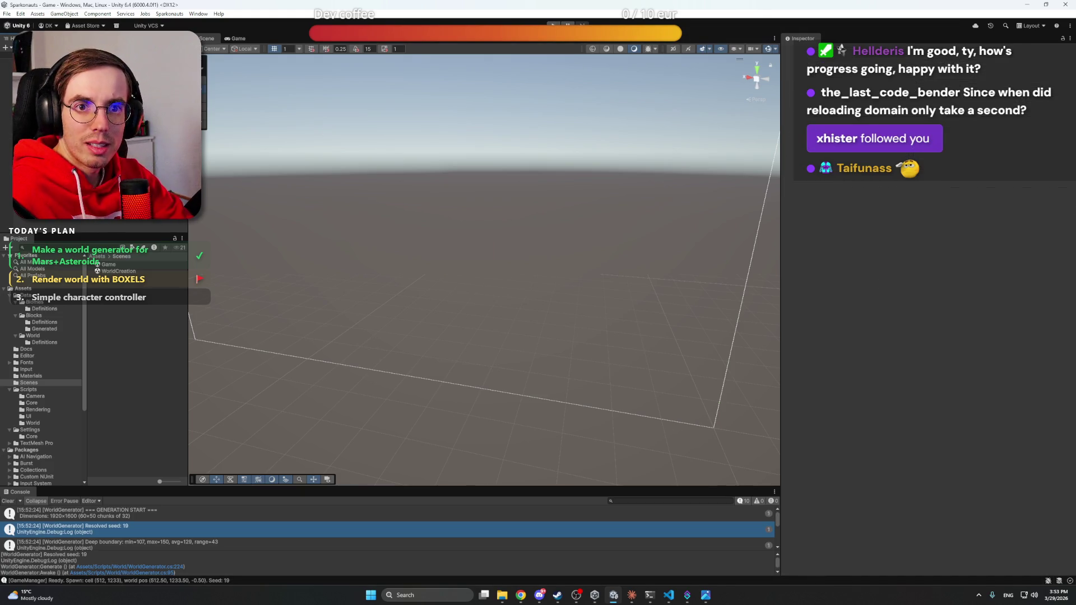
click(540, 595)
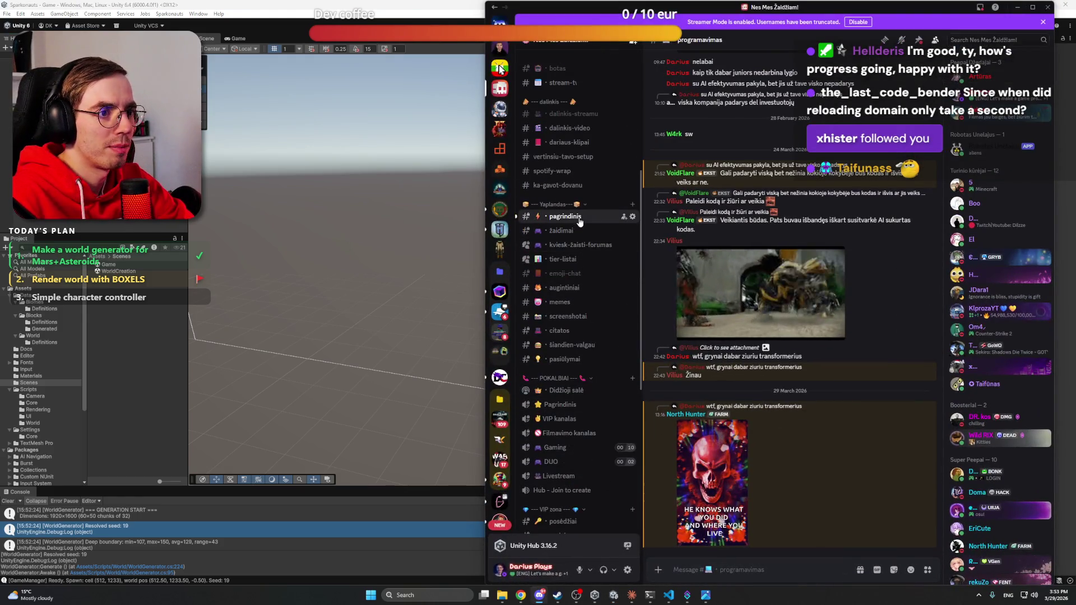
Step: Look over Discord's #pagrindinis channel, then hide Discord and bring the Meshy browser window forward
click(580, 219)
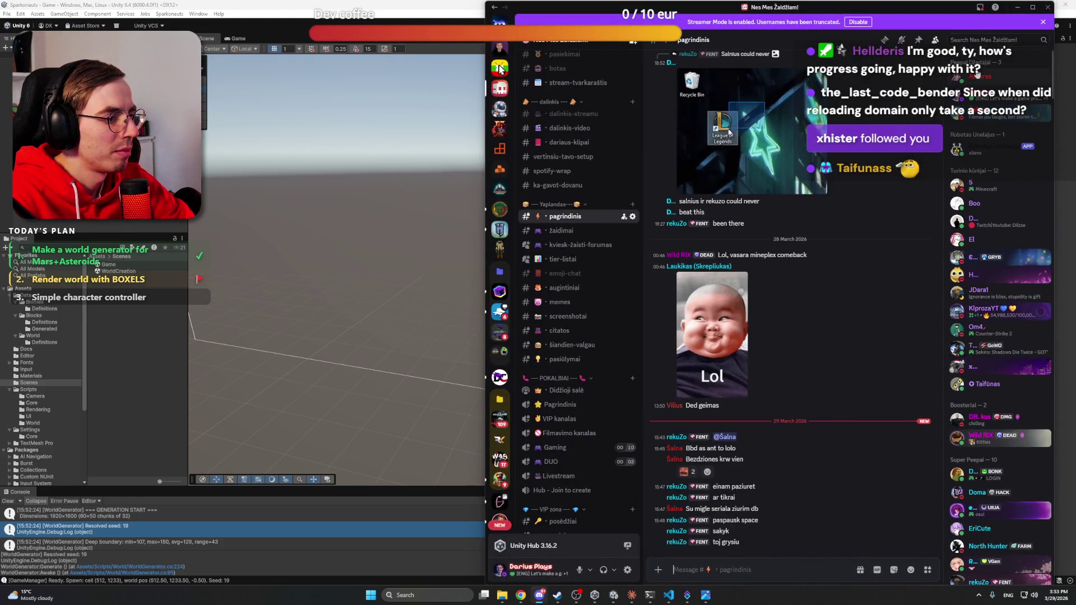
click(540, 594)
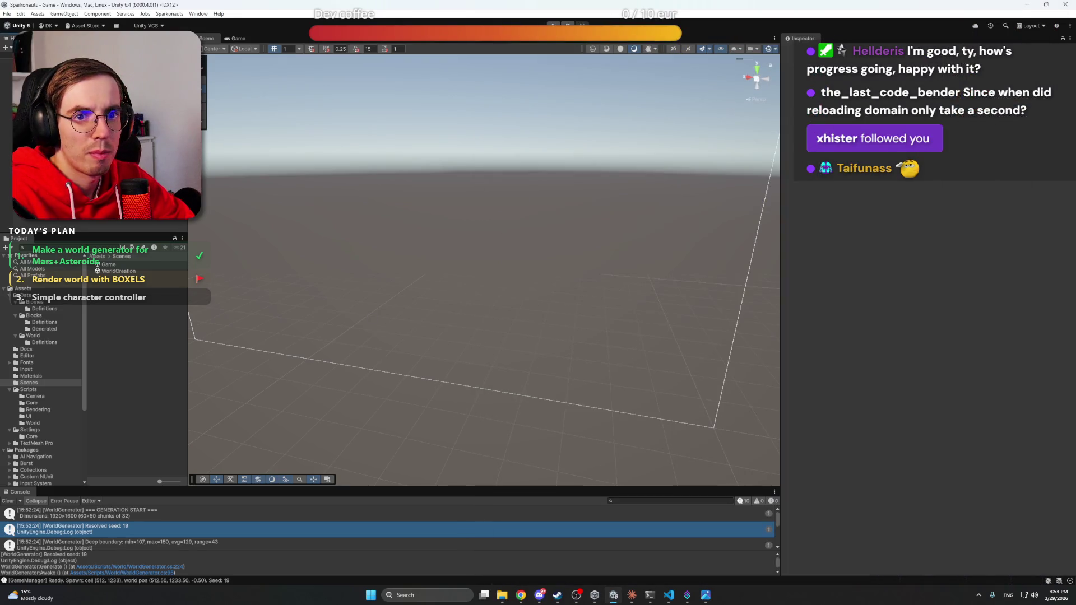
click(521, 598)
click(508, 553)
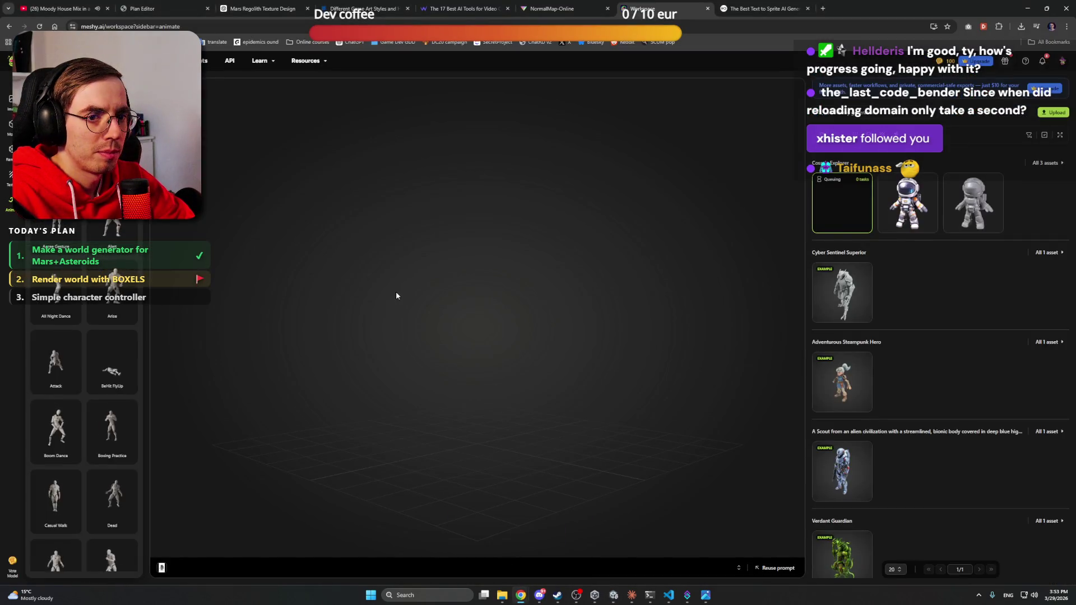
Step: Load the astronaut model in Meshy and add the Unsteady Walk animation to it
click(852, 200)
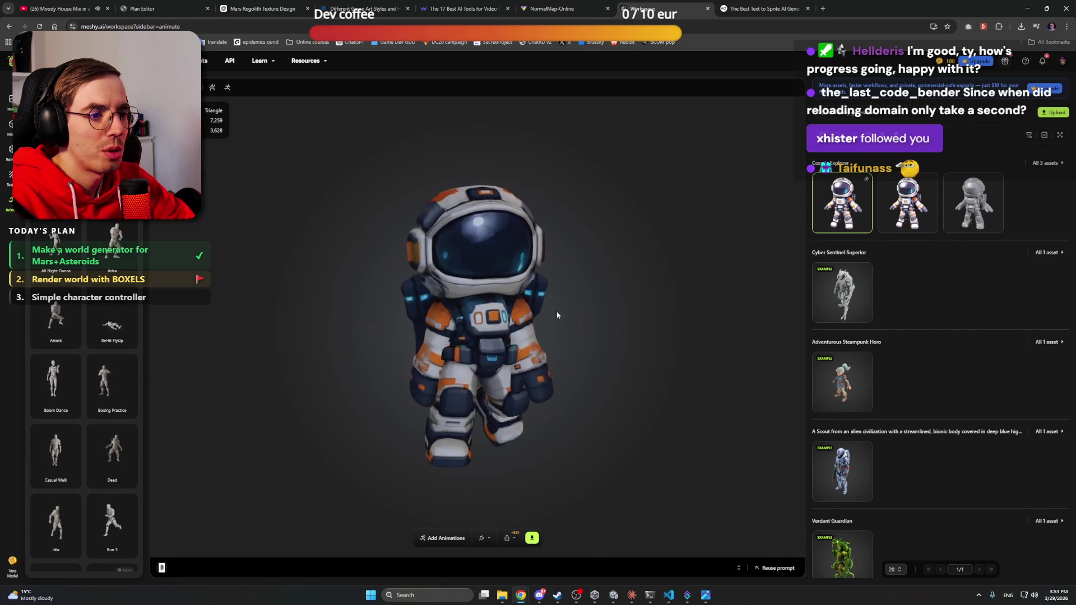
mouse_move(555, 314)
mouse_down()
mouse_move(414, 323)
mouse_move(529, 333)
mouse_up()
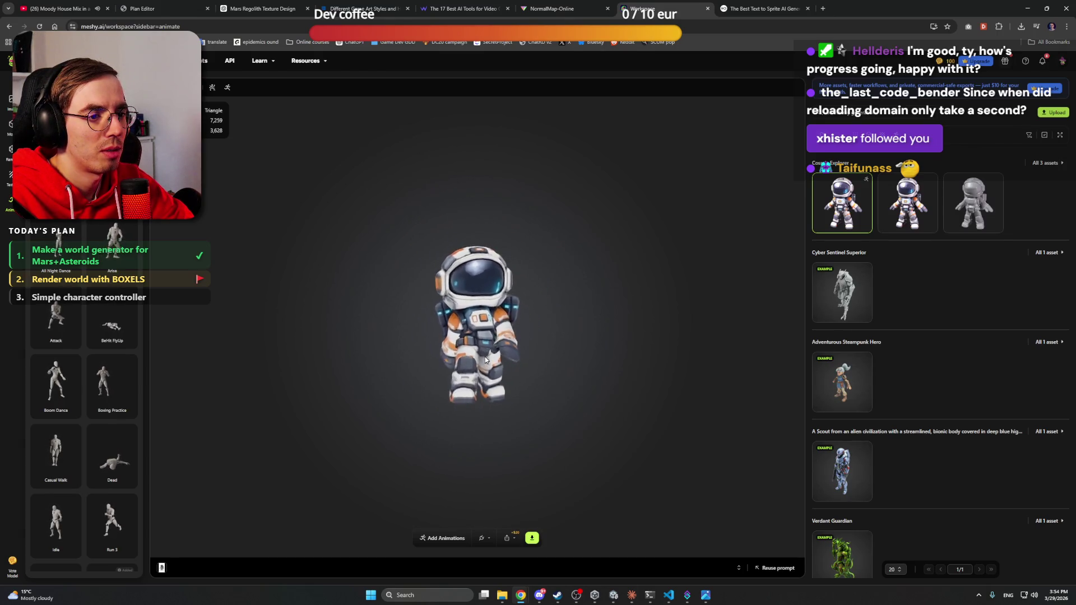
mouse_move(114, 362)
scroll(115, 353, down, 10)
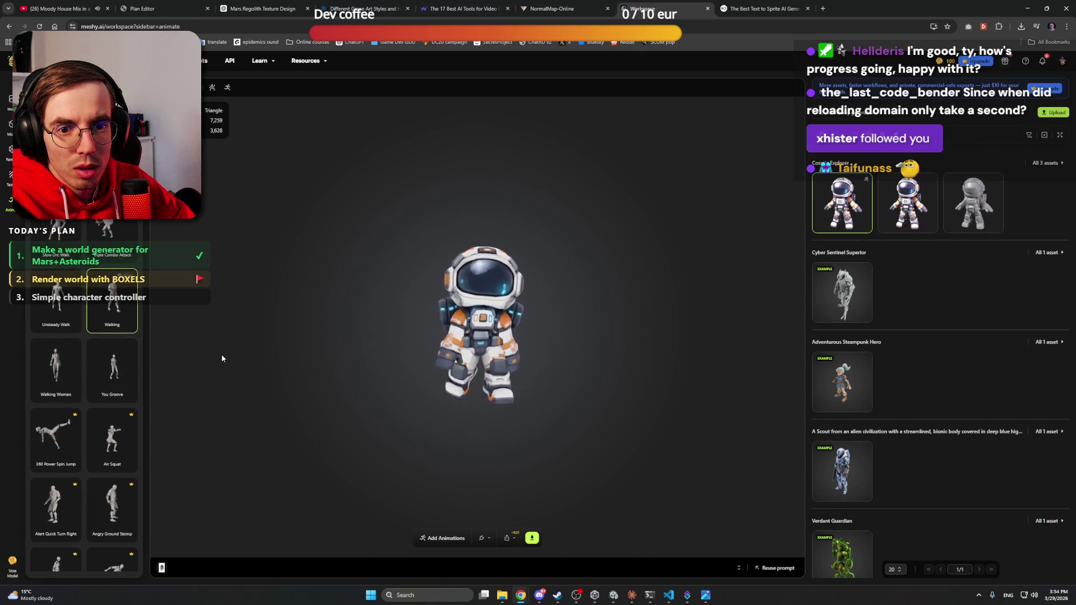
mouse_move(56, 302)
click(58, 325)
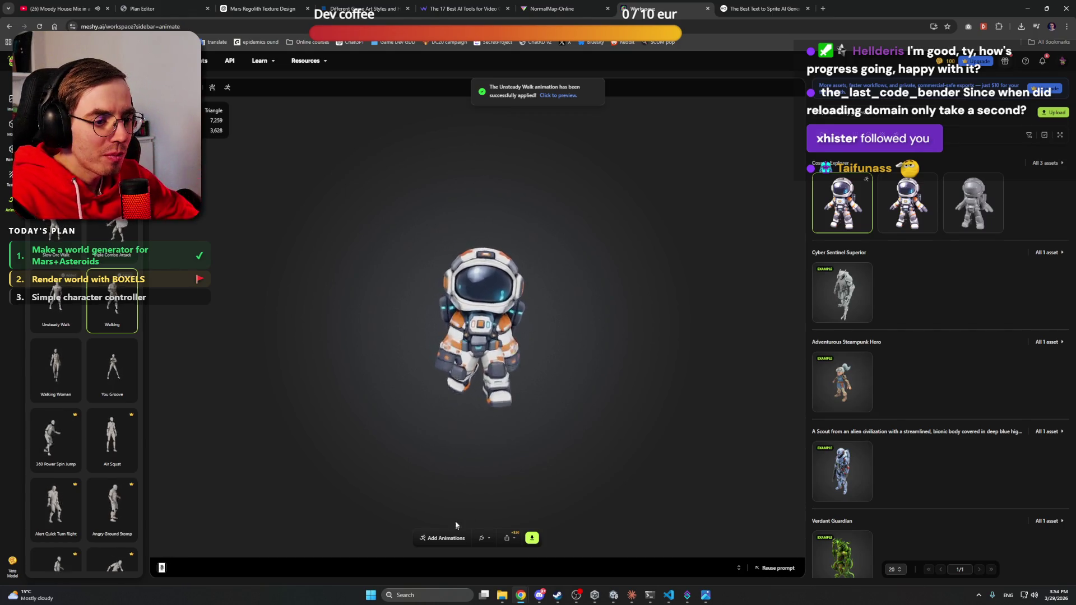
Step: Preview the walking astronaut's DCC Bridge options and skeleton, then switch back to Unity
click(487, 540)
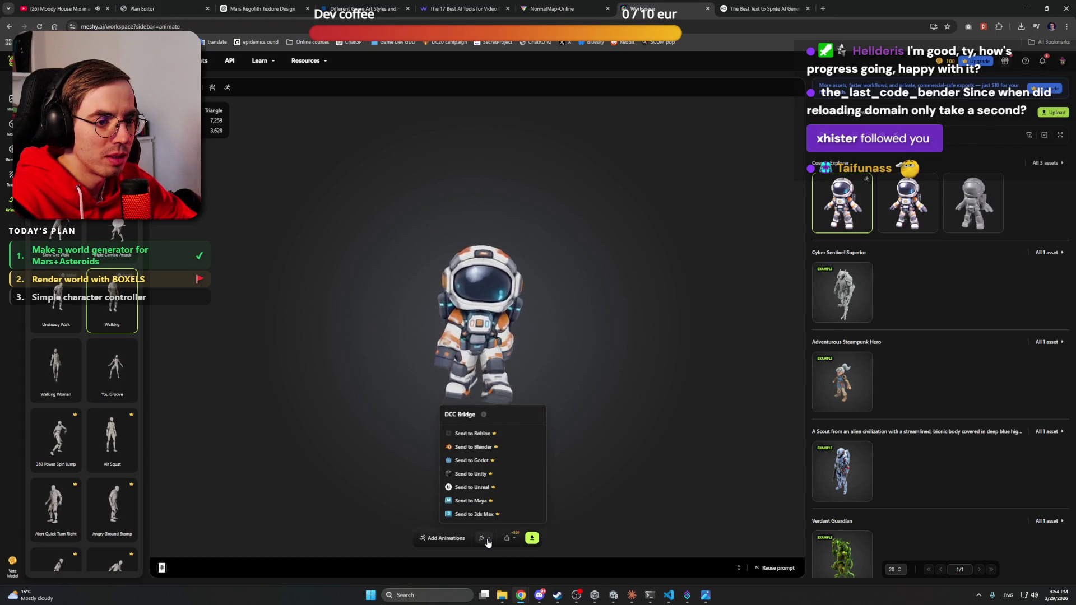
mouse_move(483, 413)
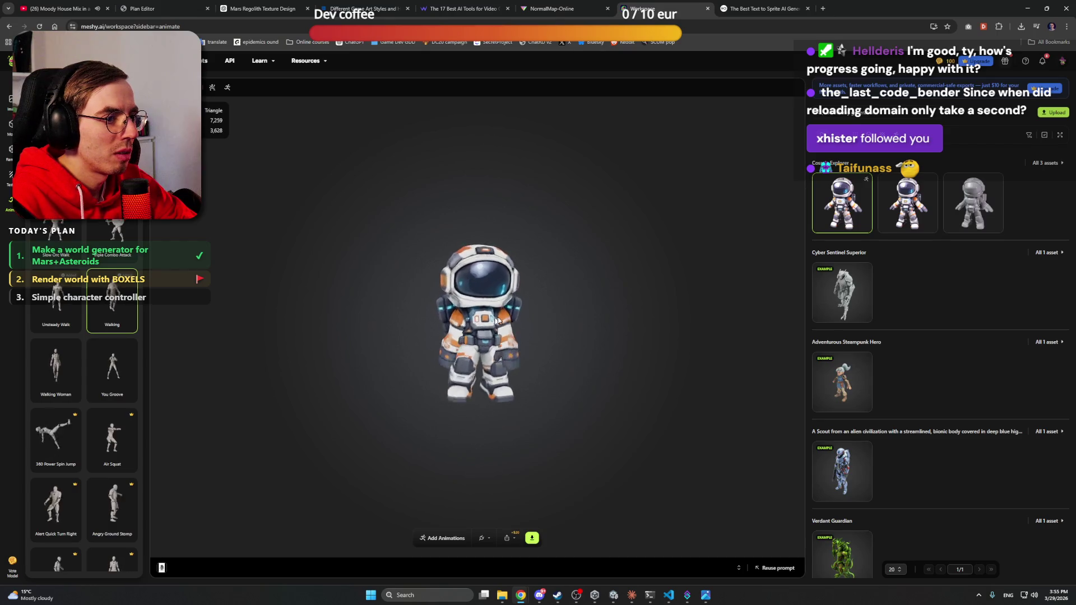
scroll(452, 314, up, 3)
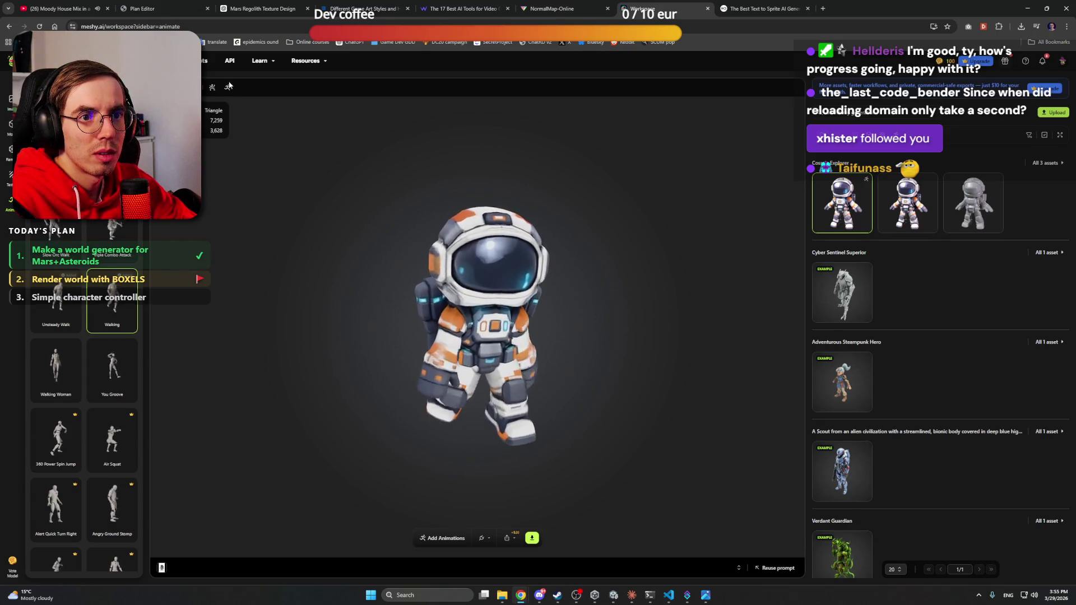
click(212, 88)
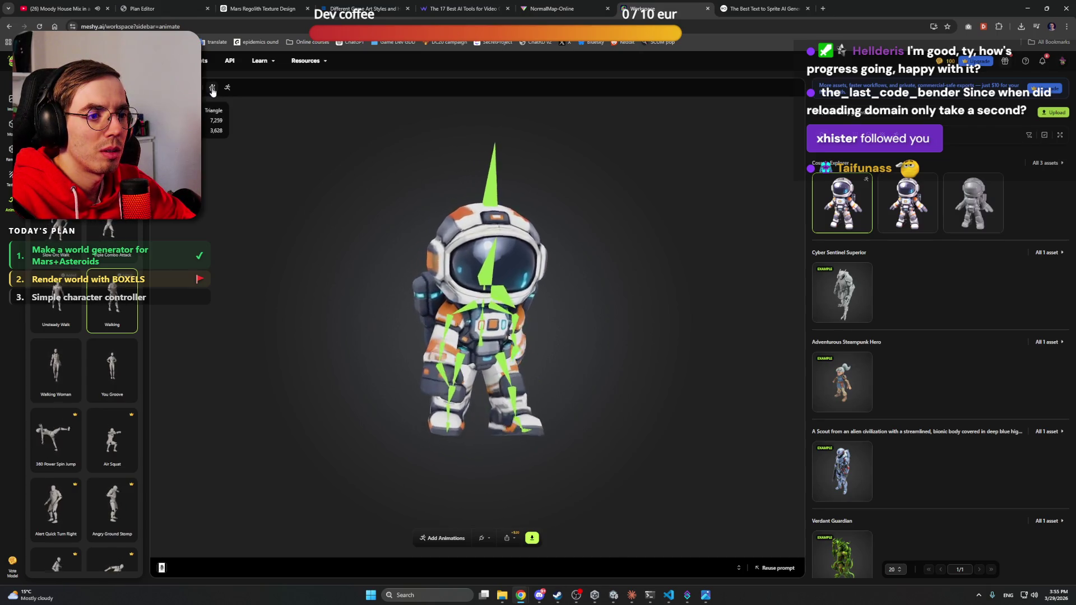
click(212, 88)
mouse_move(460, 263)
mouse_down()
mouse_move(393, 268)
mouse_move(505, 261)
mouse_up()
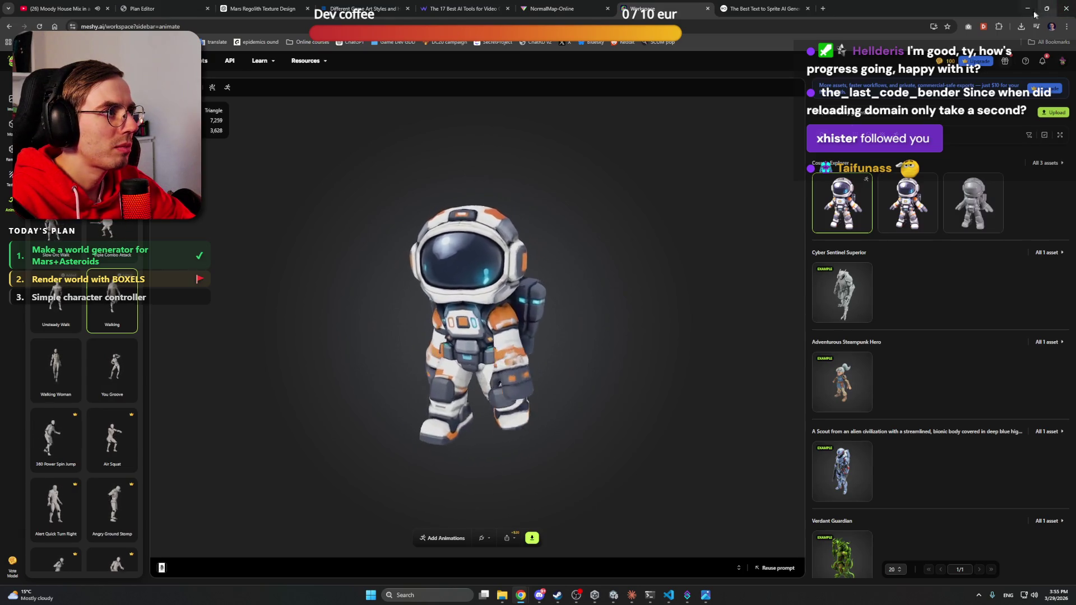
key(alt+Tab)
mouse_move(521, 595)
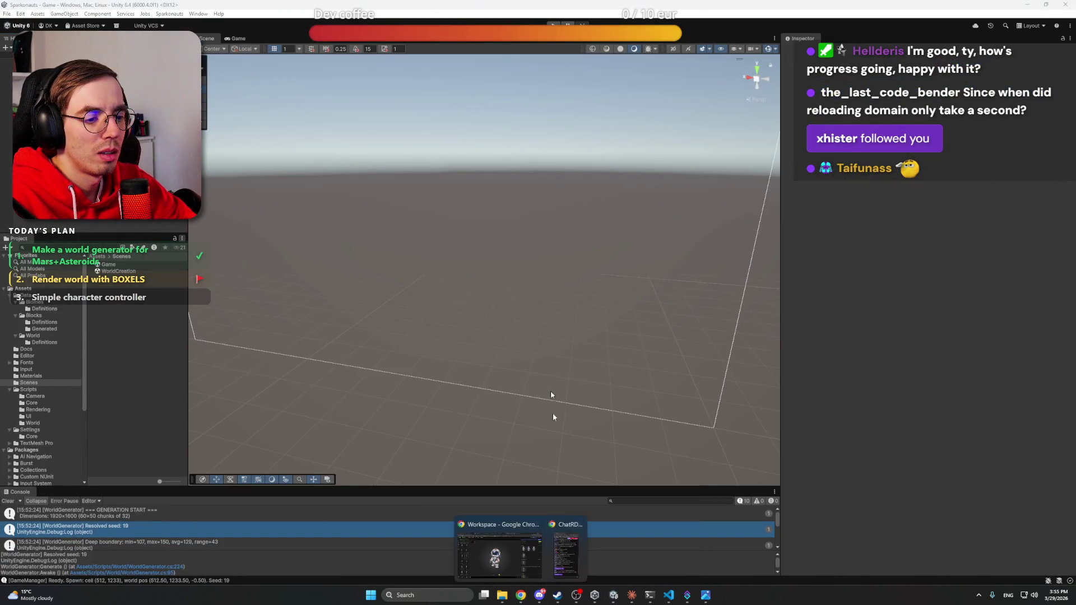
click(480, 550)
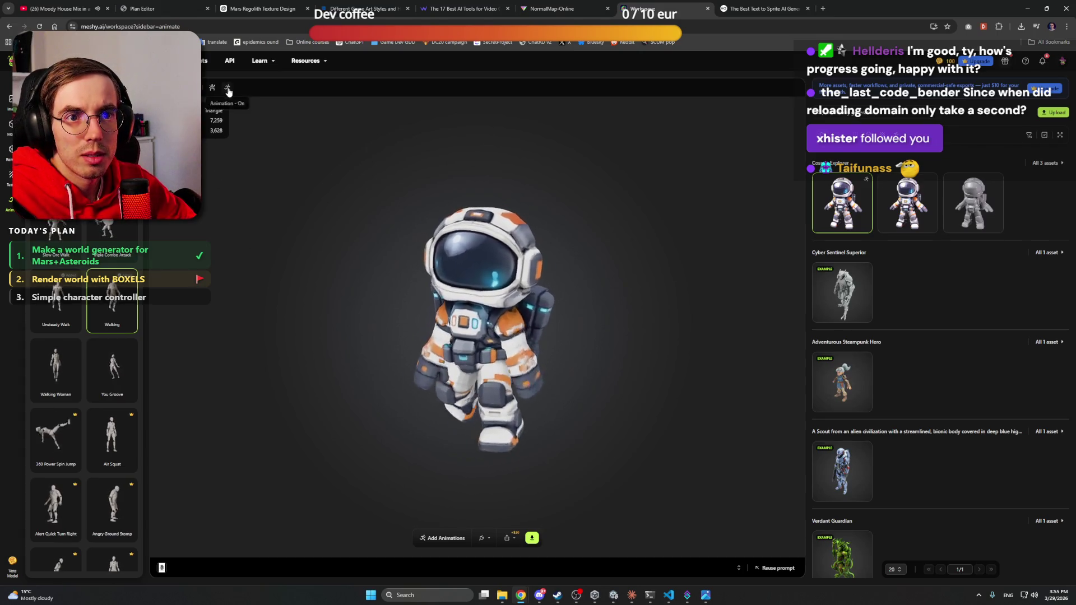
key(alt+Tab)
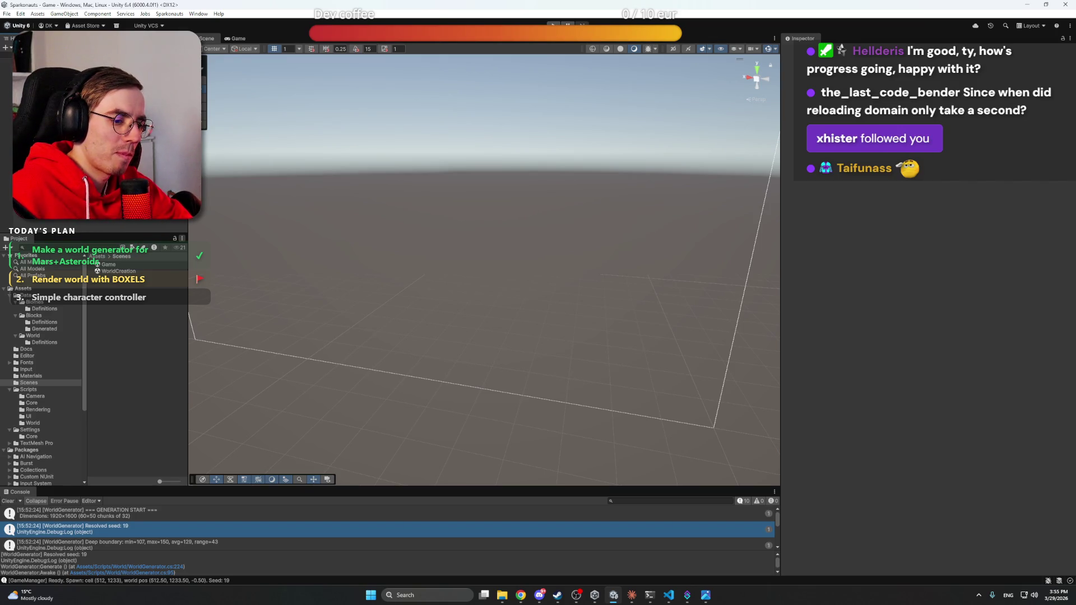
mouse_move(497, 265)
mouse_down()
mouse_move(489, 286)
mouse_move(522, 274)
mouse_move(520, 285)
mouse_move(582, 288)
mouse_up()
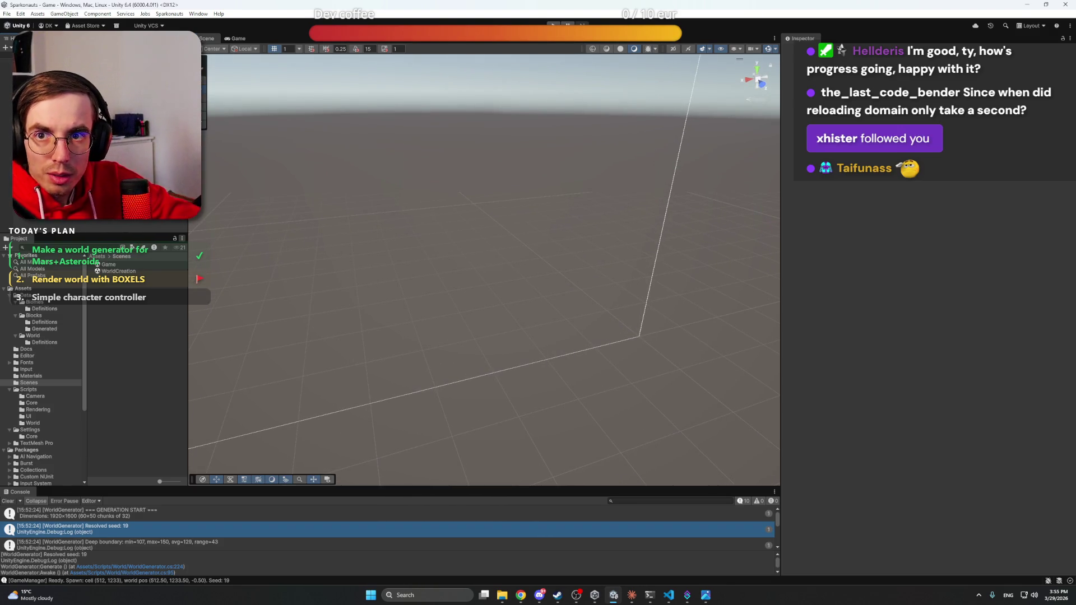
click(632, 596)
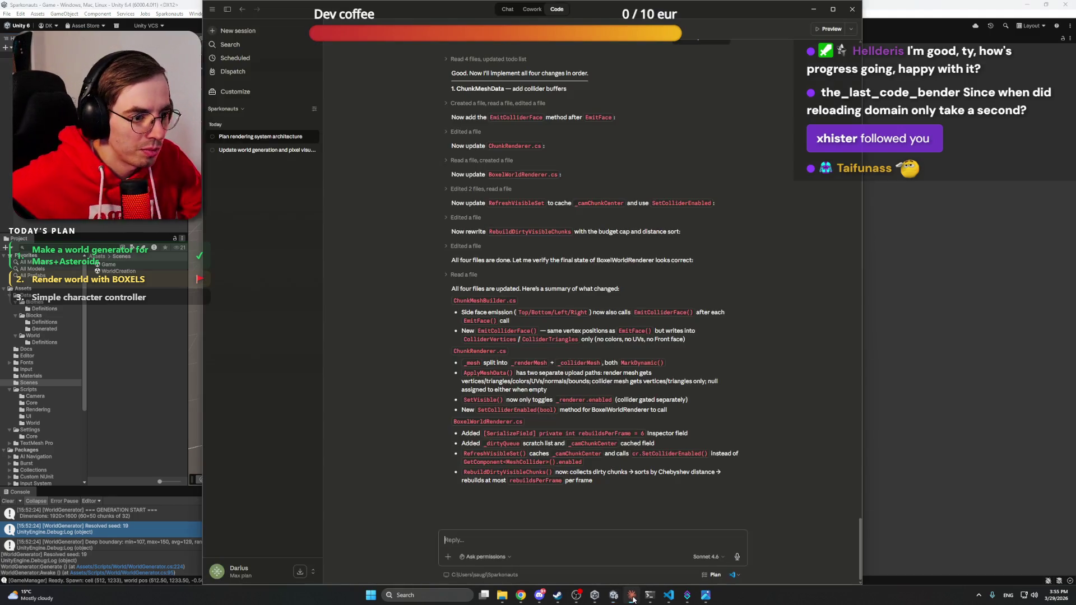
Step: Ask Claude to remove gravity so the character can float and fly freely, then return to Unity
click(549, 540)
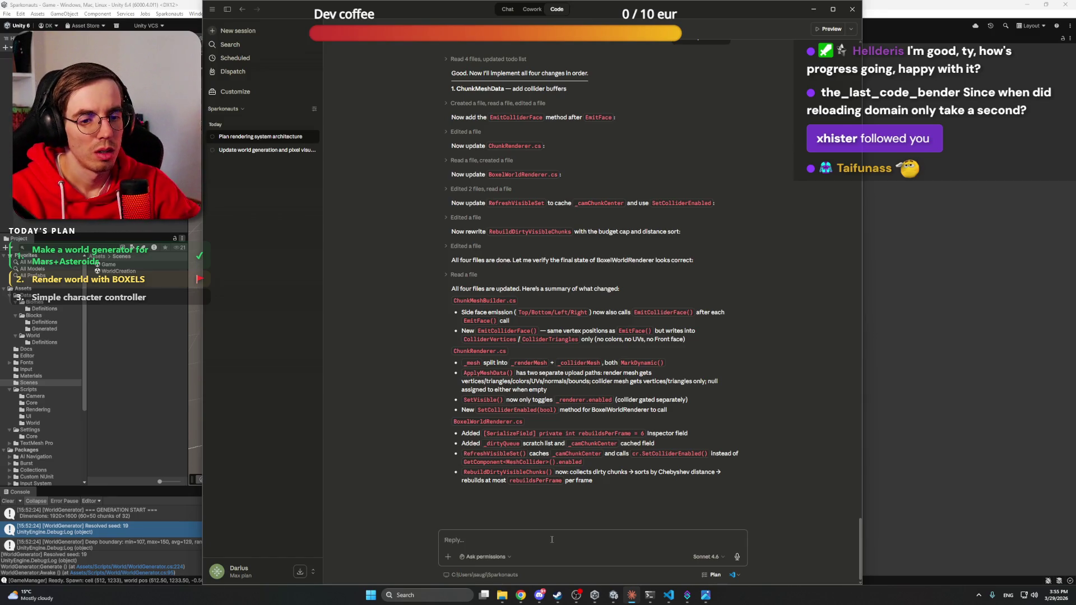
text(Let)
key(BackSpace)
key(BackSpace)
key(BackSpace)
text(Ma)
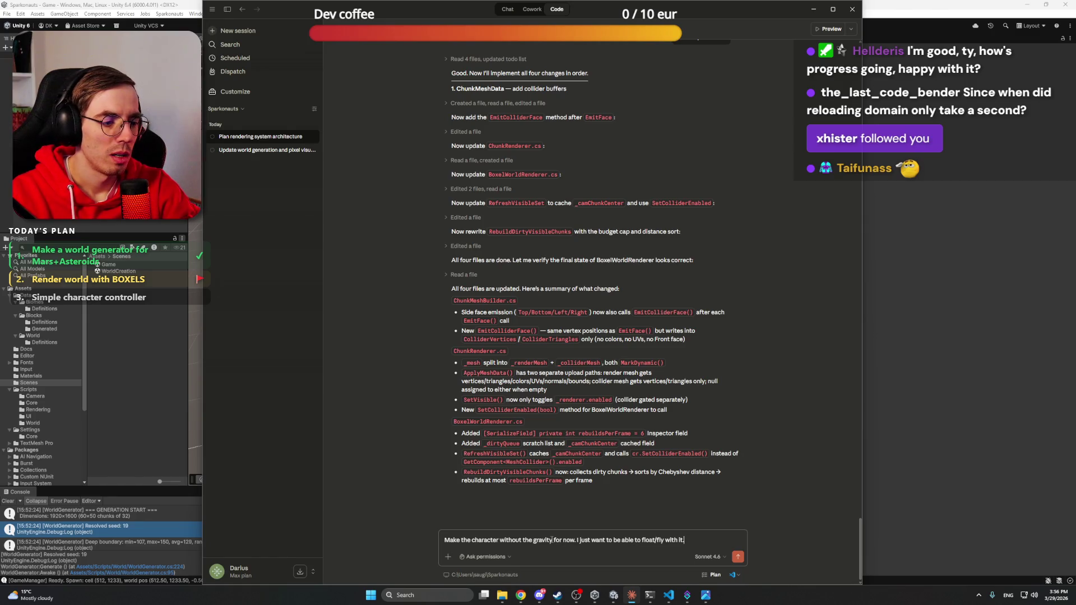
key(Return)
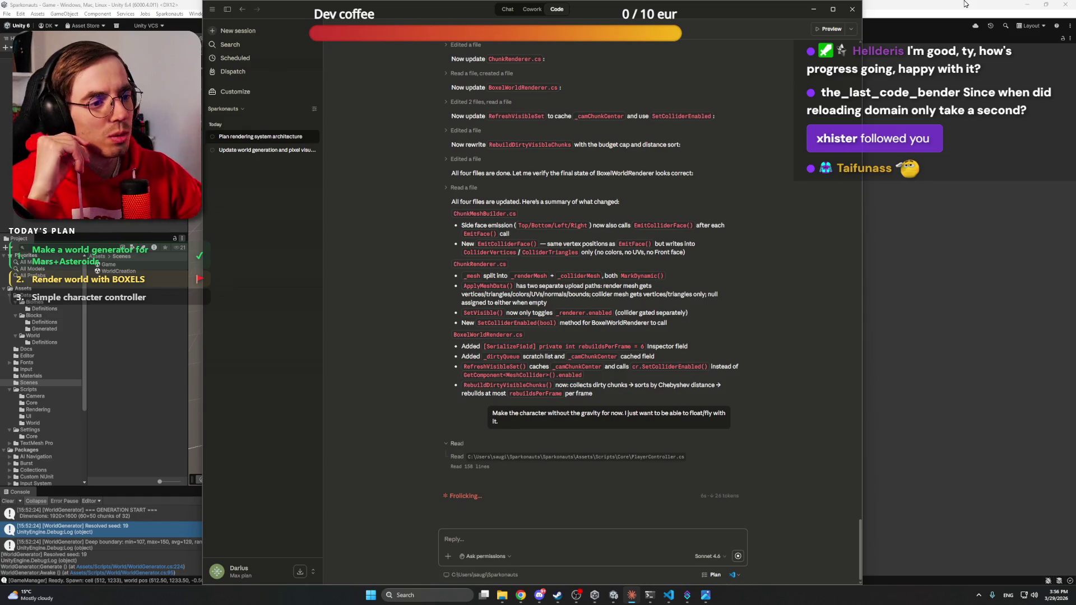
click(442, 264)
click(31, 376)
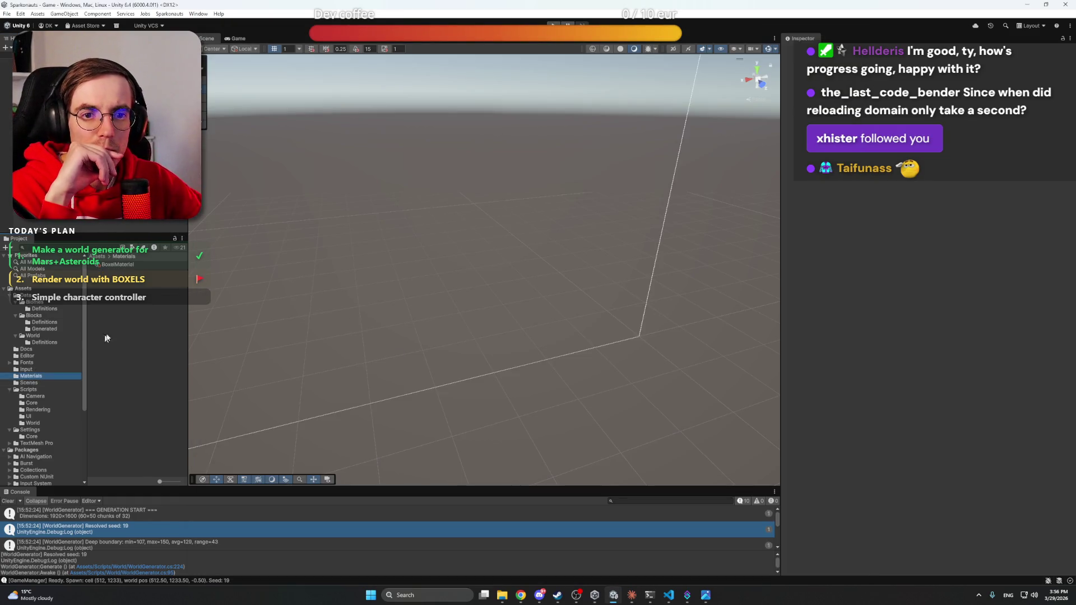
Step: Create a new folder named Texture in the project's top-level Assets folder
click(129, 265)
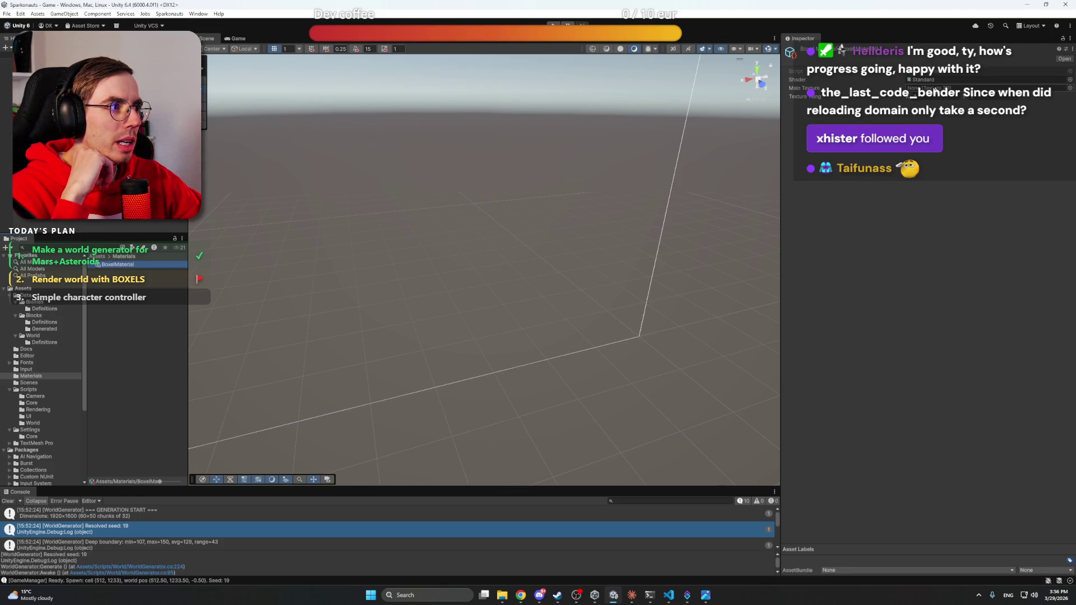
click(23, 288)
right_click(123, 354)
mouse_move(230, 117)
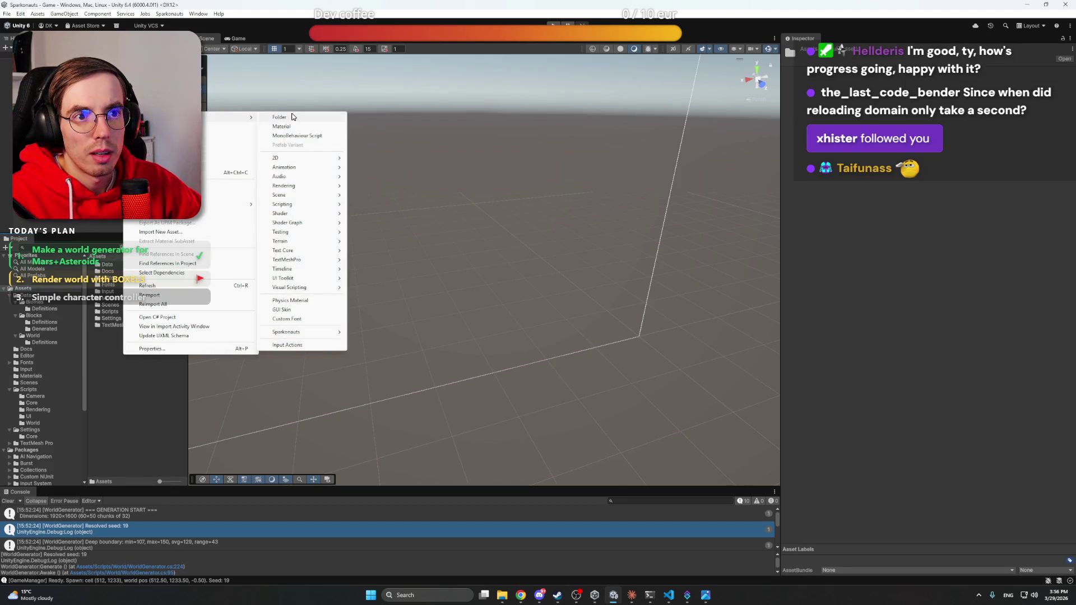
click(291, 113)
text(Texture)
key(Return)
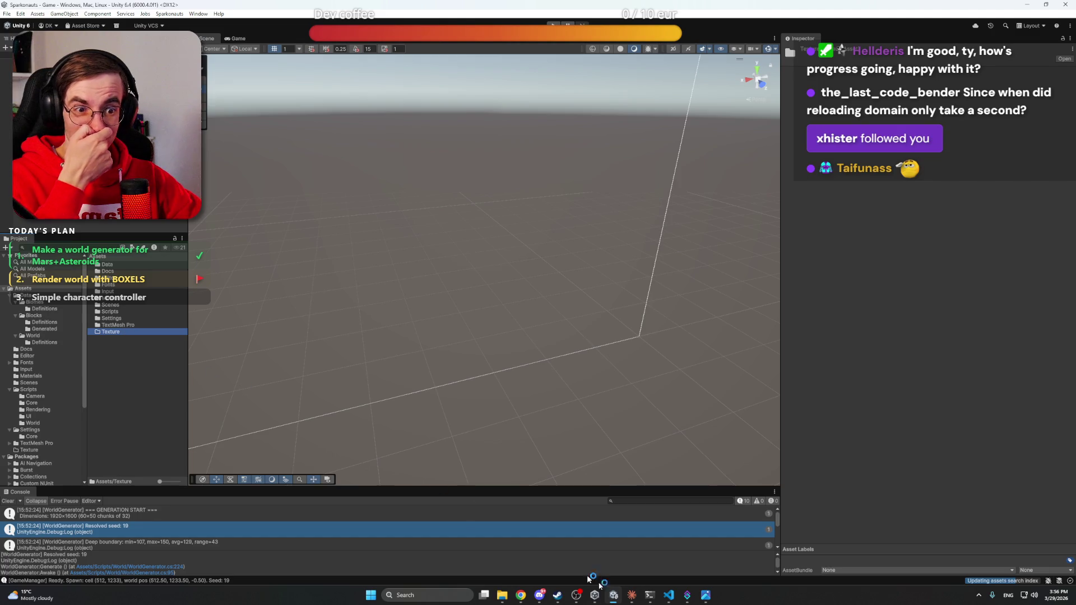
click(374, 596)
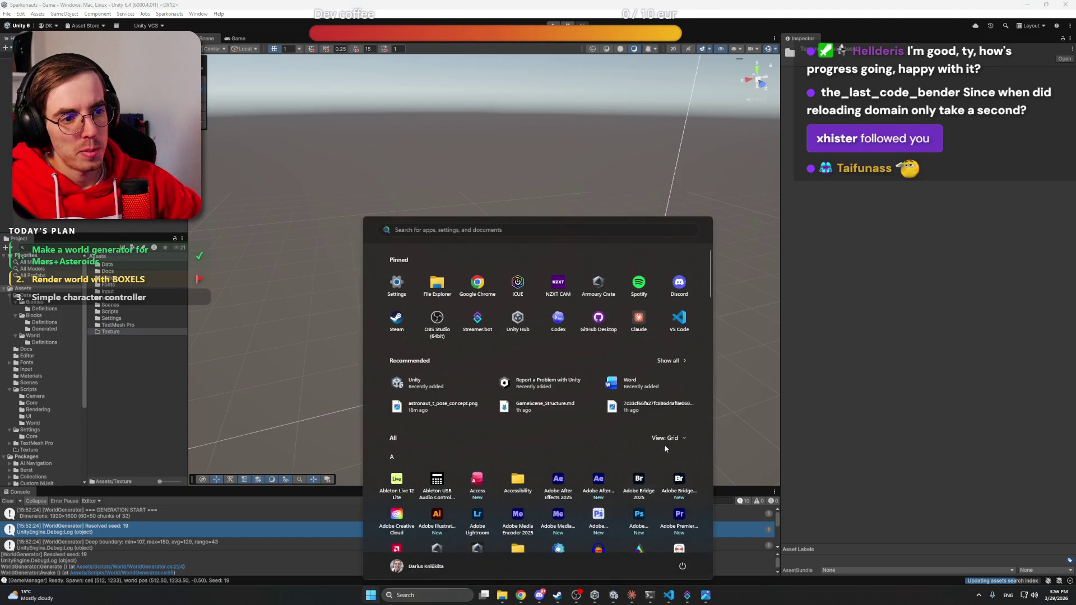
Step: Launch Adobe Photoshop by searching 'photo' in Start, then bring Claude back up
text(photo)
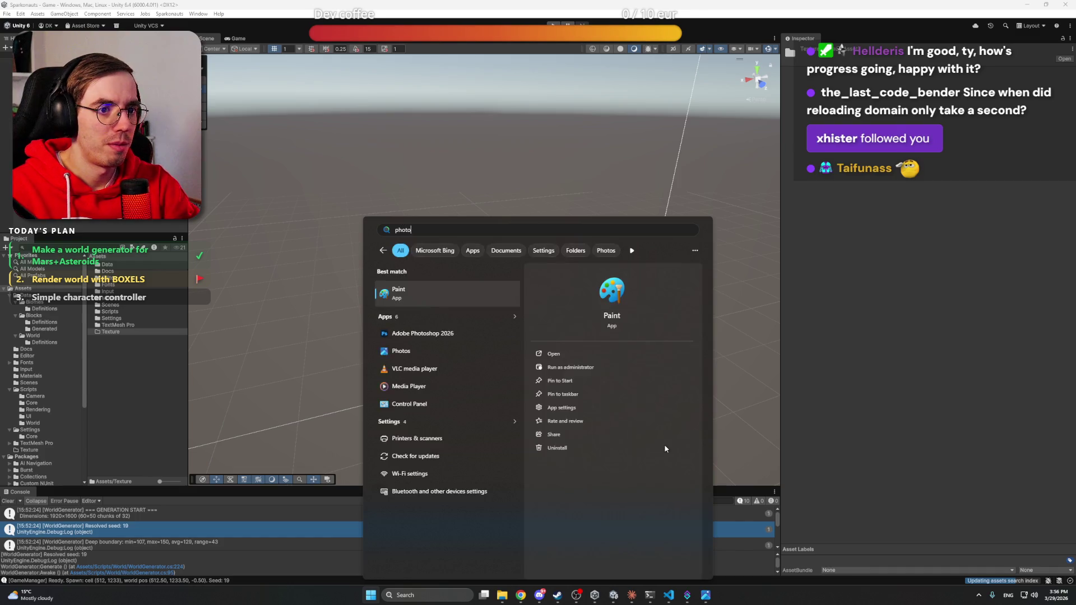
key(Return)
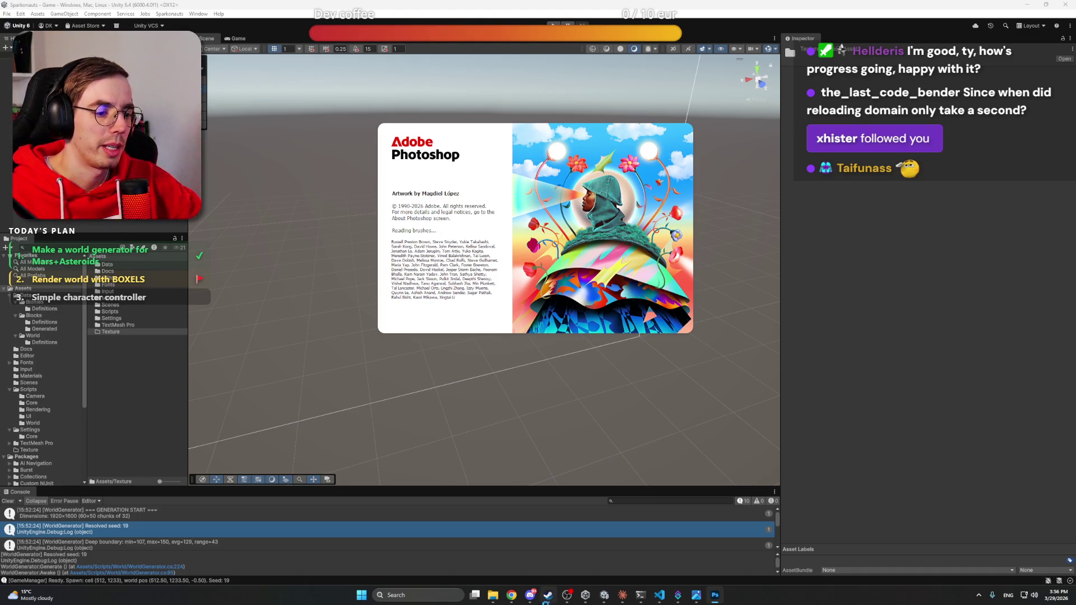
click(622, 597)
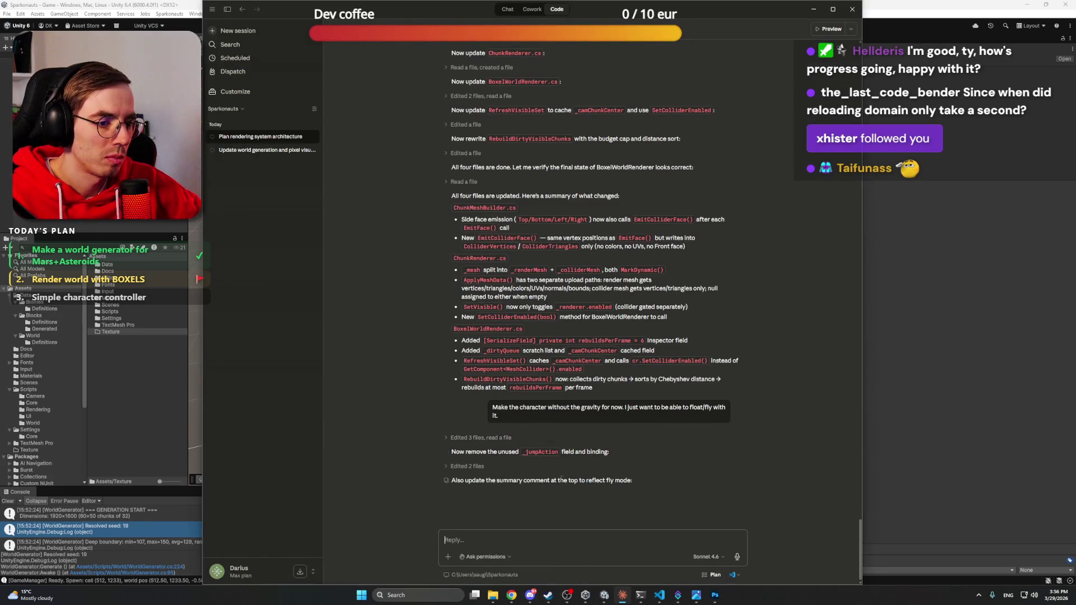
Step: Review Claude's fly-mode edit summary, then return to Unity to recompile the scripts
click(923, 4)
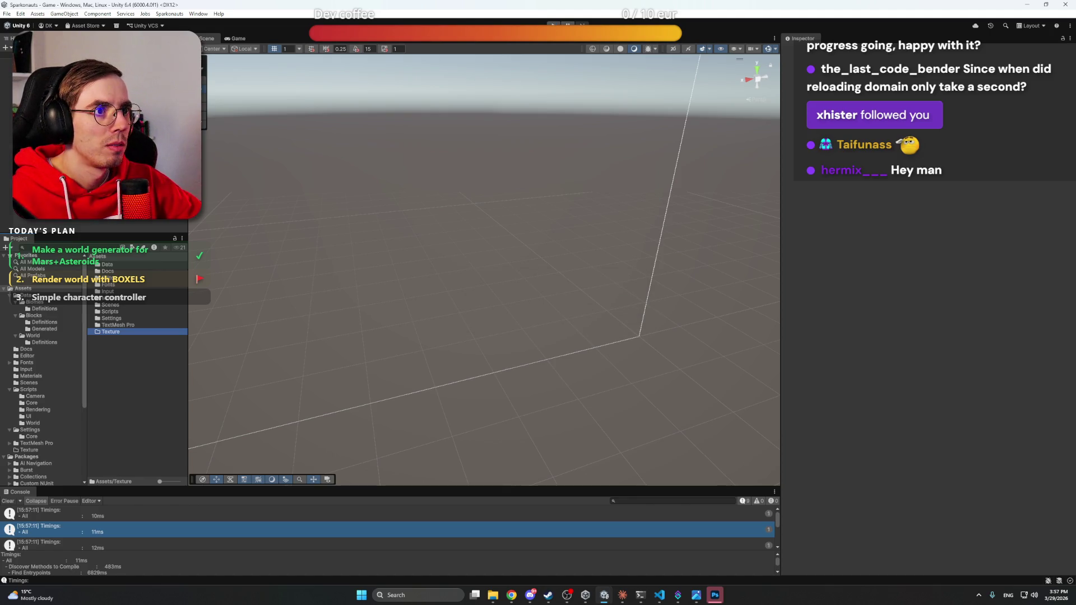
Step: Test Play mode briefly and open the orange Mars texture image in Photoshop
key(ctrl+p)
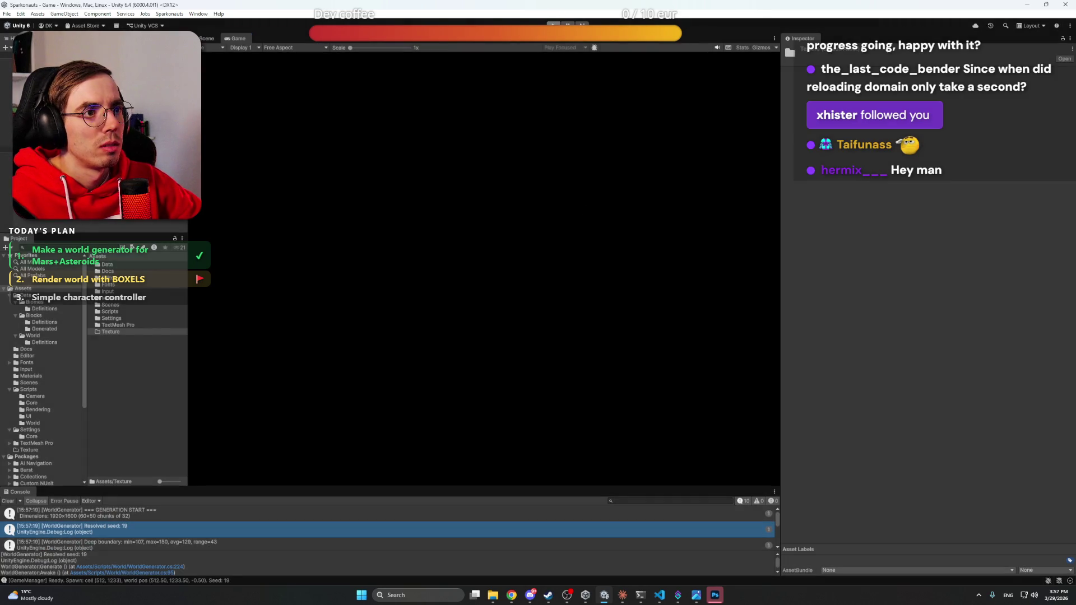
click(552, 25)
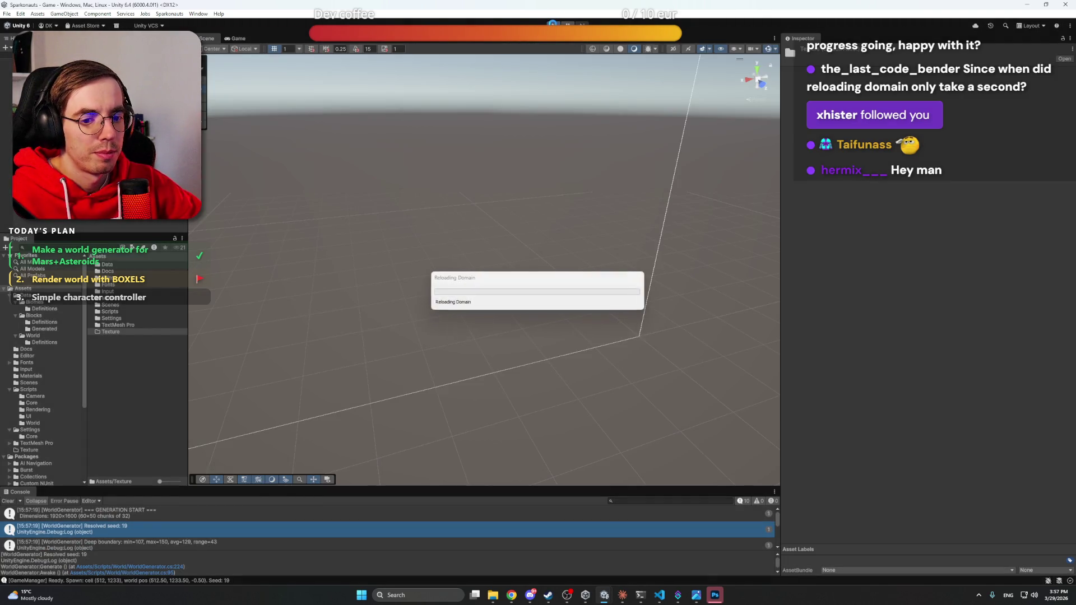
click(714, 595)
click(335, 271)
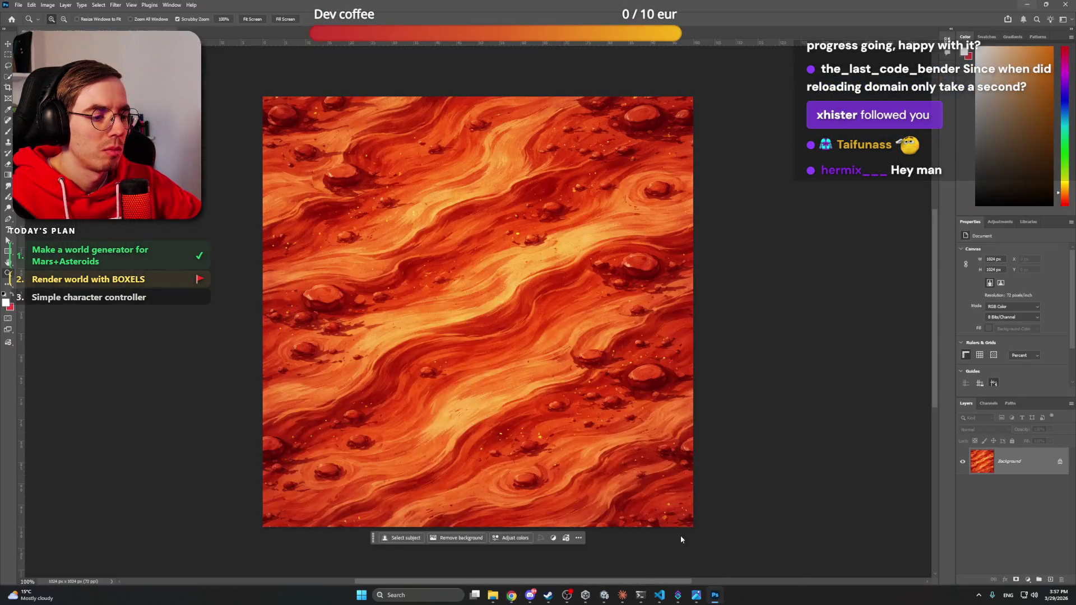
click(604, 595)
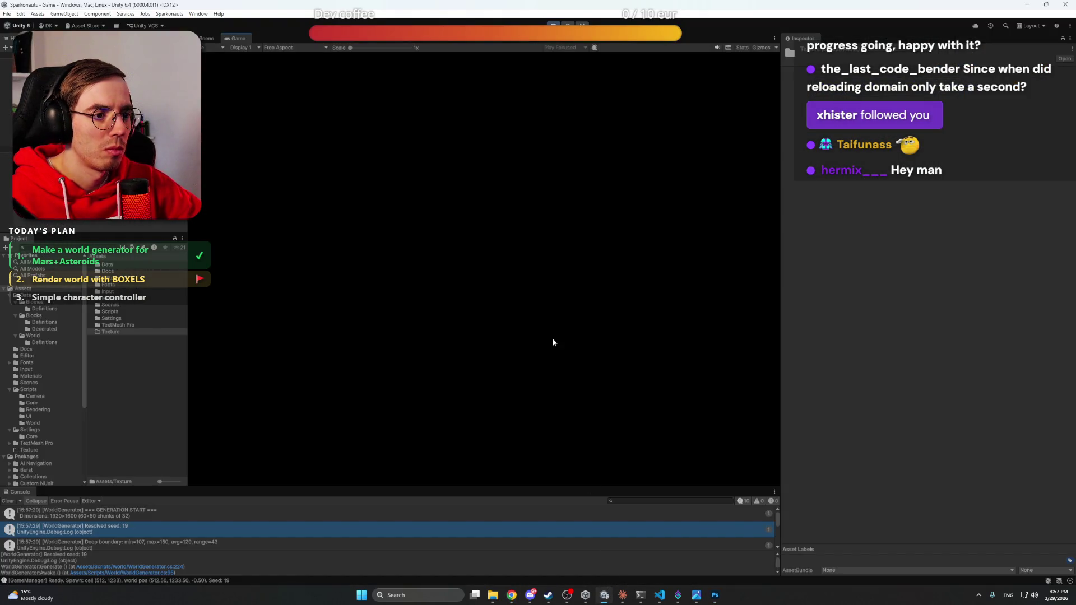
Step: Frame the Player in the Scene view and inspect the magenta terrain around it
click(205, 39)
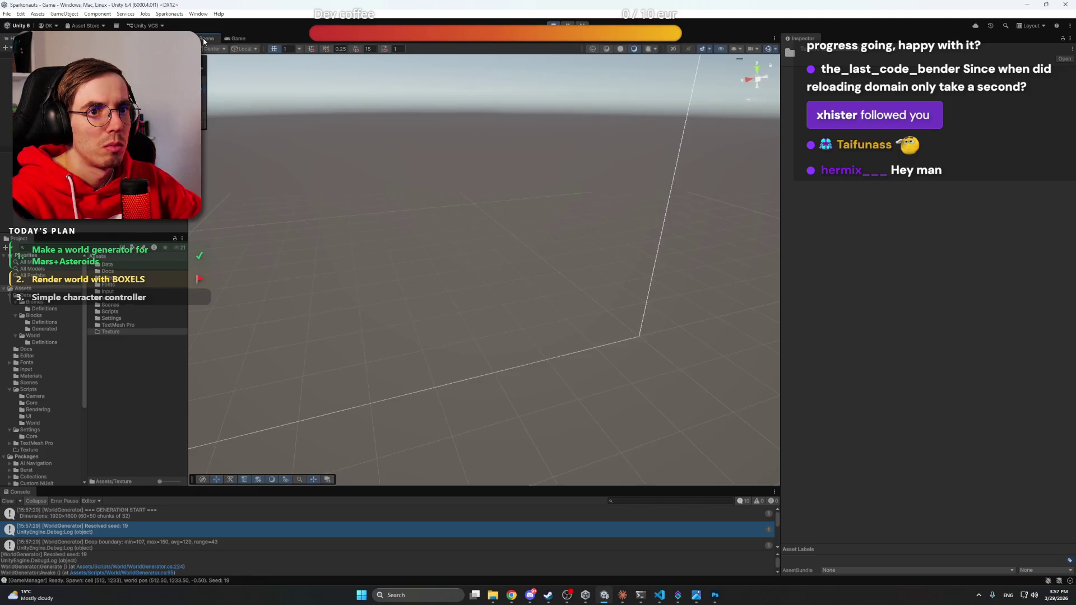
drag(595, 270, 592, 228)
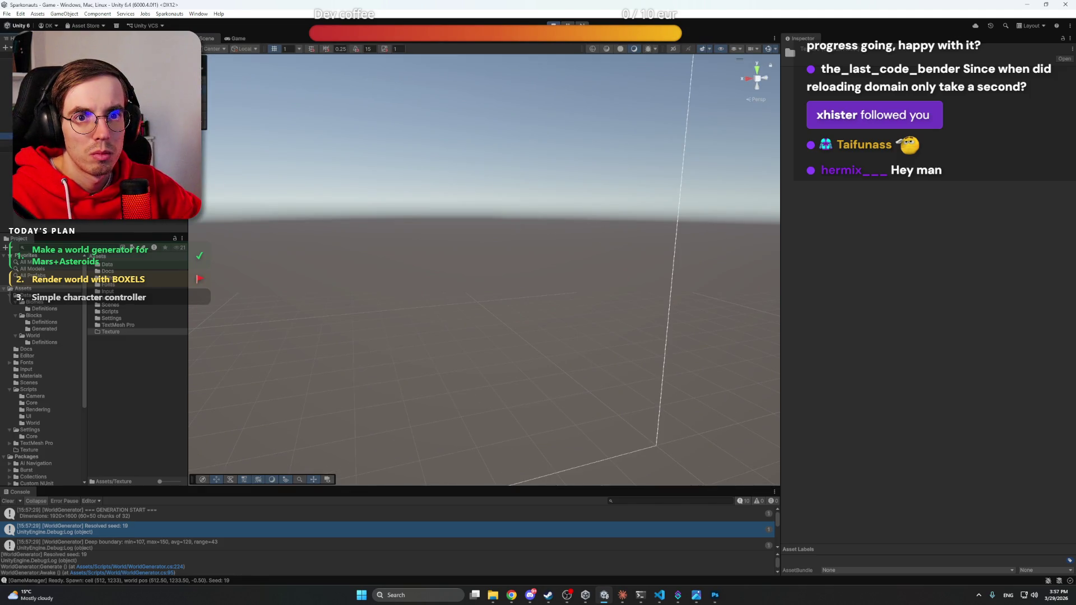
key(f)
mouse_move(614, 238)
mouse_down()
mouse_move(759, 291)
mouse_move(723, 315)
mouse_move(570, 187)
mouse_move(569, 158)
mouse_move(566, 276)
mouse_move(568, 227)
mouse_up()
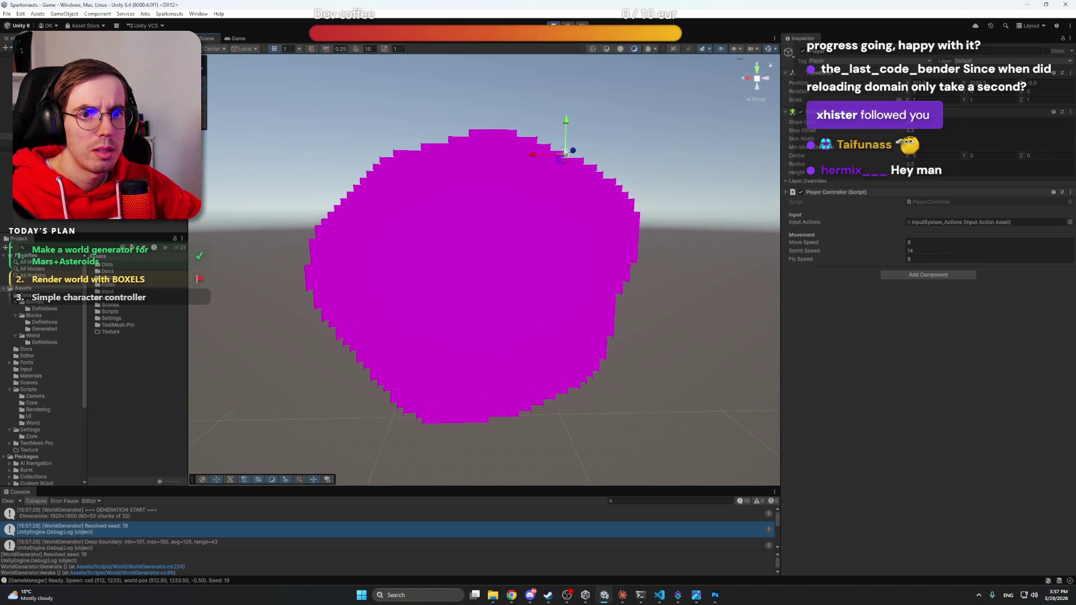
click(240, 39)
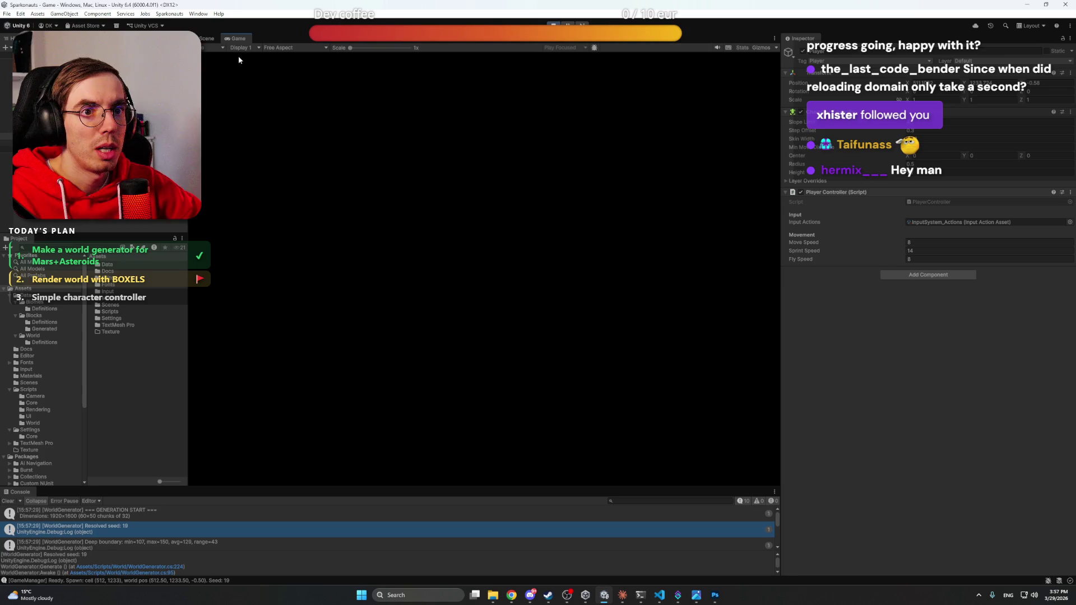
click(205, 39)
Step: Dock the Game view to the right of the Scene view and widen it
mouse_move(239, 38)
mouse_down()
mouse_move(701, 218)
mouse_move(734, 216)
mouse_up()
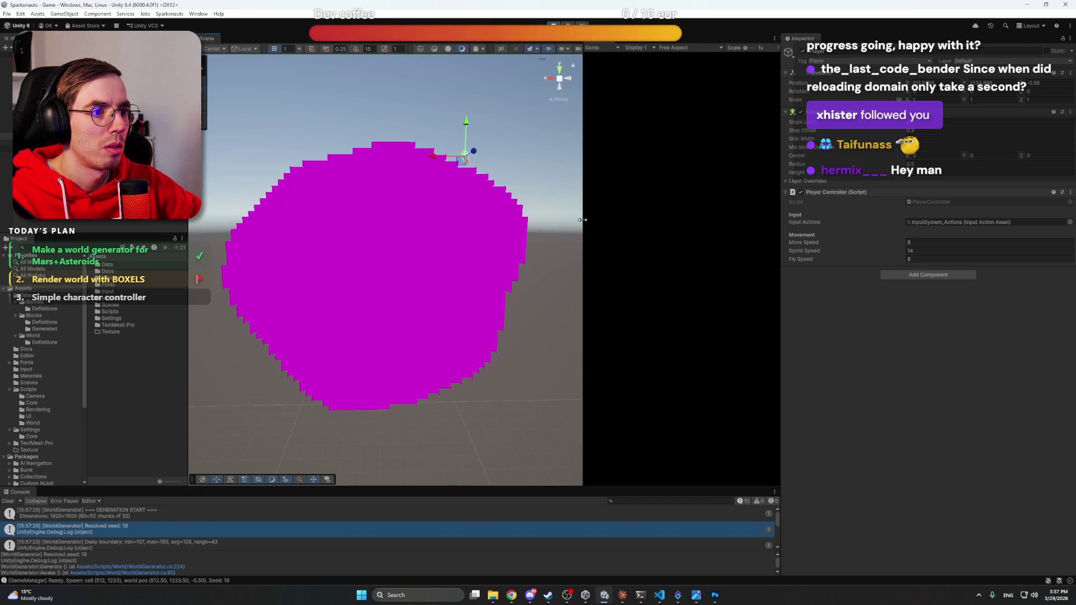
drag(582, 220, 507, 220)
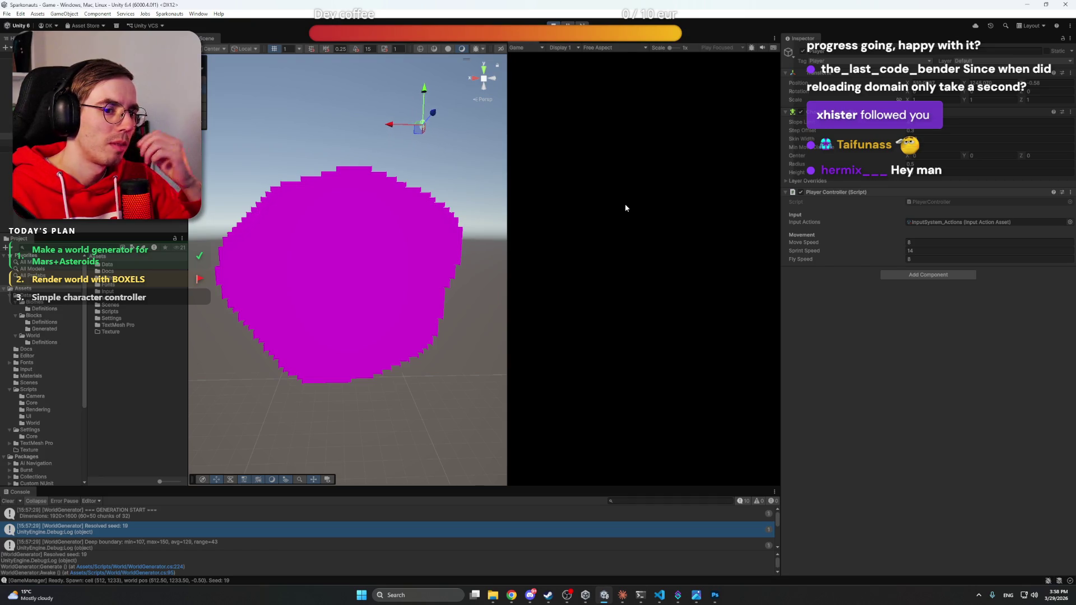
click(626, 208)
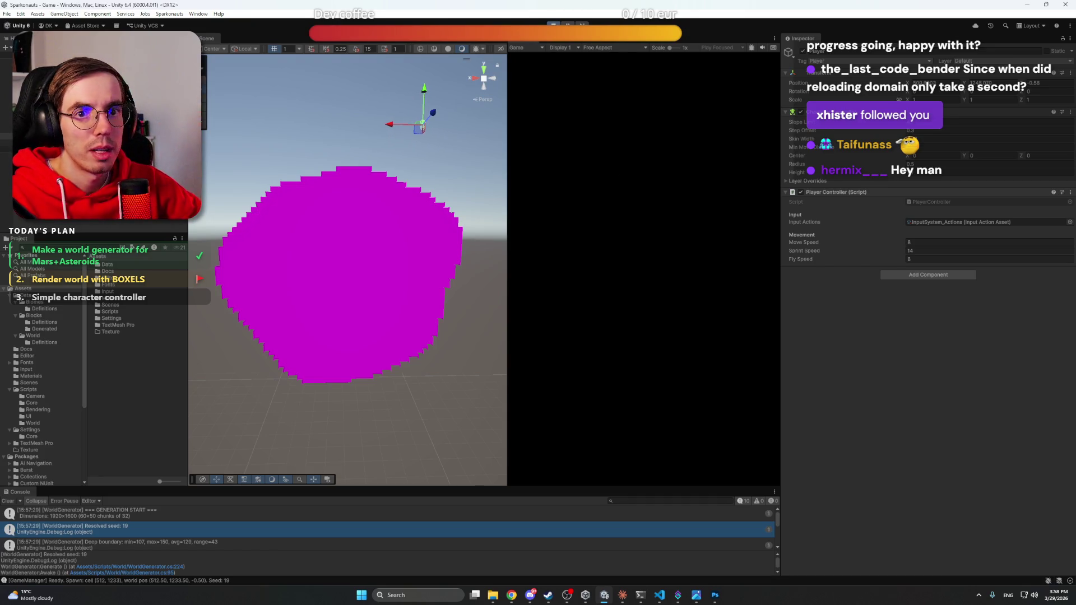
key(ctrl+p)
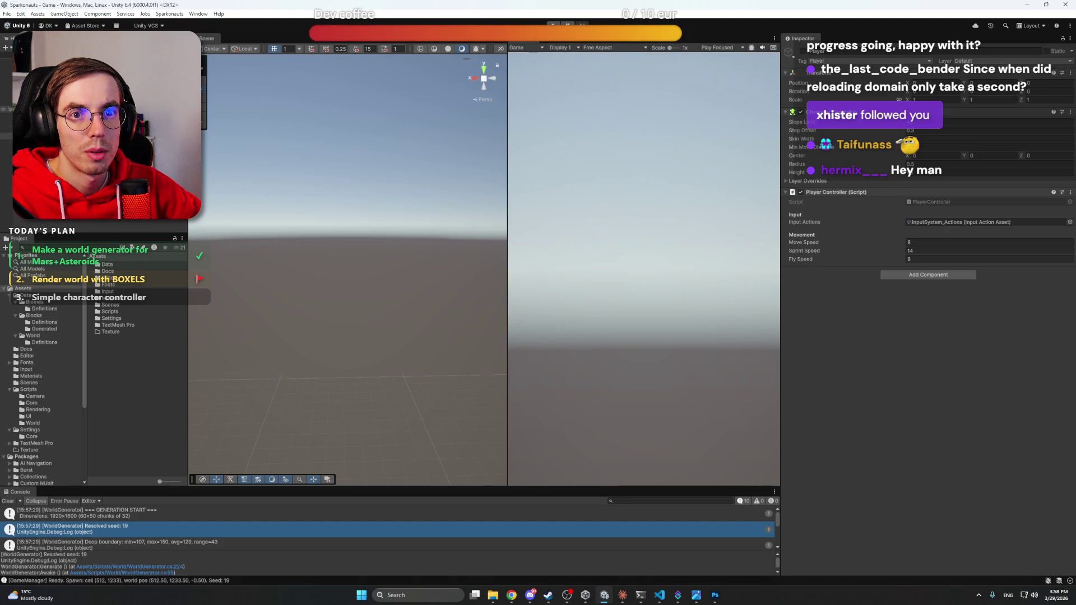
Step: Set the Main Camera's Position Z to -20
click(34, 108)
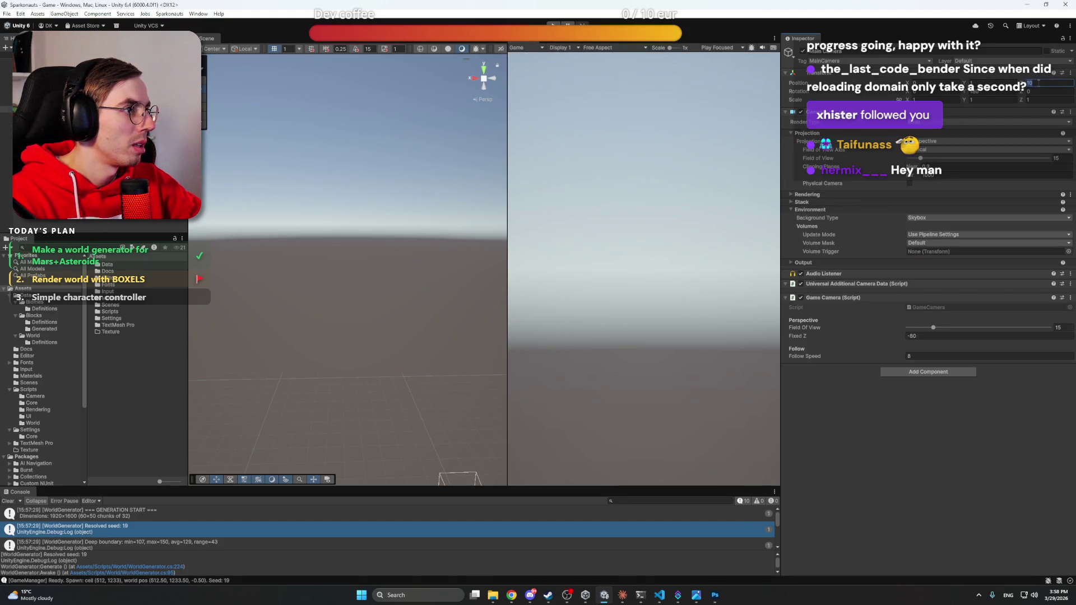
text(1)
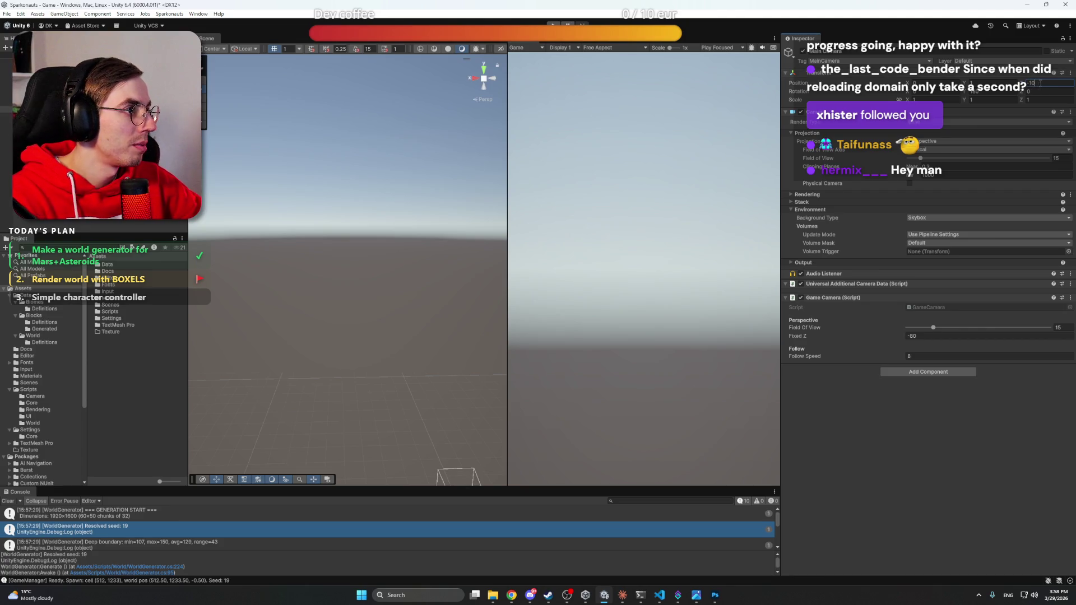
text(-20)
key(Return)
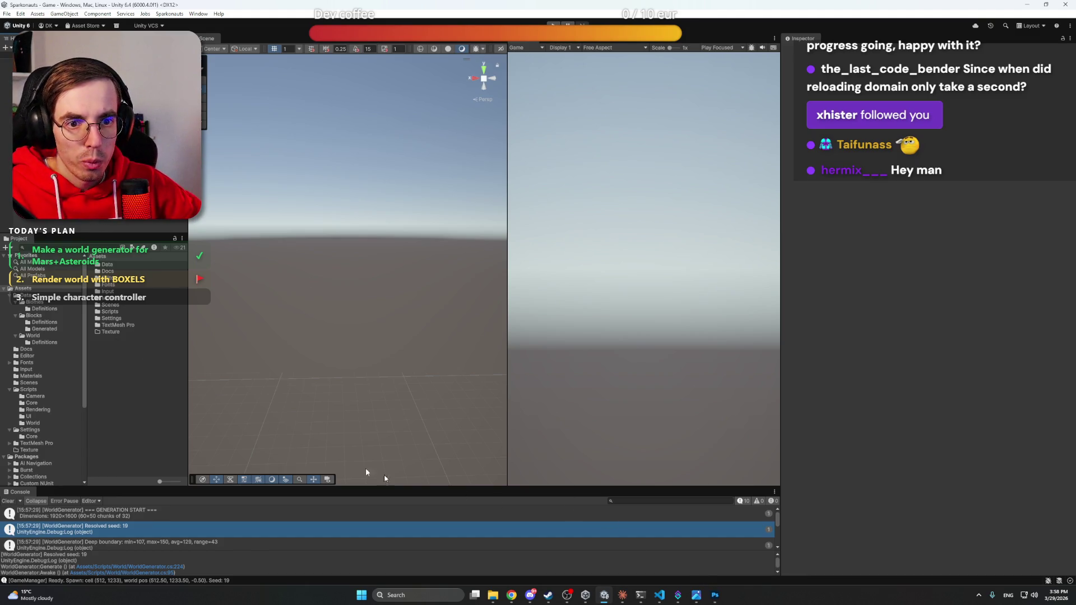
click(714, 598)
Step: Place the ChatGPT sand image from the Work files folder onto the Photoshop canvas
mouse_move(511, 596)
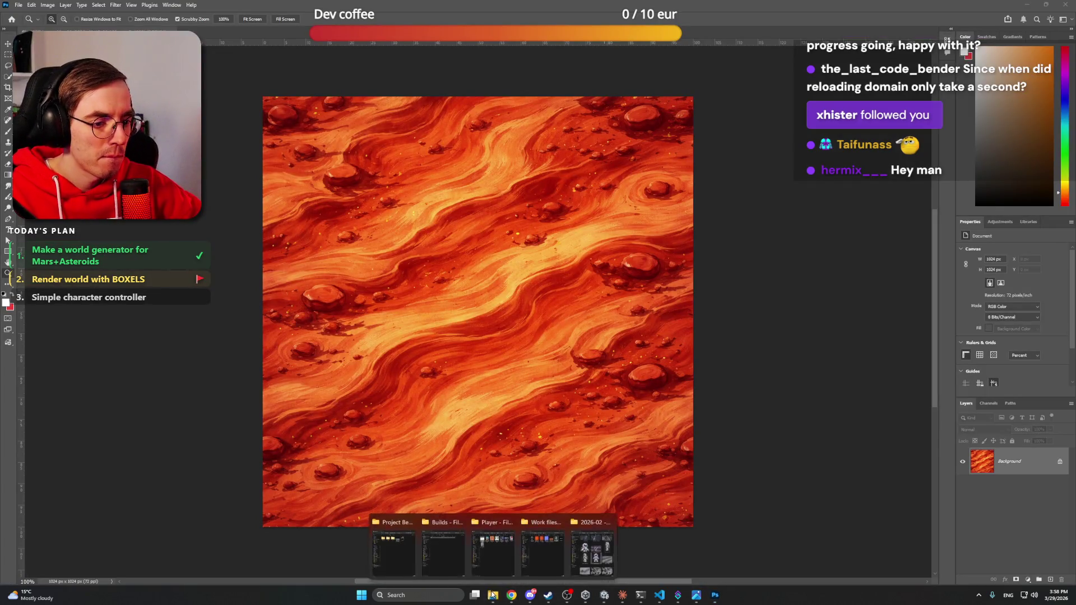
click(486, 558)
click(244, 7)
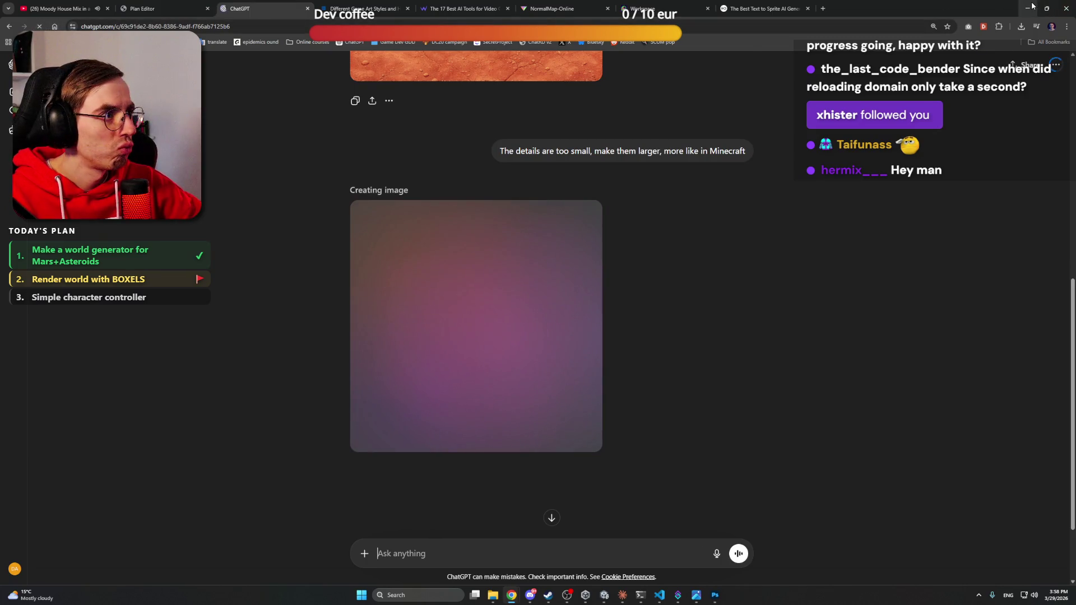
click(508, 594)
mouse_move(503, 592)
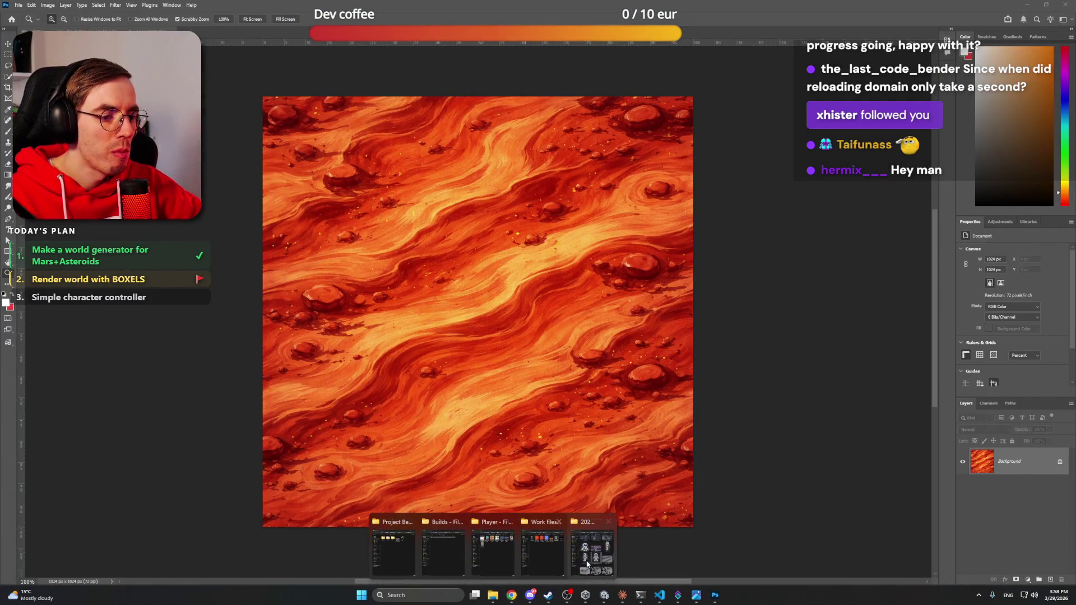
click(552, 554)
mouse_move(608, 193)
mouse_down()
mouse_move(425, 291)
mouse_move(286, 308)
mouse_up()
key(Return)
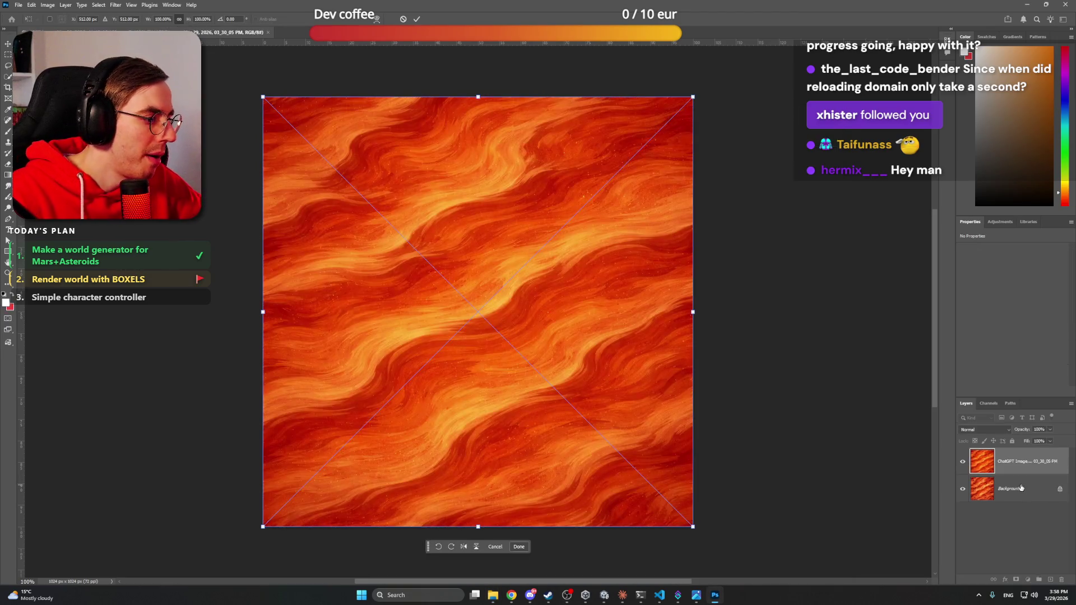
Step: Add a Hue/Saturation adjustment layer and lower the texture's saturation
click(1029, 581)
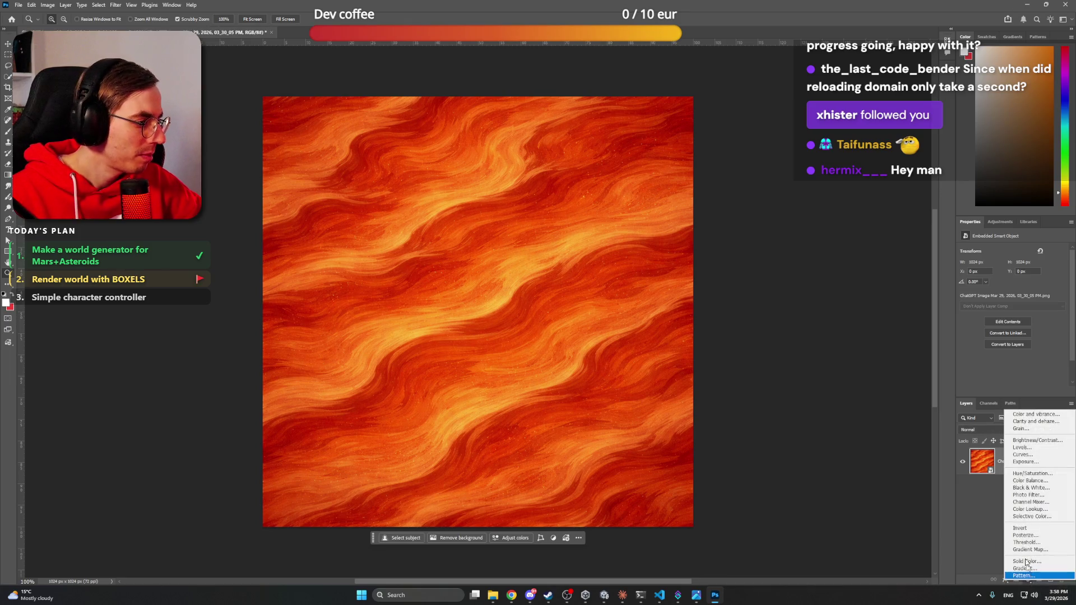
click(1038, 474)
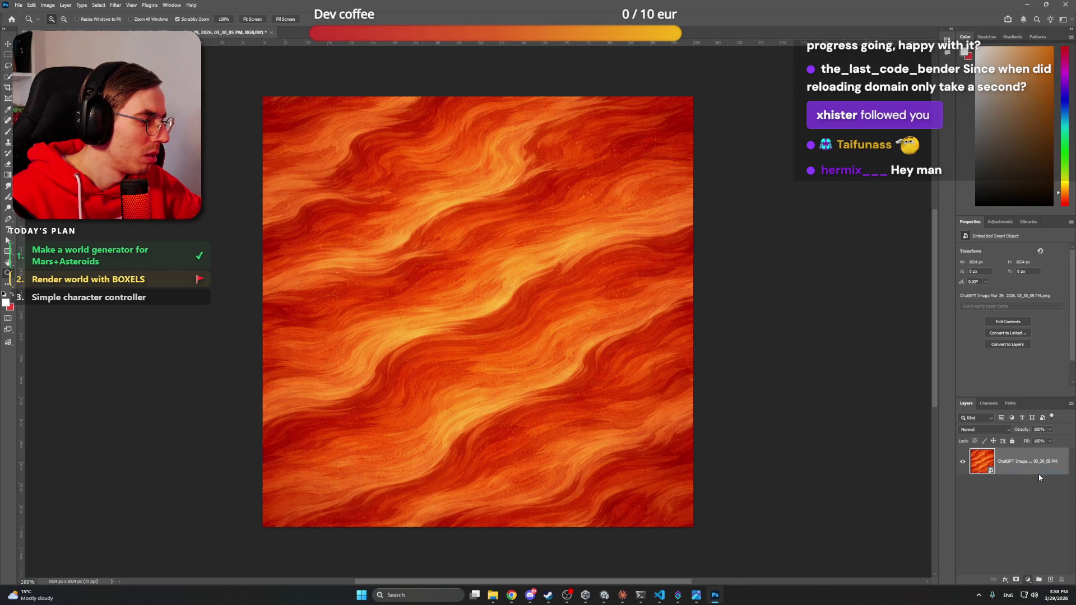
mouse_move(1013, 306)
mouse_down()
mouse_move(985, 307)
mouse_move(1001, 310)
mouse_up()
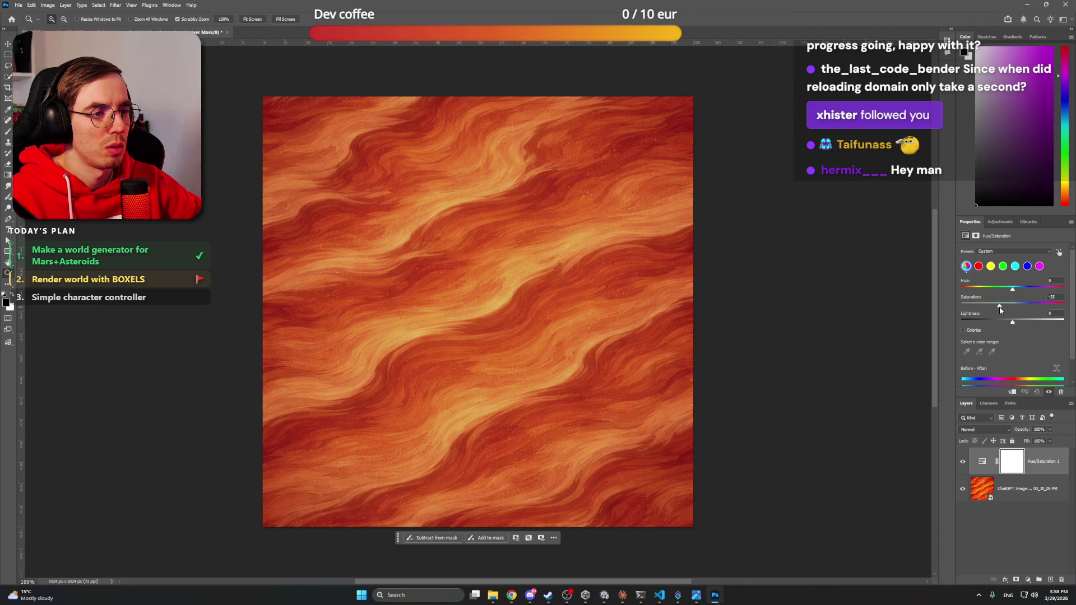
drag(1000, 310, 999, 311)
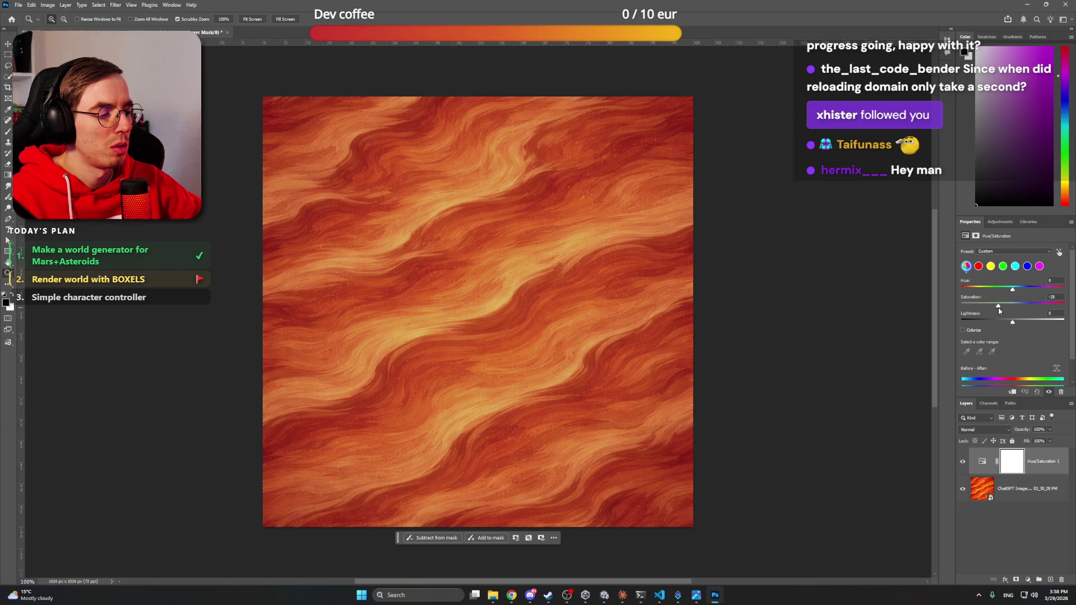
click(1014, 521)
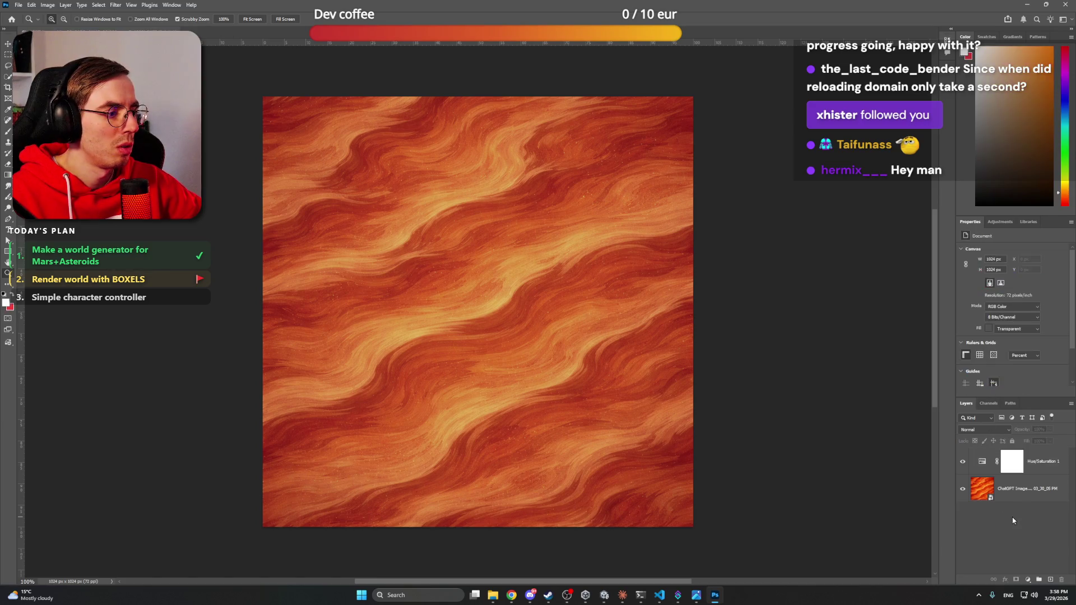
Step: Cancel the export dialog and bring up Image Size, showing 1024×1024 px
key(ctrl+shift+alt+w)
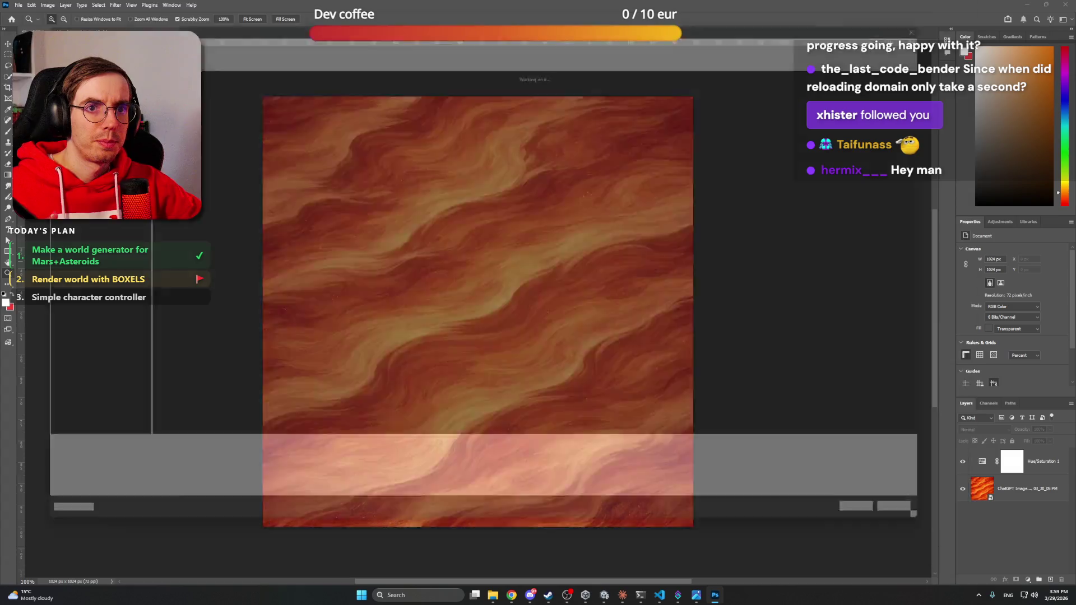
click(942, 533)
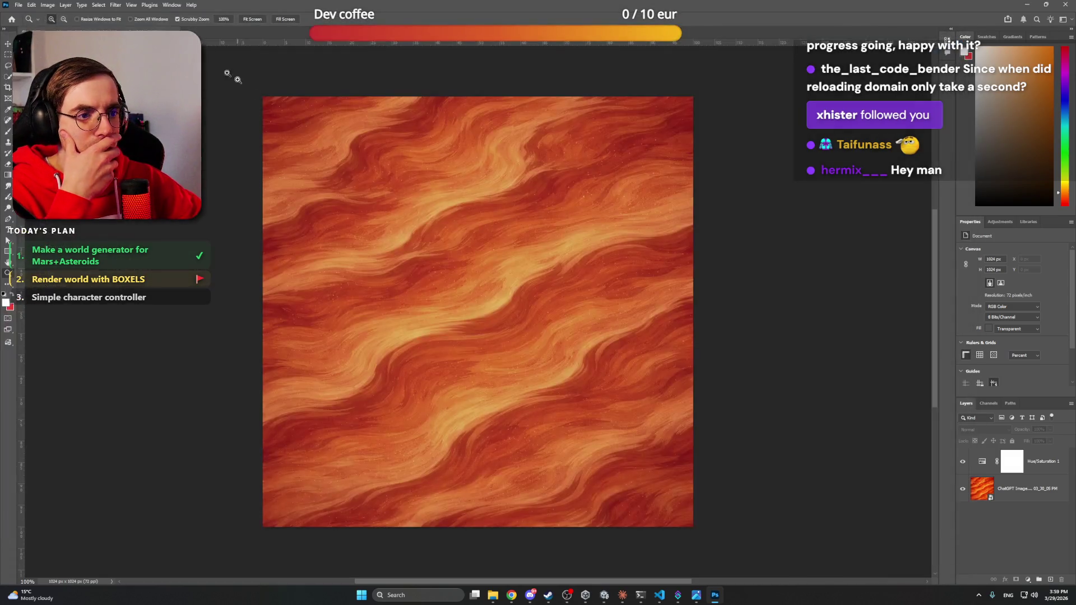
click(48, 5)
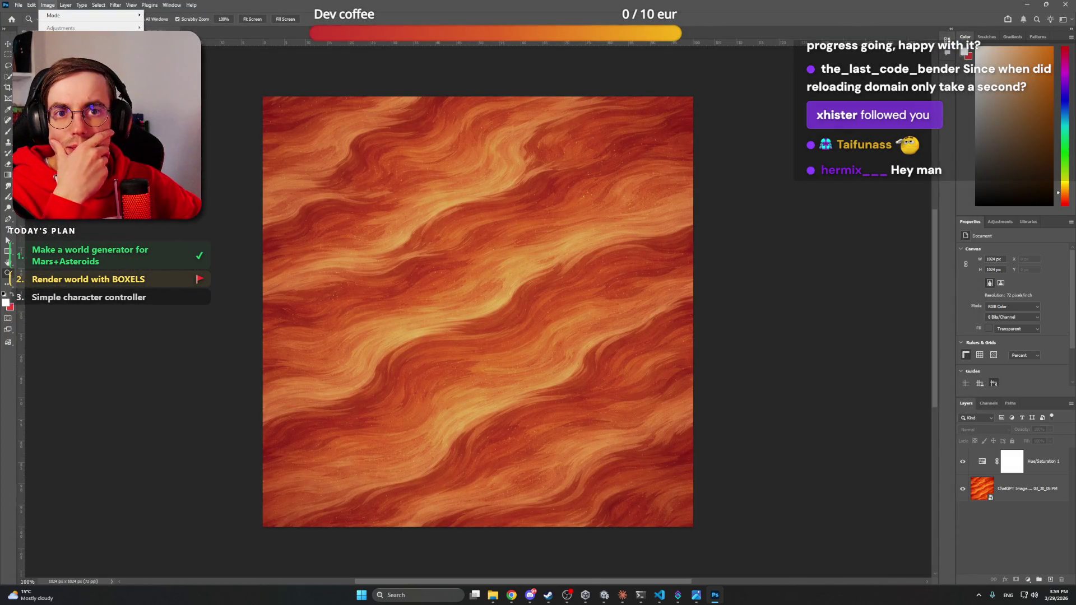
click(62, 81)
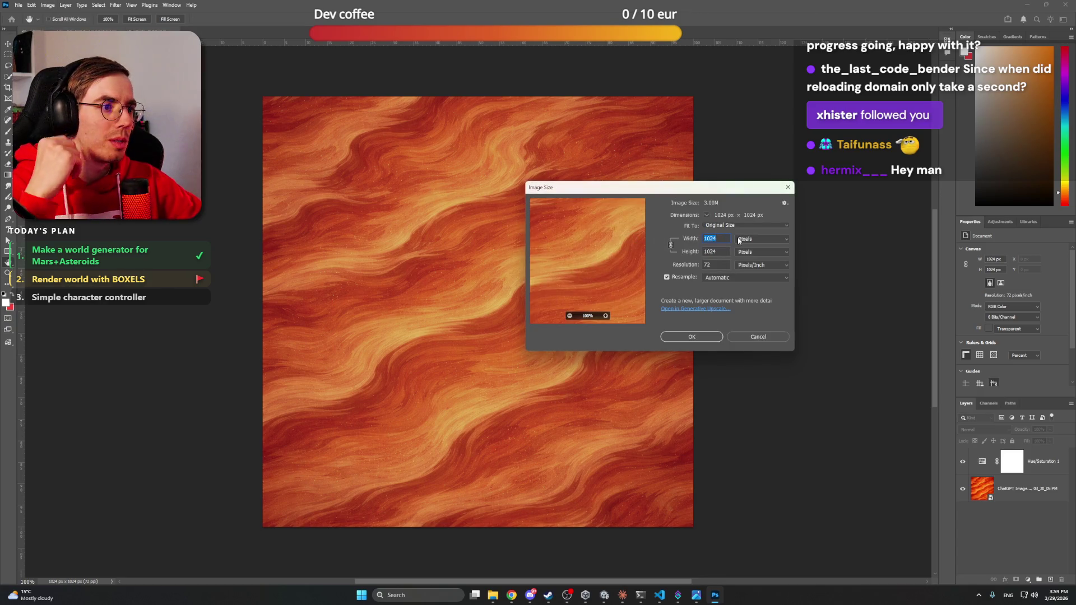
Step: Try a 128 percent width in Image Size and check the resize preview
text(128)
click(739, 241)
click(754, 249)
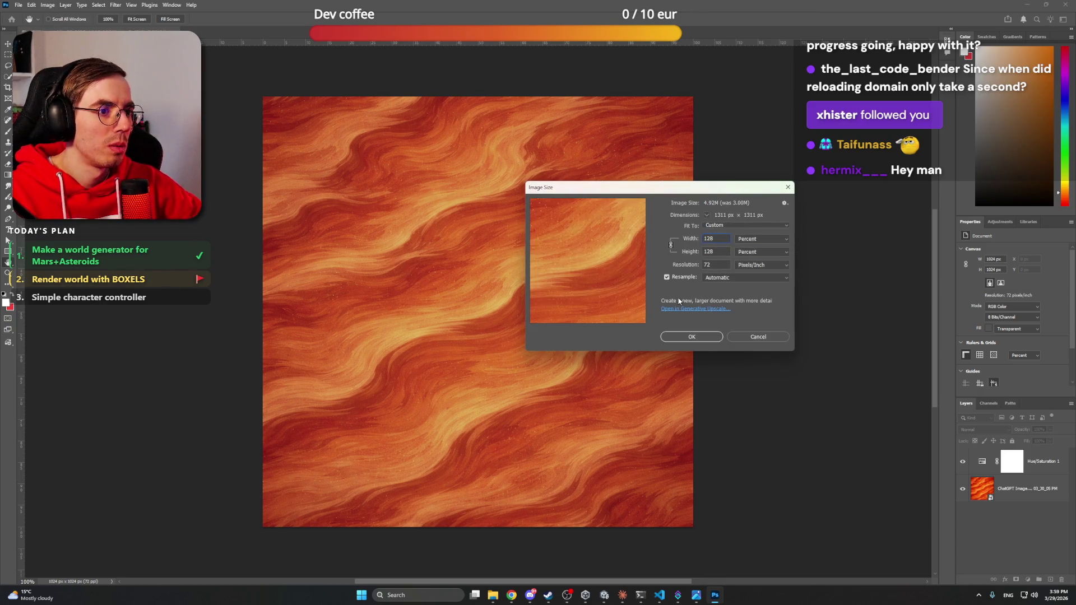
key(BackSpace)
text(7.5)
click(569, 317)
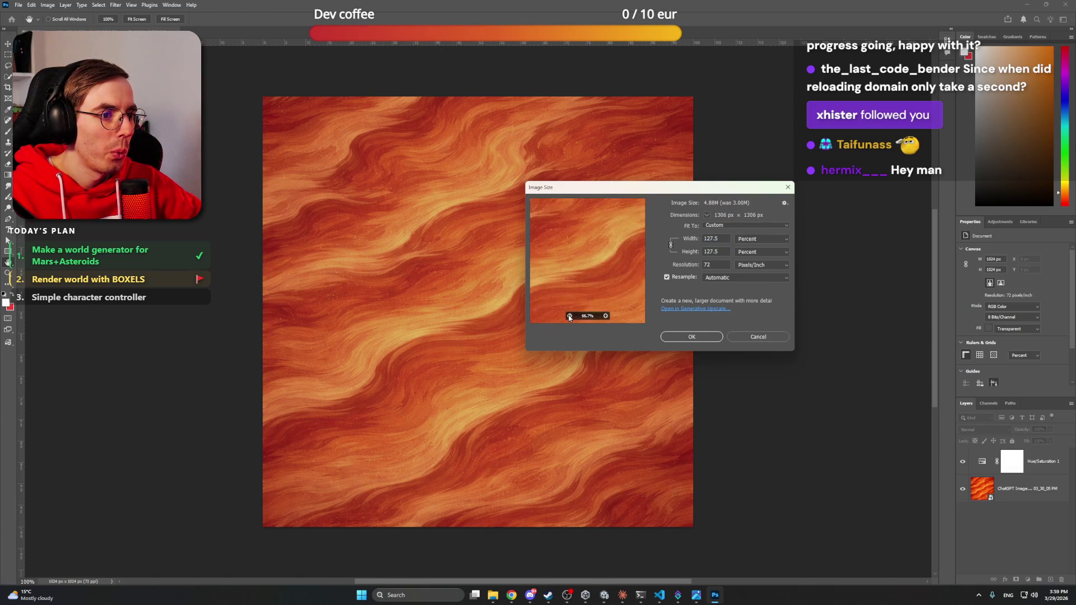
click(569, 316)
click(681, 239)
drag(681, 239, 748, 285)
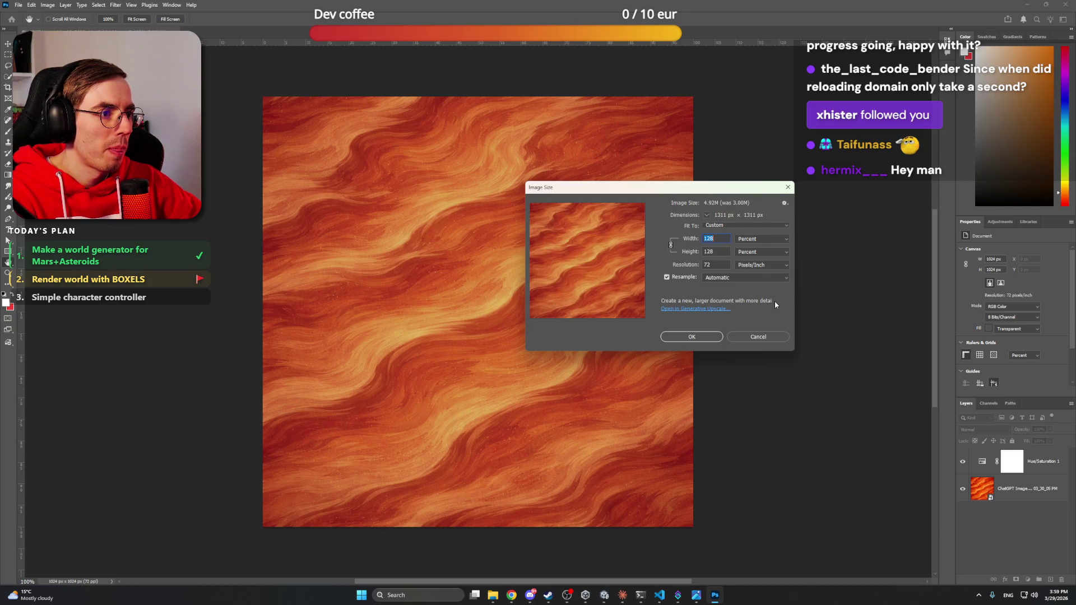
Step: Resize the sand texture to 128 × 128 pixels
click(754, 239)
click(751, 248)
double_click(717, 239)
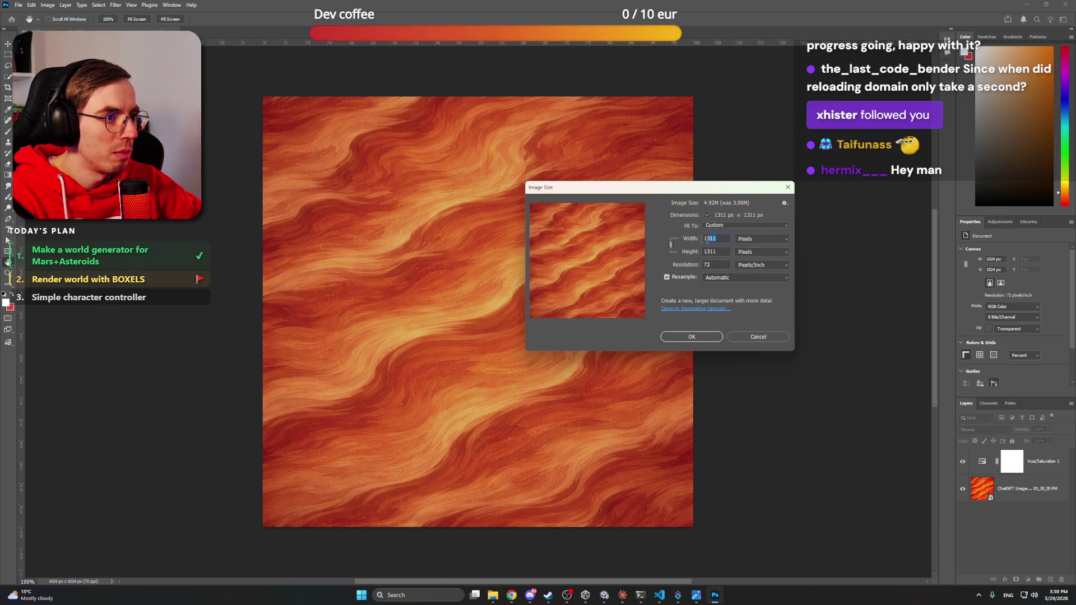
text(128)
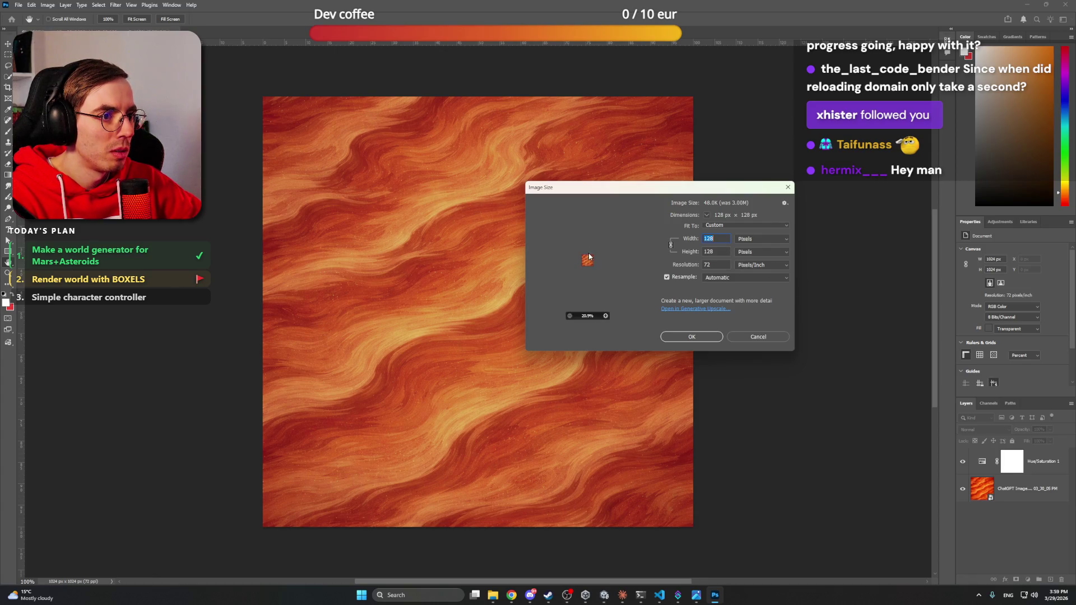
text(128)
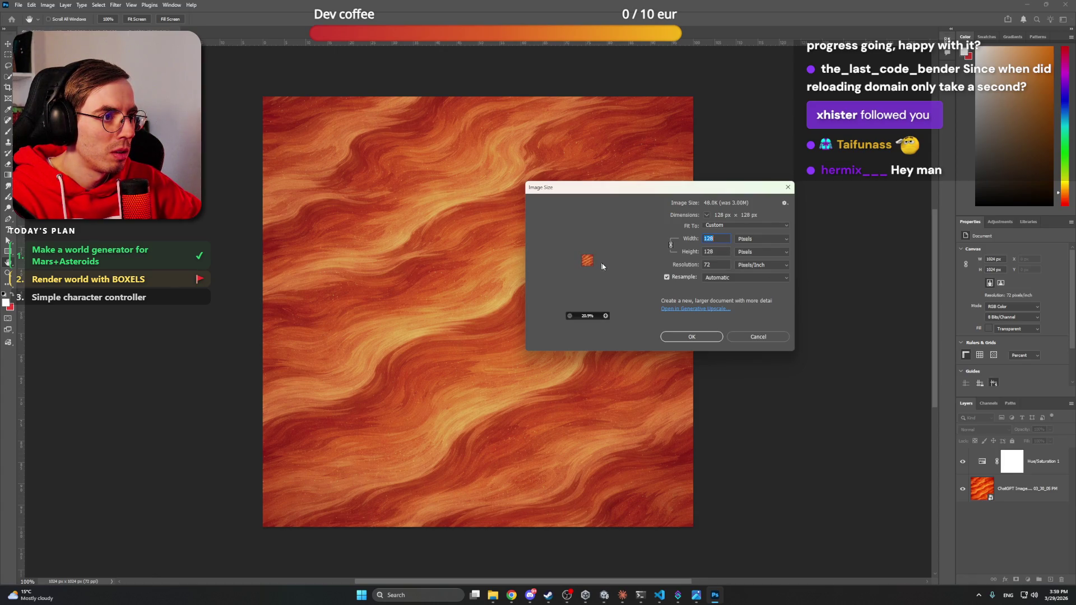
click(606, 317)
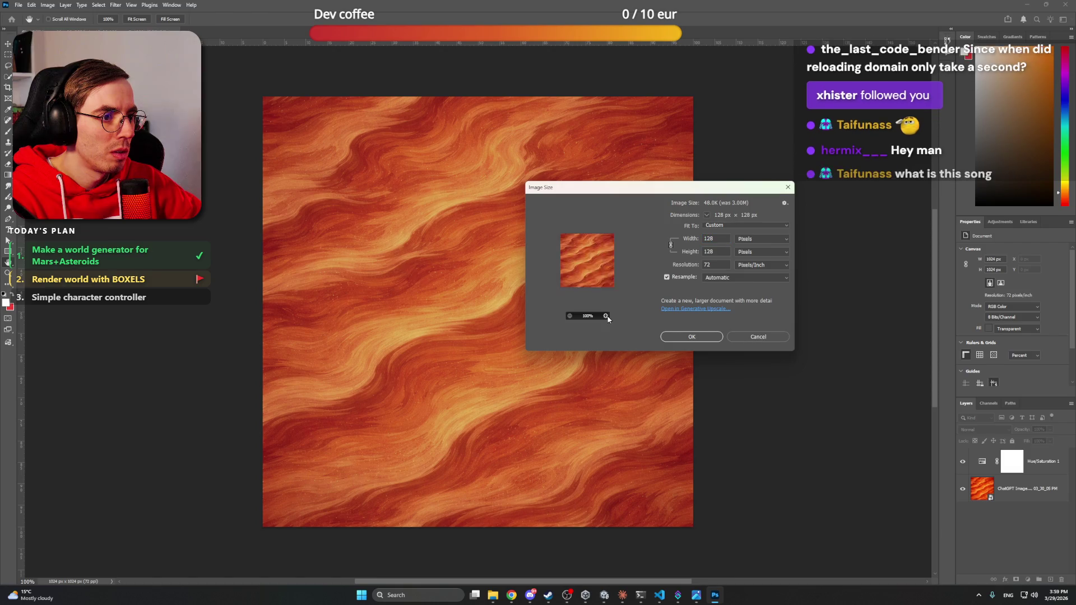
click(570, 316)
click(570, 315)
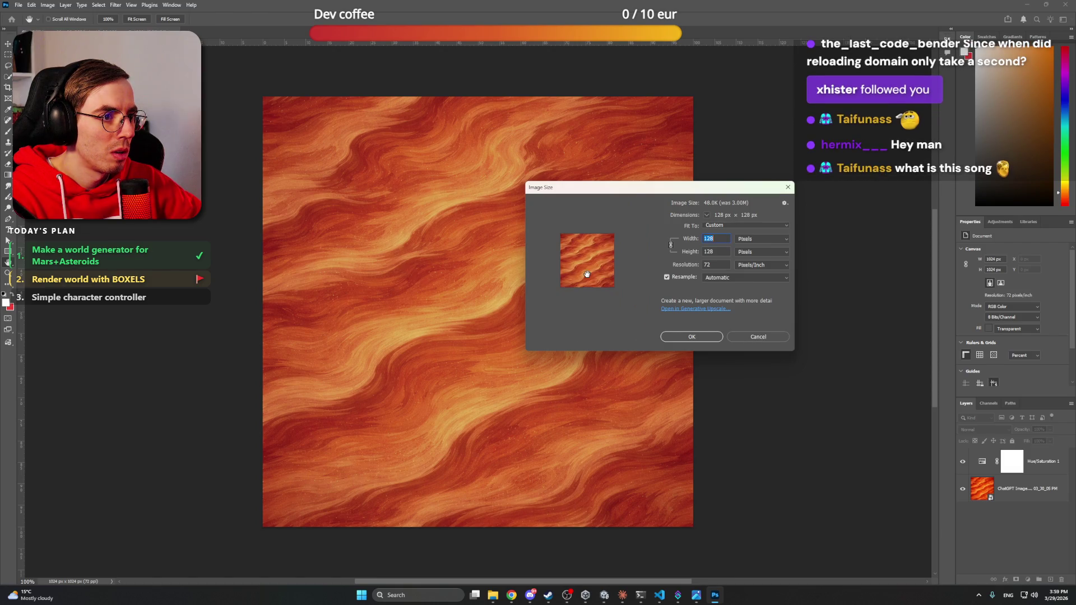
click(692, 337)
Step: Zoom into the resized texture and toggle the Hue/Saturation layer to compare
key(z)
click(372, 132)
drag(373, 132, 593, 296)
scroll(490, 235, down, 3)
scroll(489, 234, up, 4)
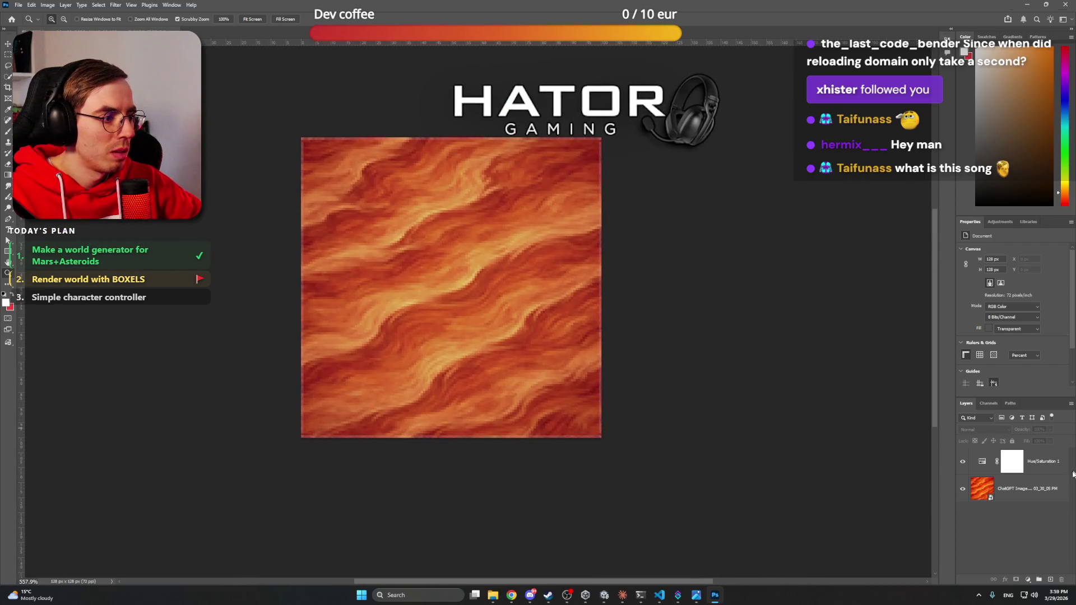
click(962, 462)
click(962, 462)
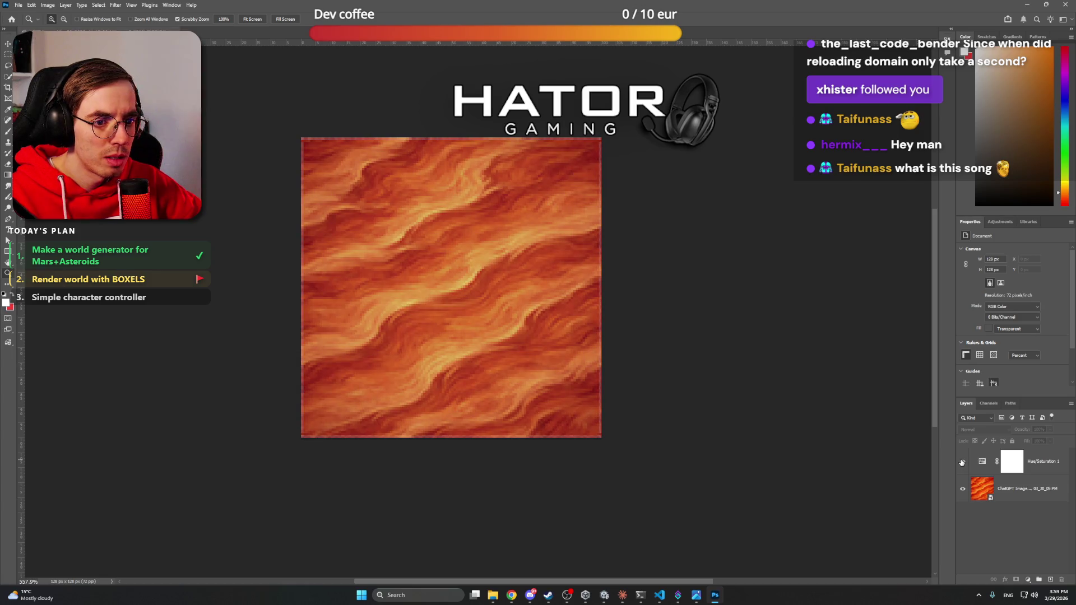
Step: Duplicate the ChatGPT image layer and rasterize the selected copies
click(1028, 502)
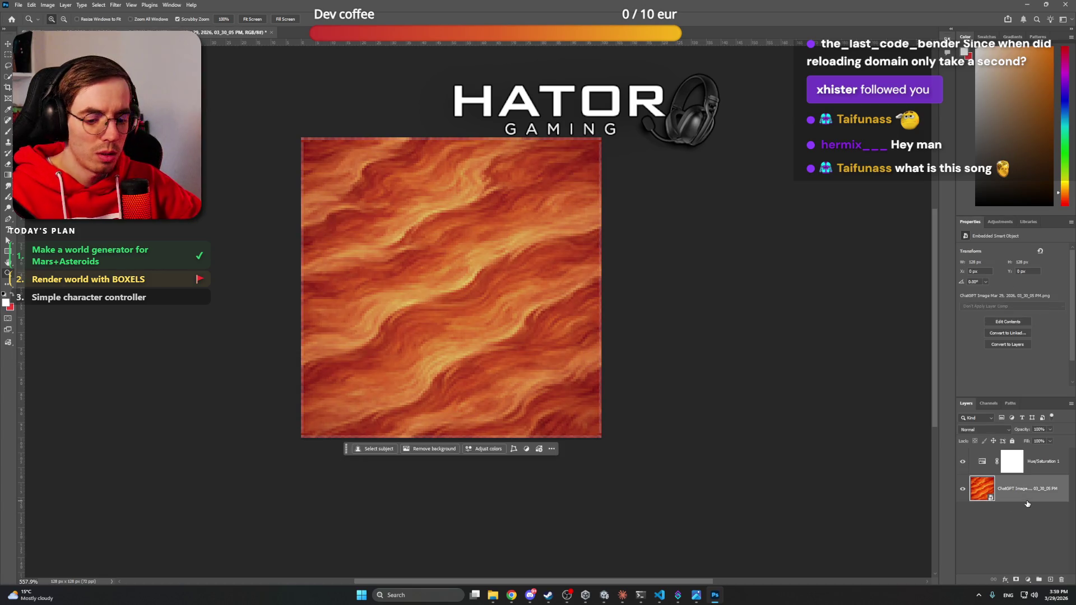
key(ctrl+j)
key(ctrl+j)
key(ctrl+j)
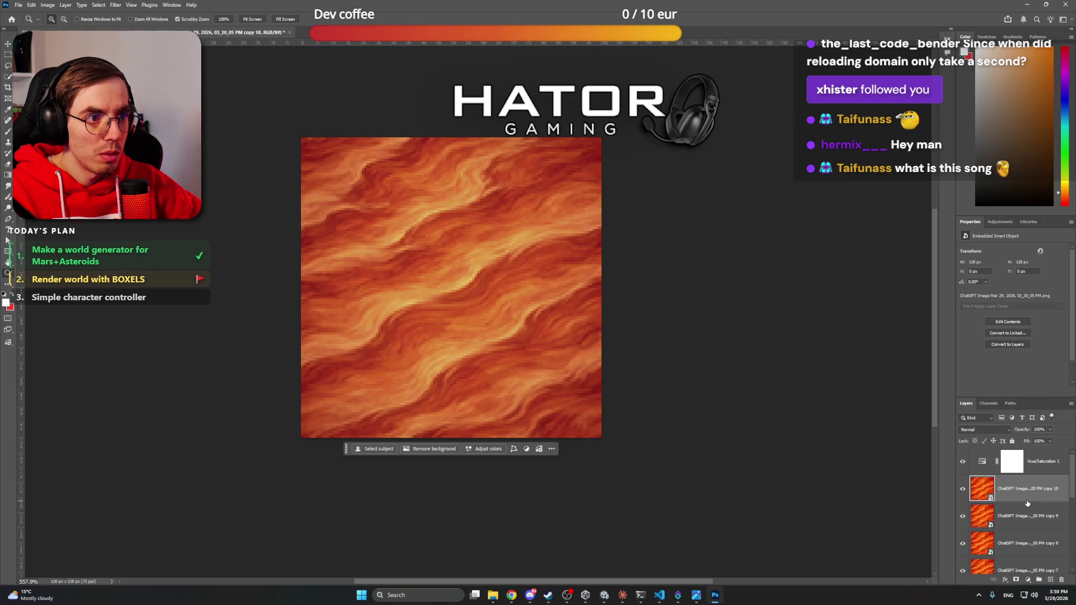
scroll(1023, 527, down, 1)
shift+click(1013, 564)
right_click(1014, 565)
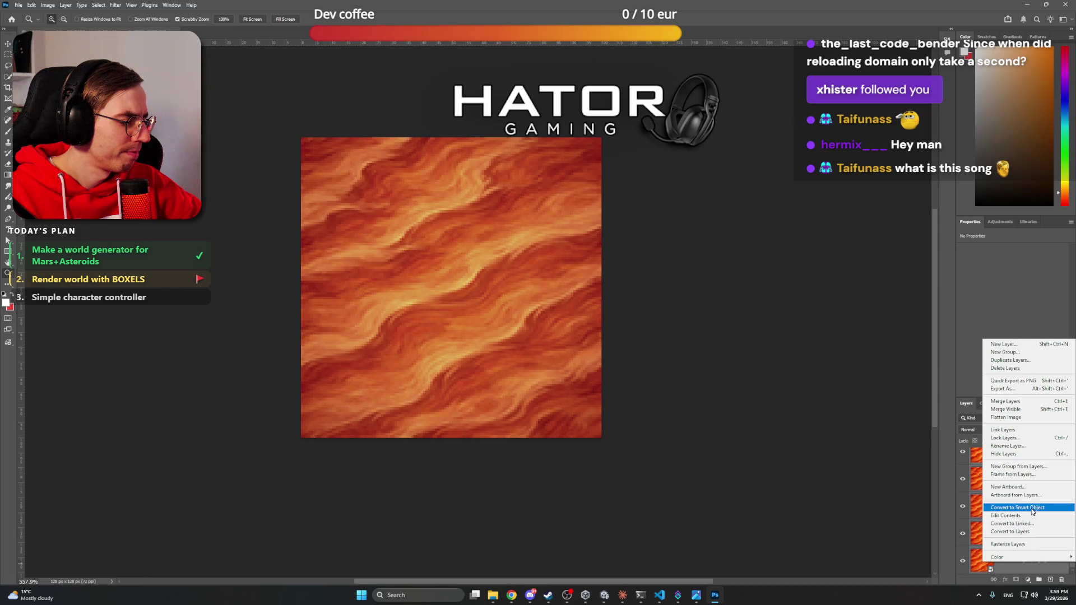
click(1025, 543)
Step: Merge the copies into a single pixel layer
right_click(1018, 455)
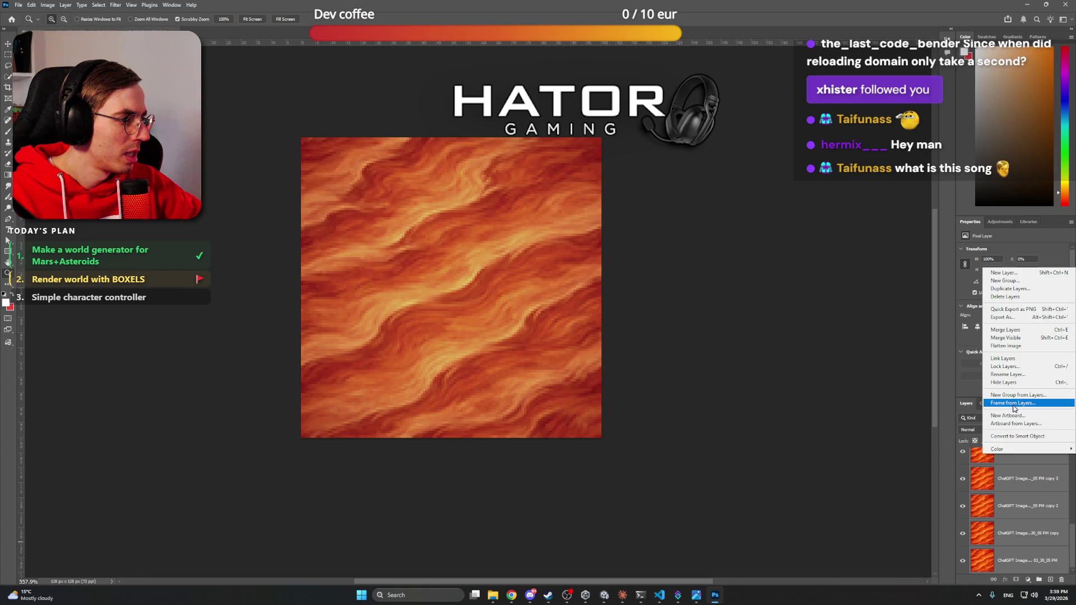
click(1008, 338)
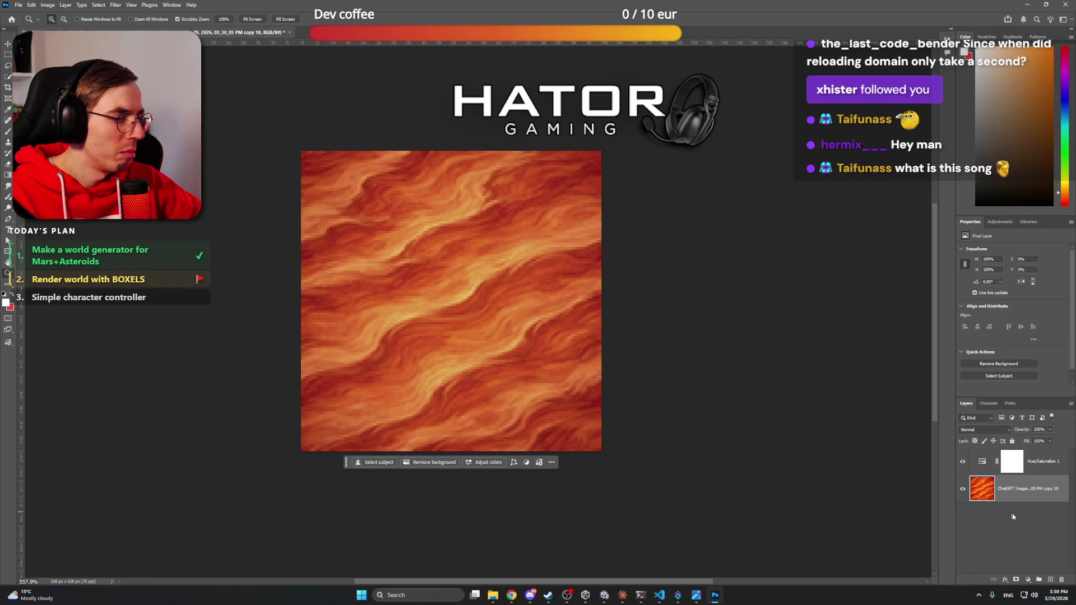
click(20, 5)
key(Escape)
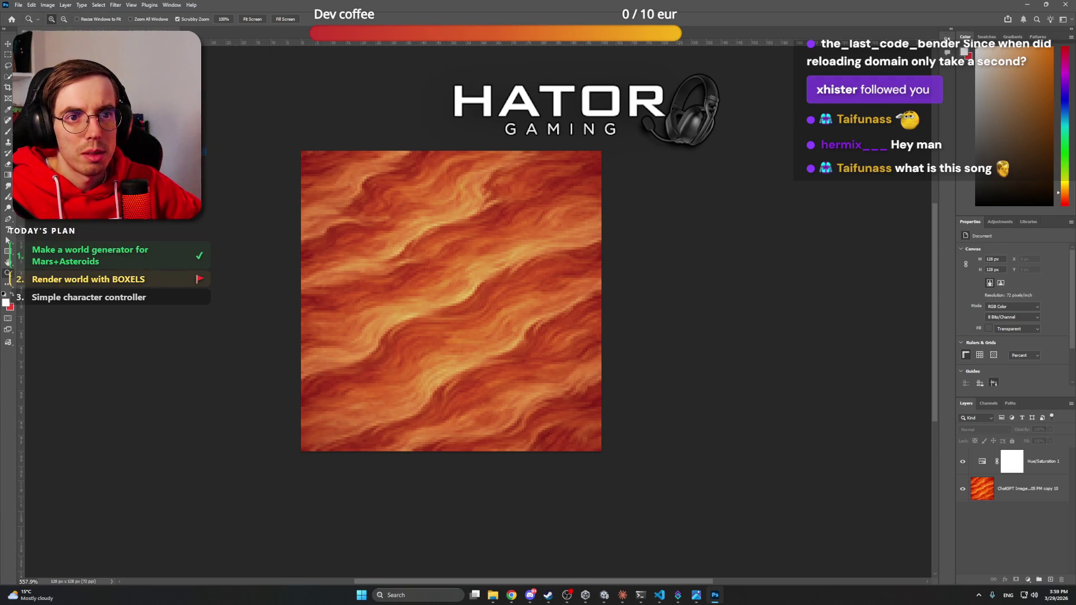
Step: Save the texture as the PNG mars_sand in the Sparkonauts Work files folder
key(ctrl+shift+s)
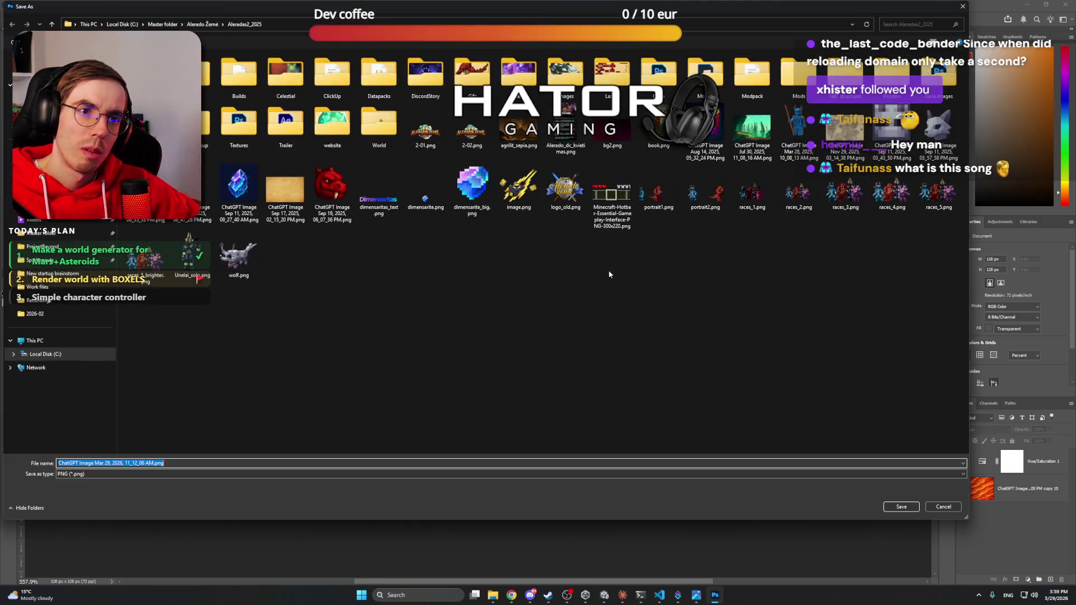
click(41, 261)
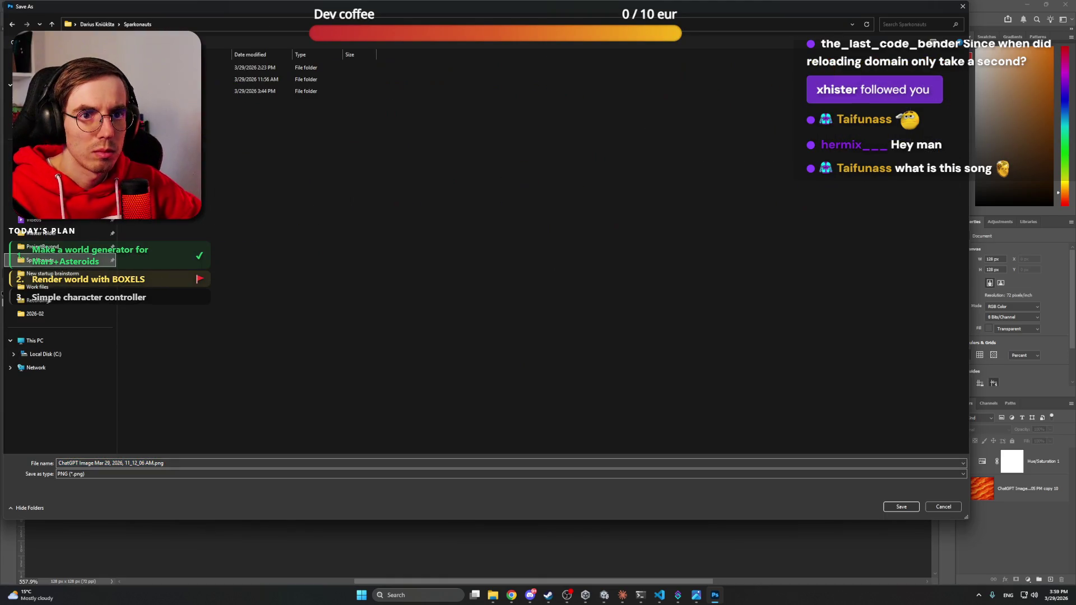
double_click(168, 91)
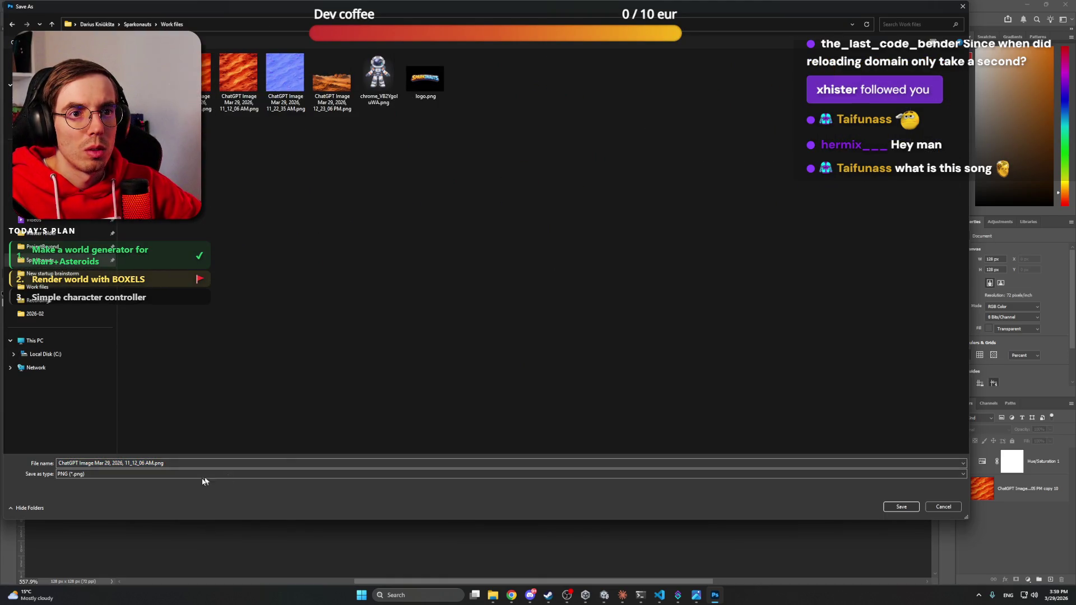
click(199, 464)
text(mar)
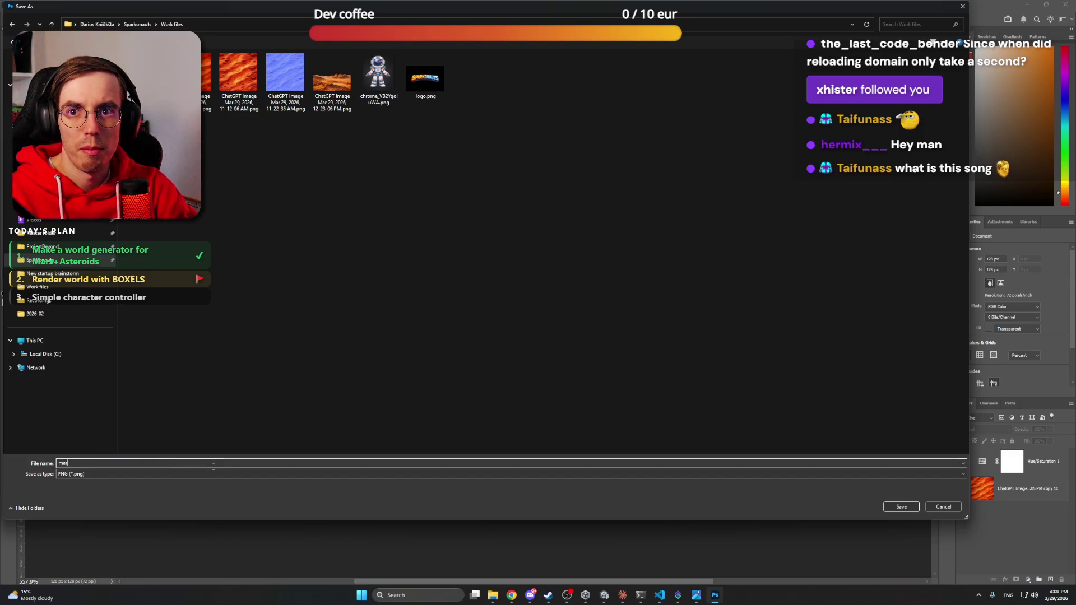
text(s_sand)
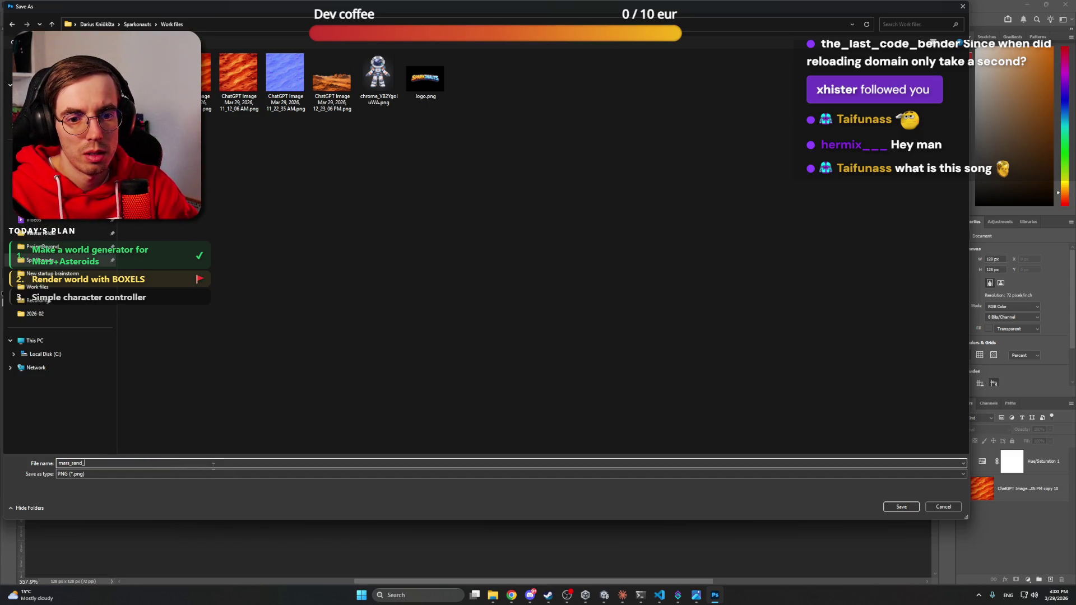
key(Return)
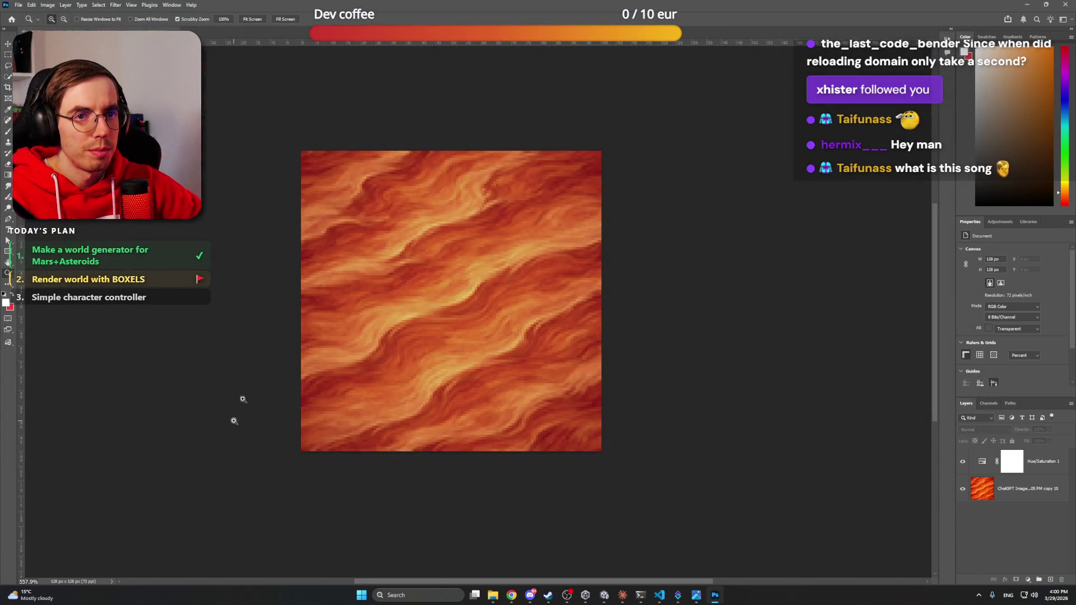
key(ctrl+shift+s)
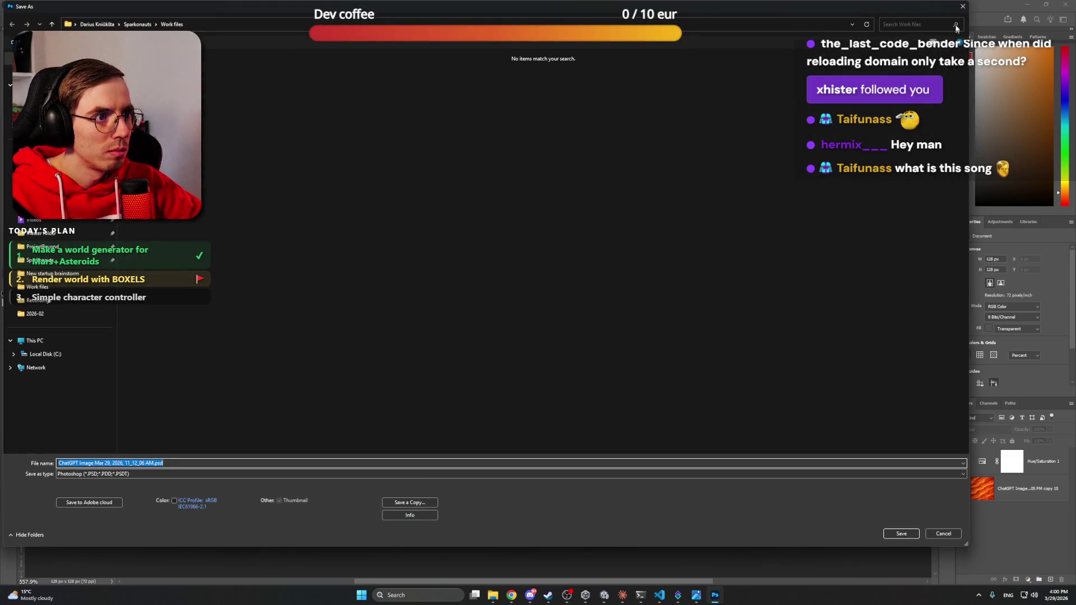
key(Return)
Step: Quit Photoshop without saving changes to the original document
key(ctrl+q)
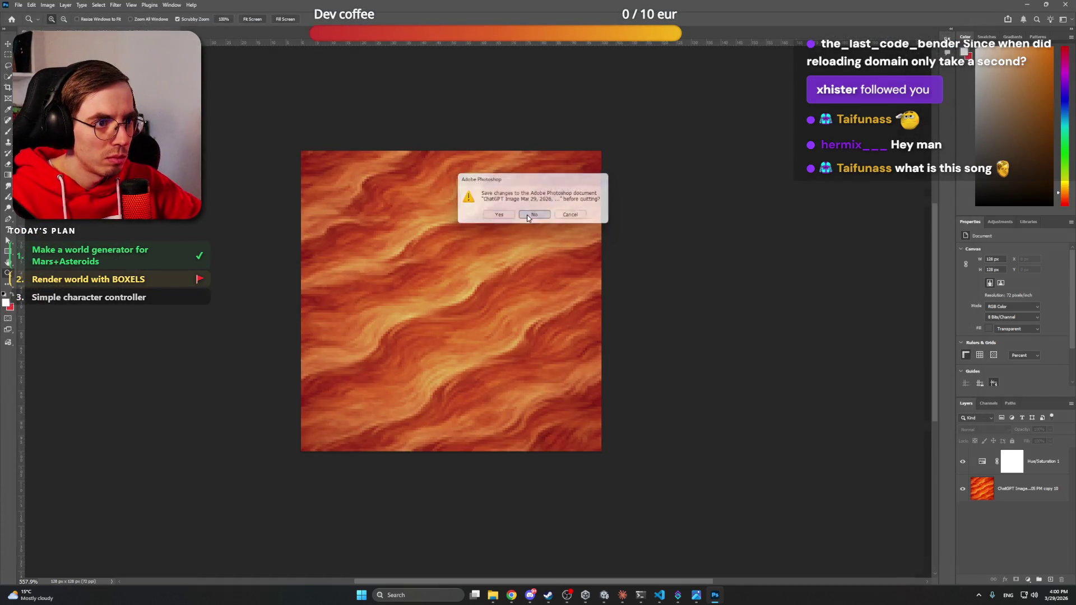
click(525, 217)
click(617, 291)
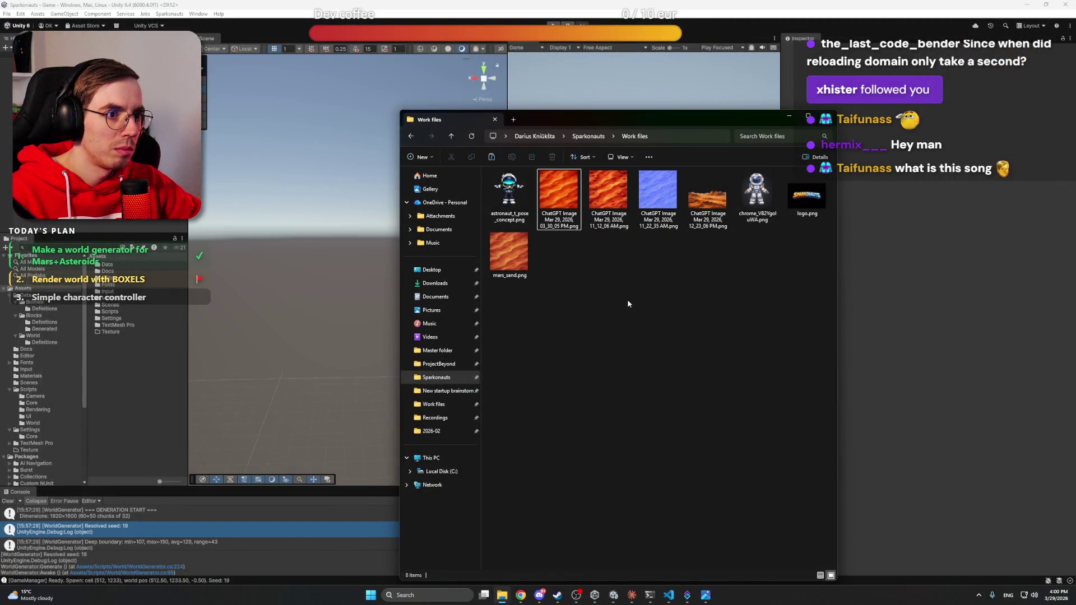
Step: Rename the Texture folder in Assets to Textures
click(509, 254)
double_click(112, 332)
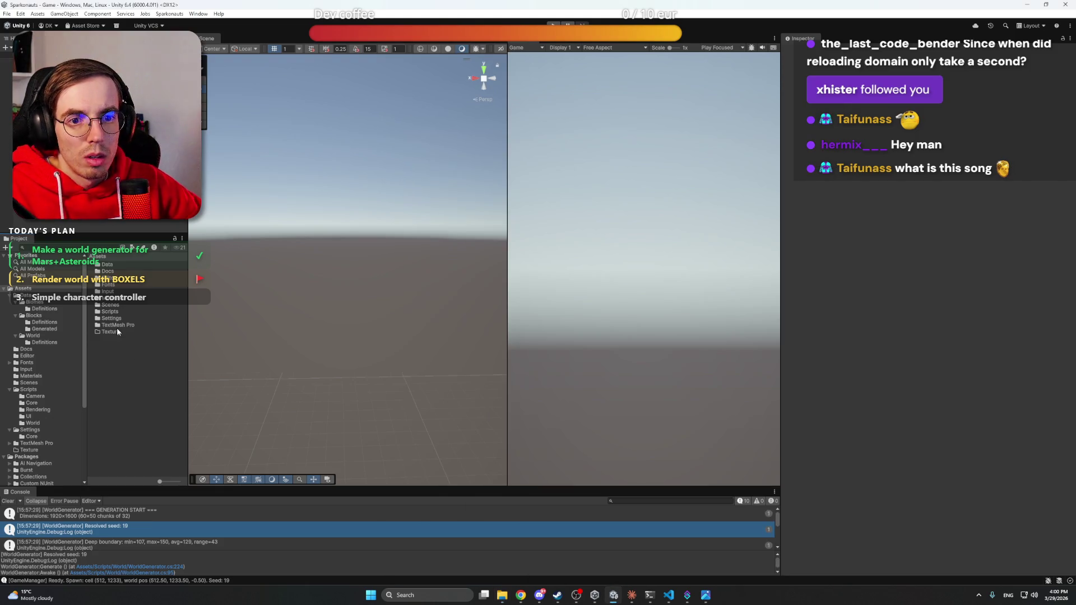
right_click(129, 333)
click(121, 305)
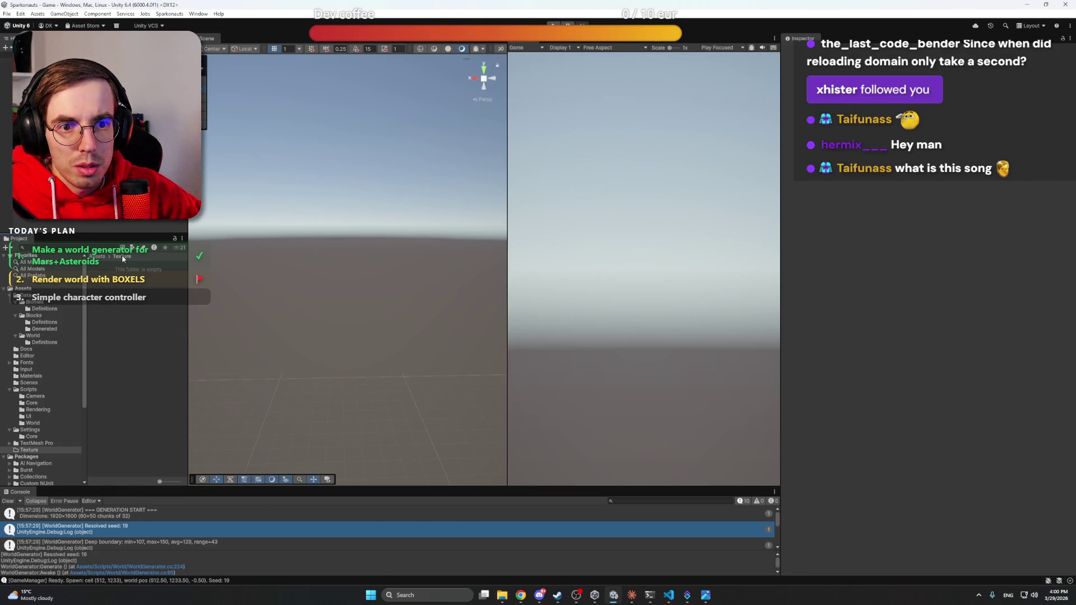
click(41, 451)
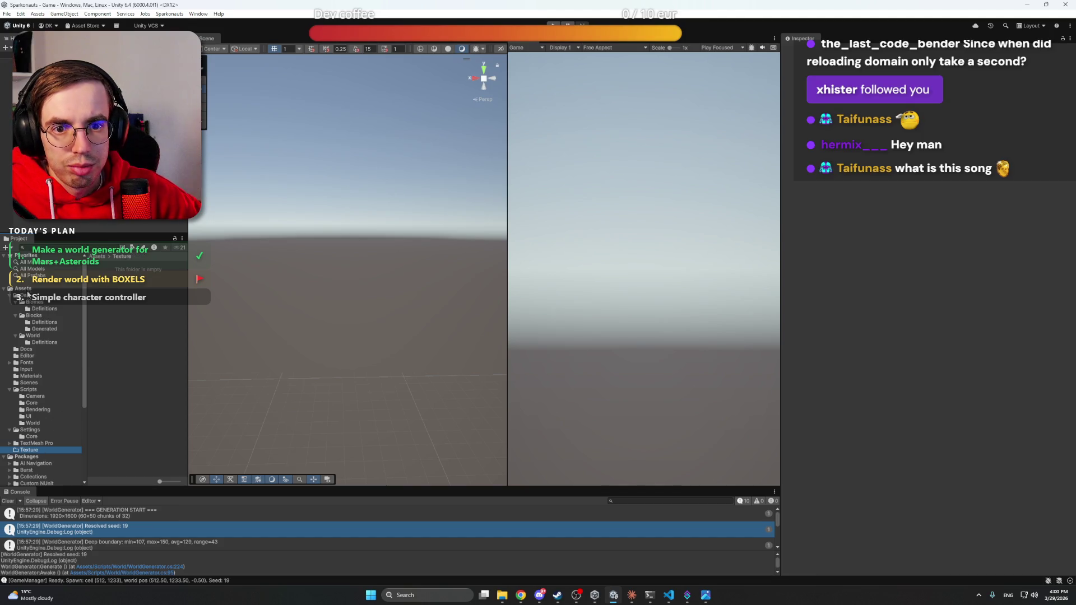
key(Left)
right_click(110, 331)
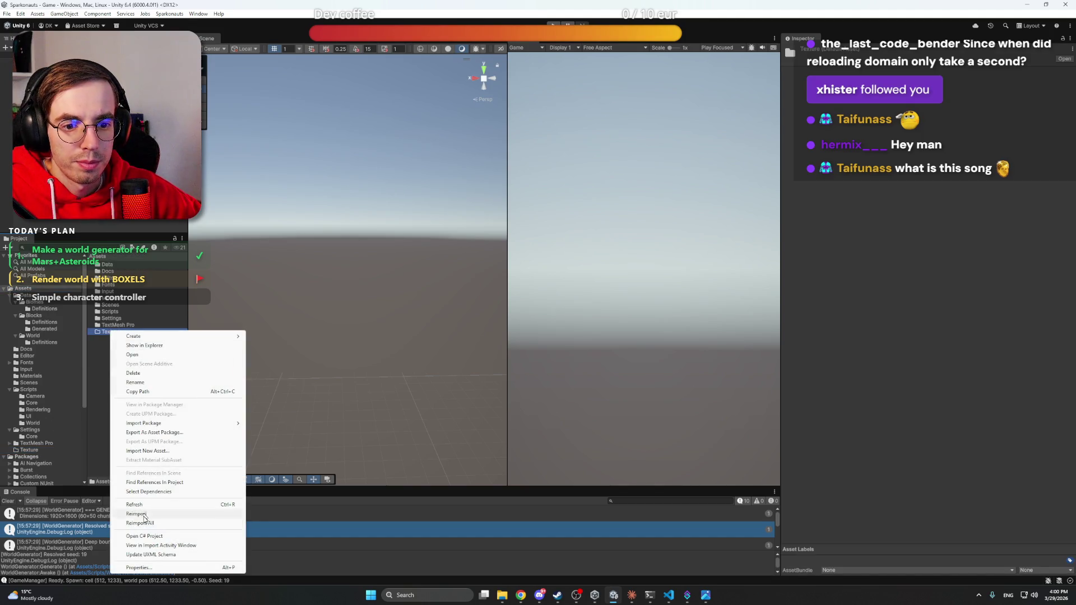
click(145, 383)
text(s)
key(Return)
Step: Import mars_sand.png from Work files into the Textures folder
double_click(127, 334)
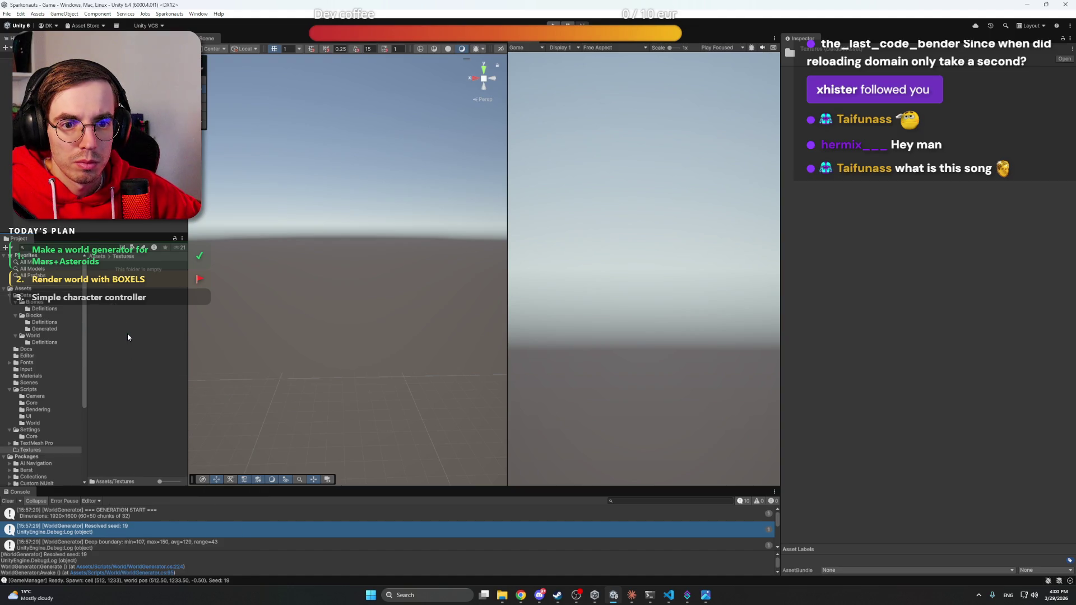
right_click(126, 334)
click(168, 454)
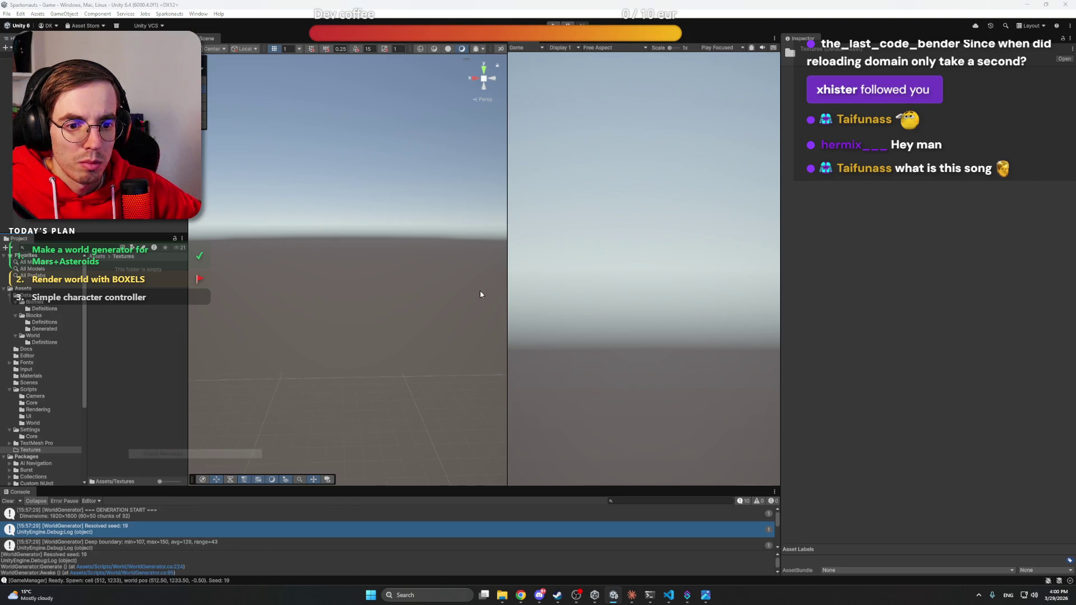
click(262, 346)
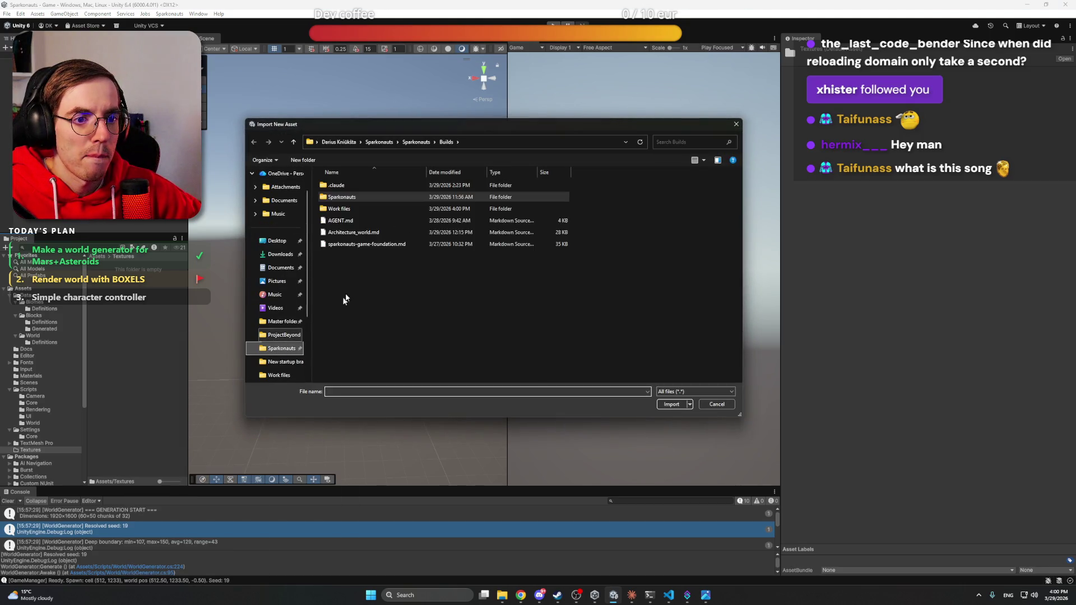
double_click(339, 209)
click(673, 196)
double_click(676, 205)
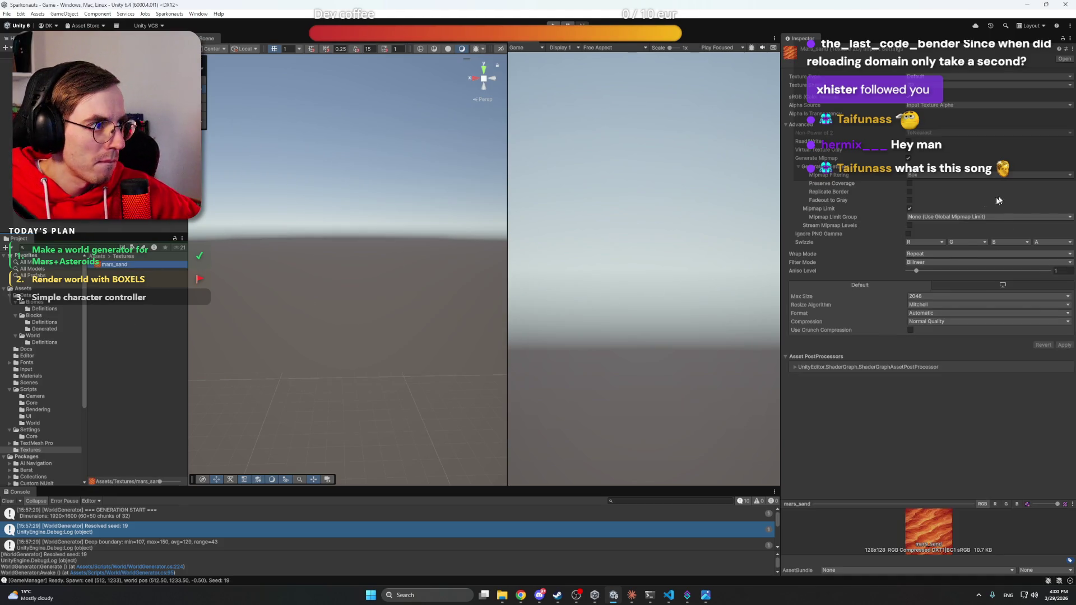
Step: Set mars_sand's Filter Mode to Point (no filter), Compression to None, and apply
click(925, 262)
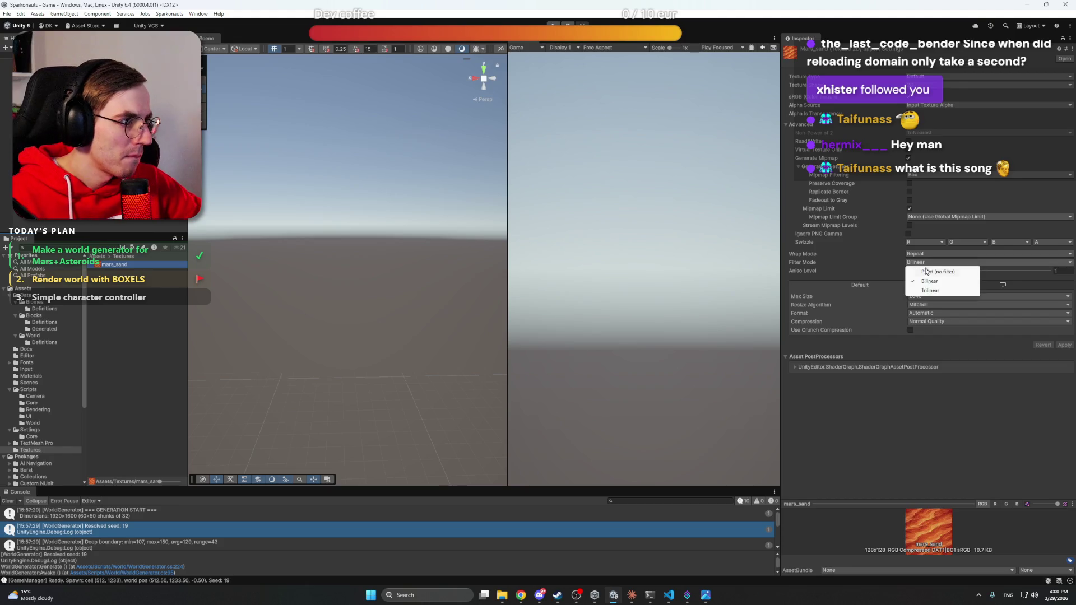
click(924, 270)
click(923, 323)
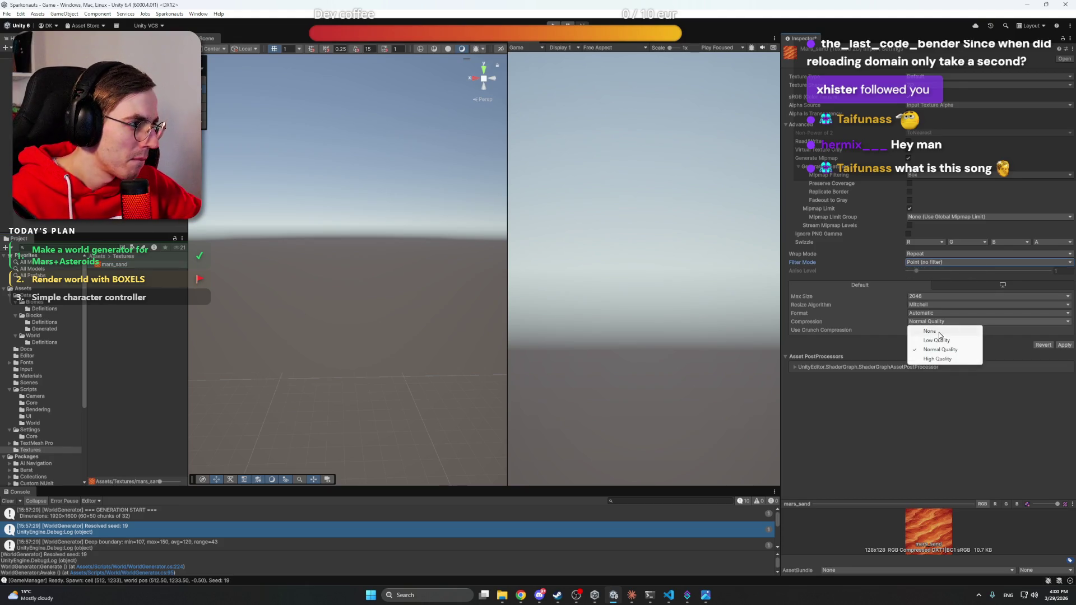
click(940, 336)
click(1063, 337)
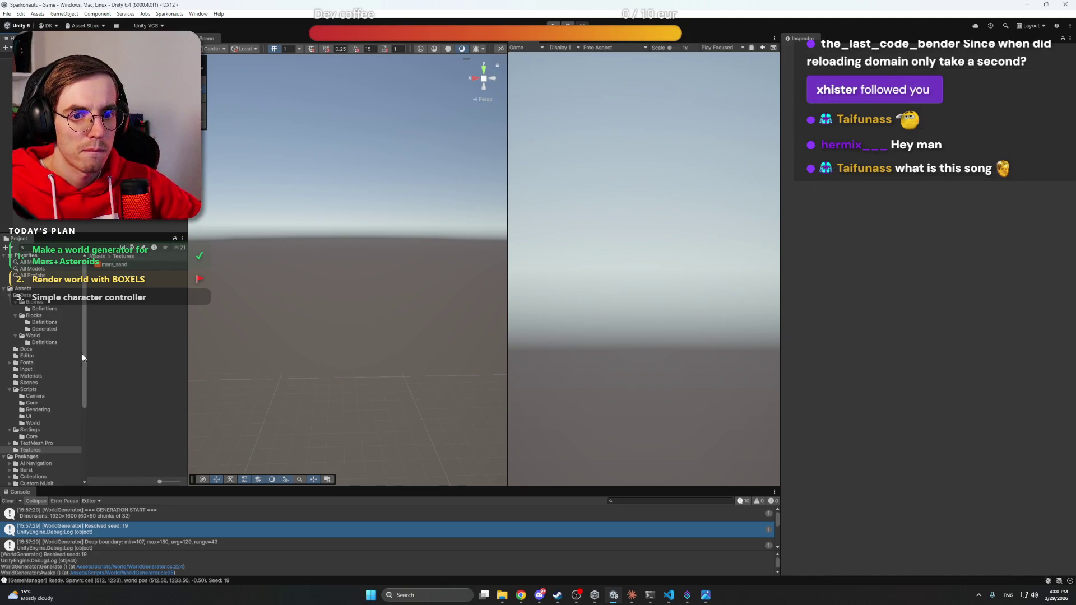
Step: Select BoxelMaterial in Materials and browse its main texture without choosing one
click(34, 377)
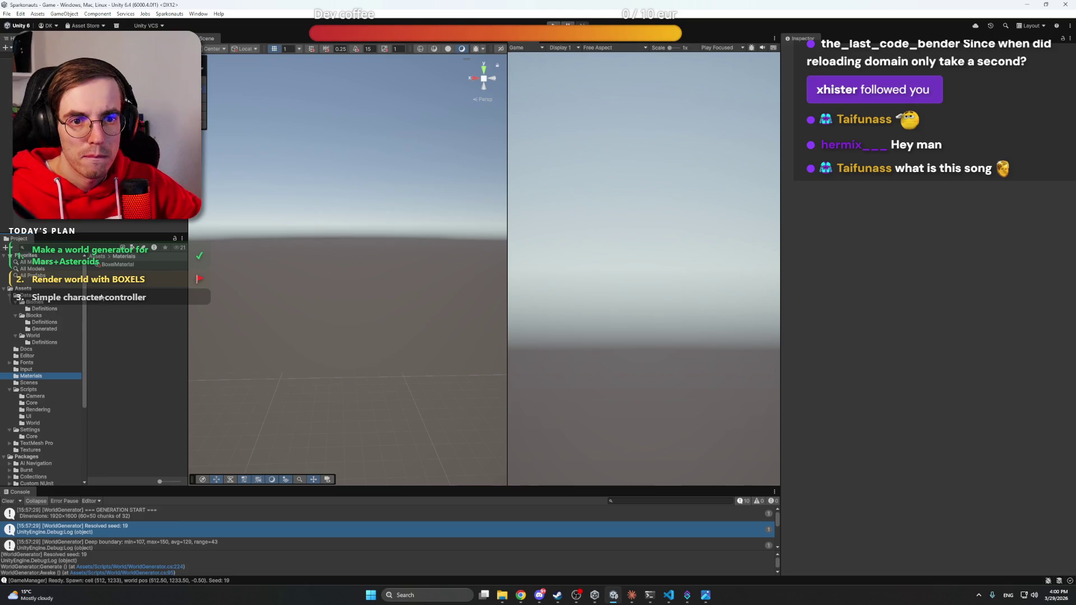
click(117, 264)
click(1070, 88)
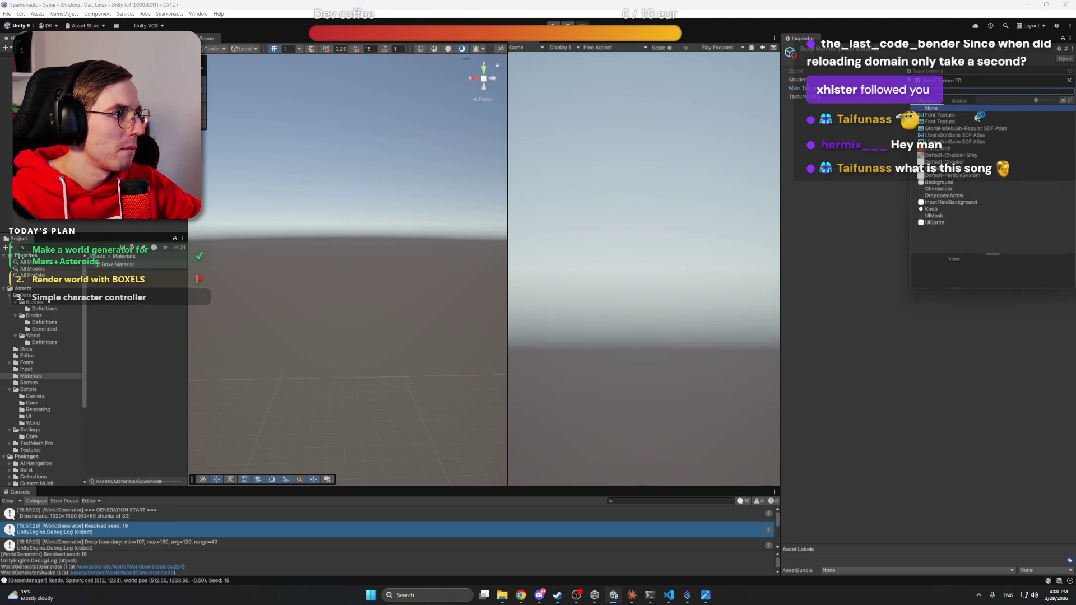
click(262, 169)
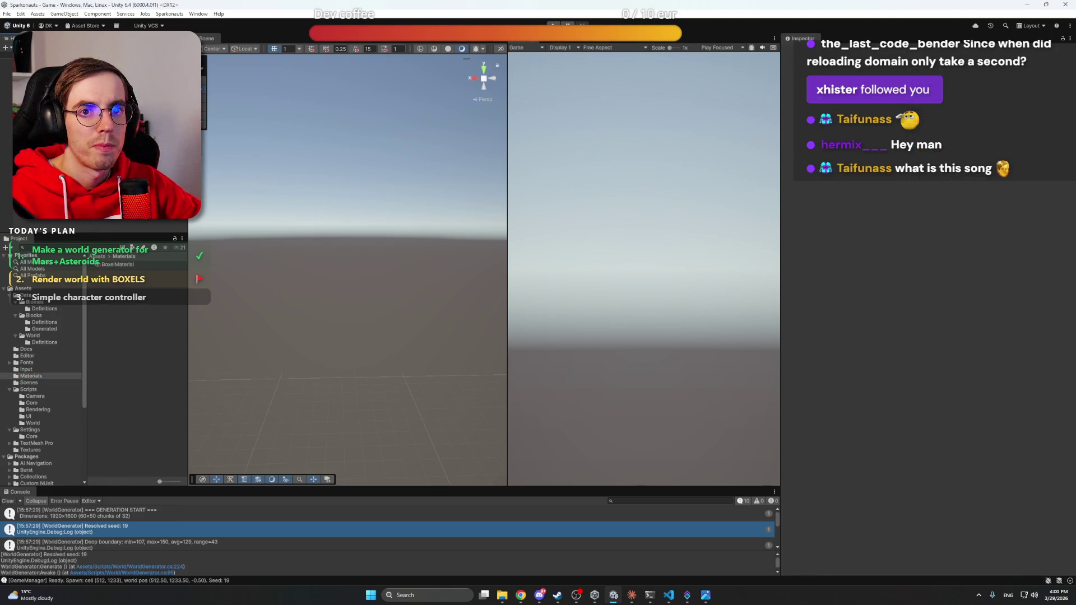
Step: Play the game and select one magenta chunk to inspect its material
click(553, 26)
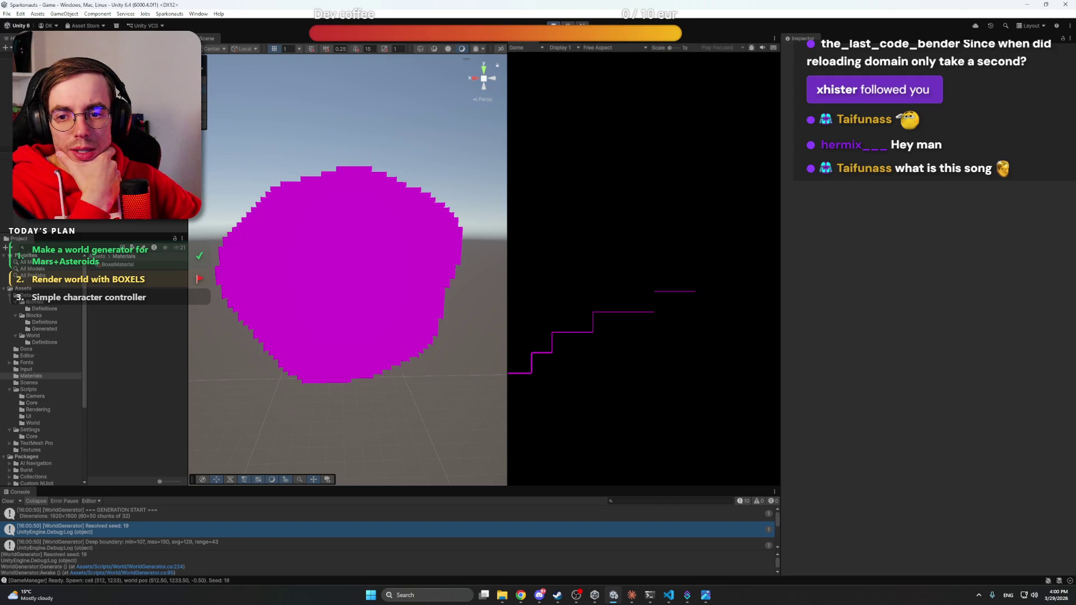
key(alt+Tab)
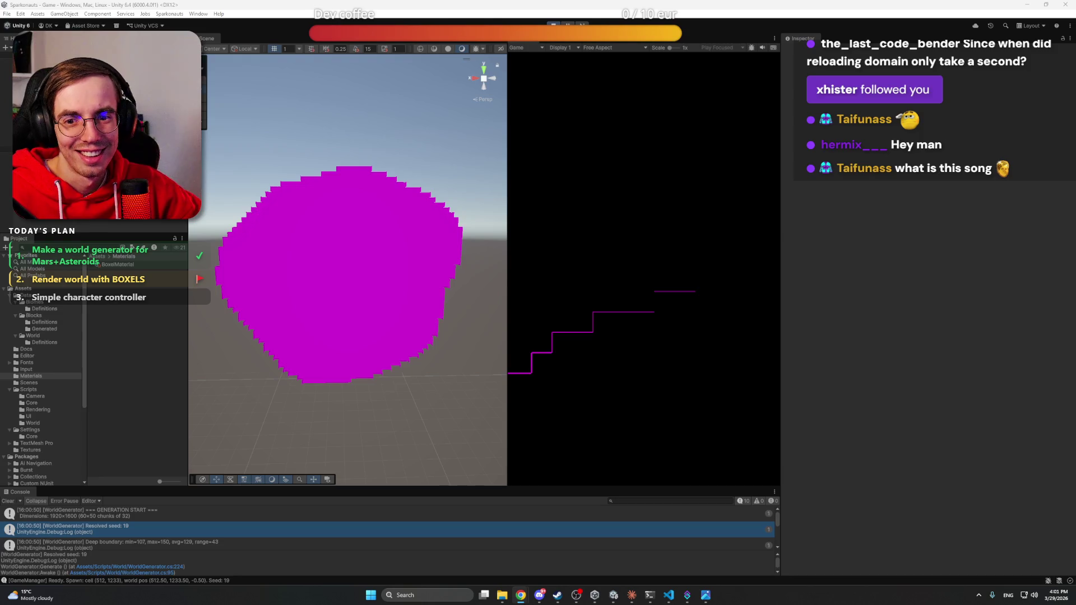
click(424, 231)
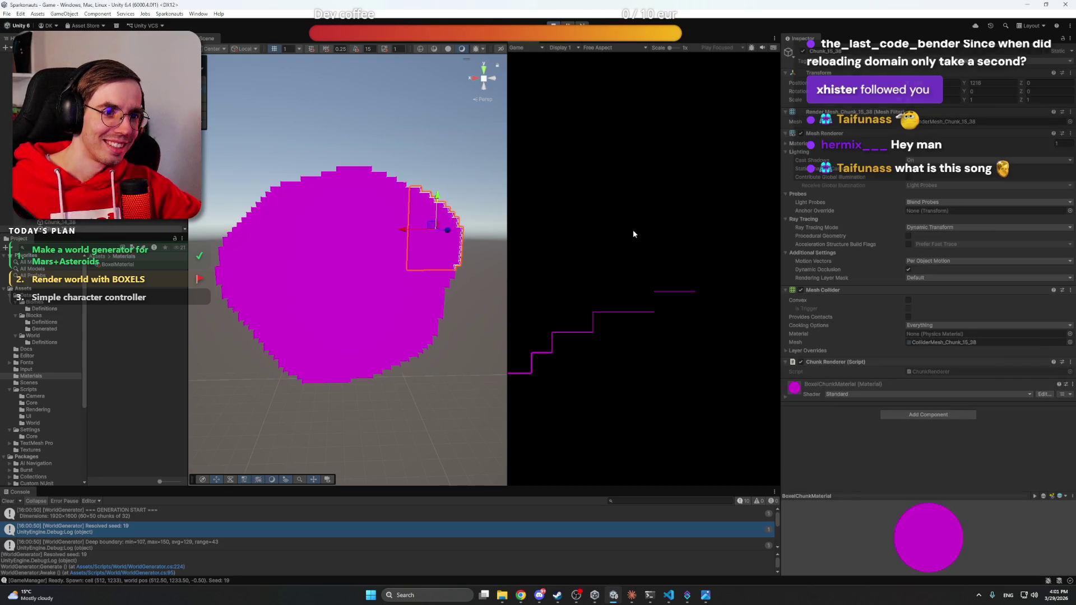
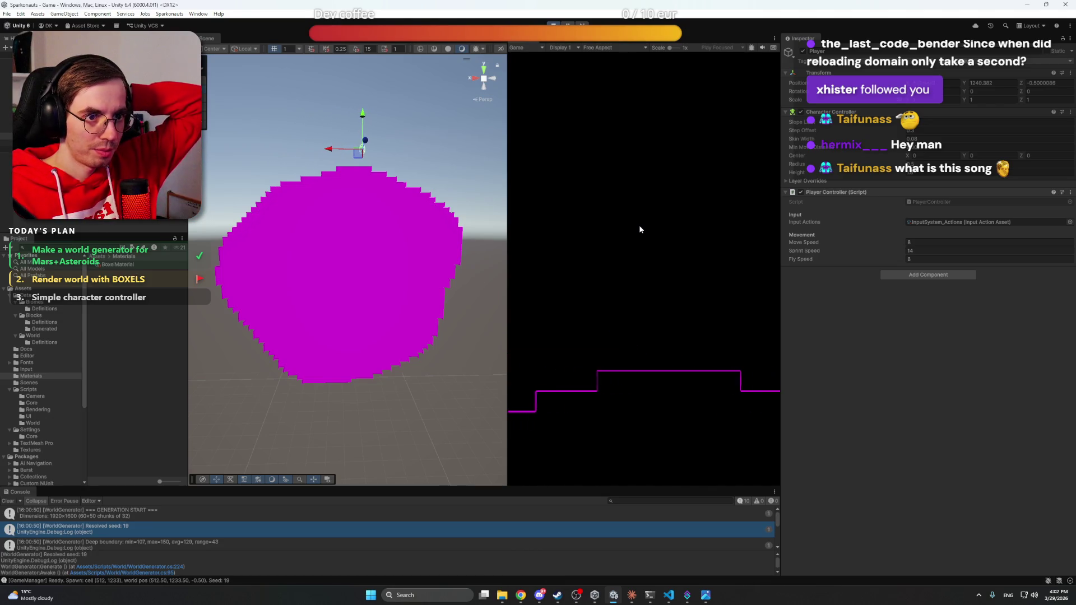
Step: Exit play mode to clear the magenta terrain, deselect the player, and switch to the Claude session
click(553, 25)
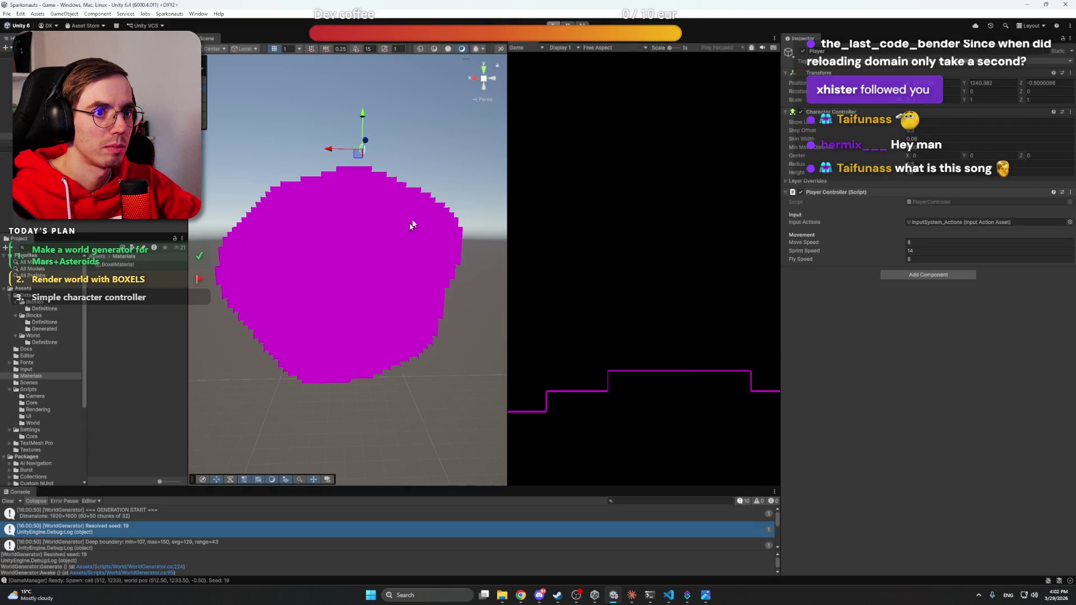
drag(341, 247, 417, 263)
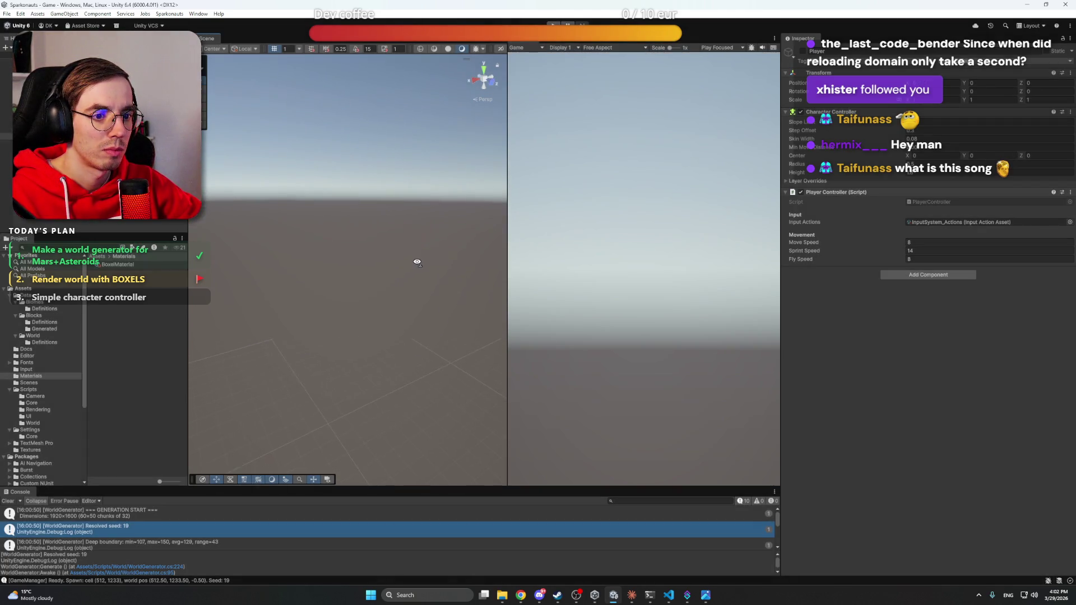
click(417, 263)
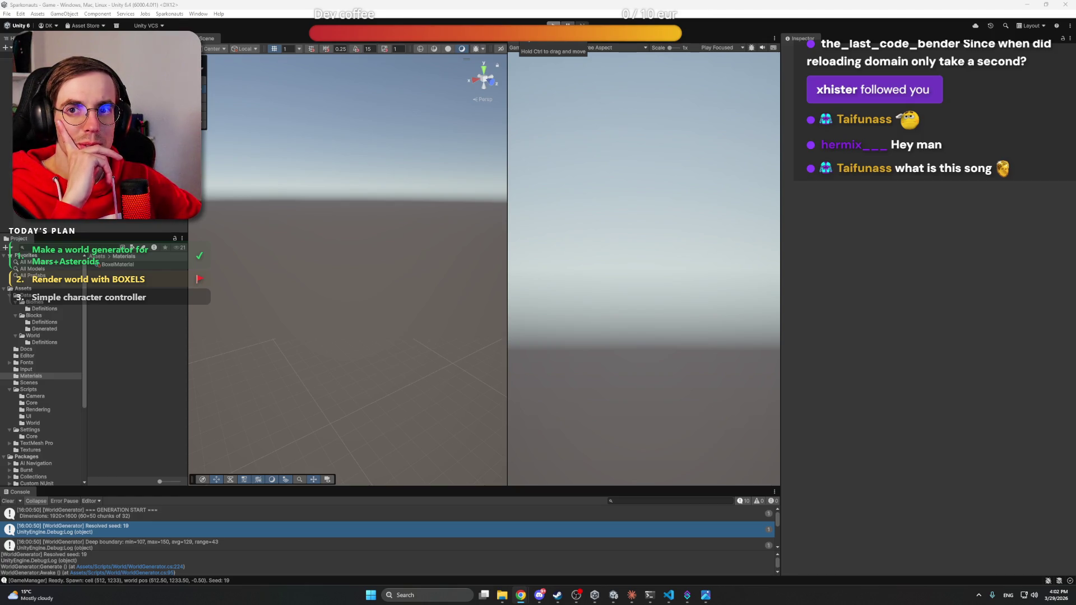
click(28, 136)
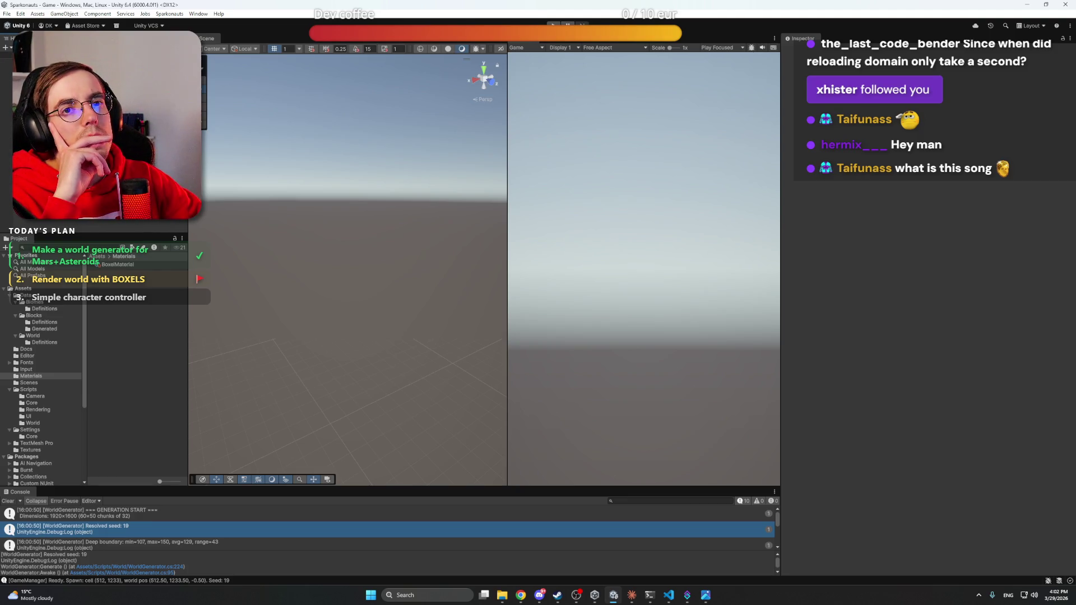
click(632, 595)
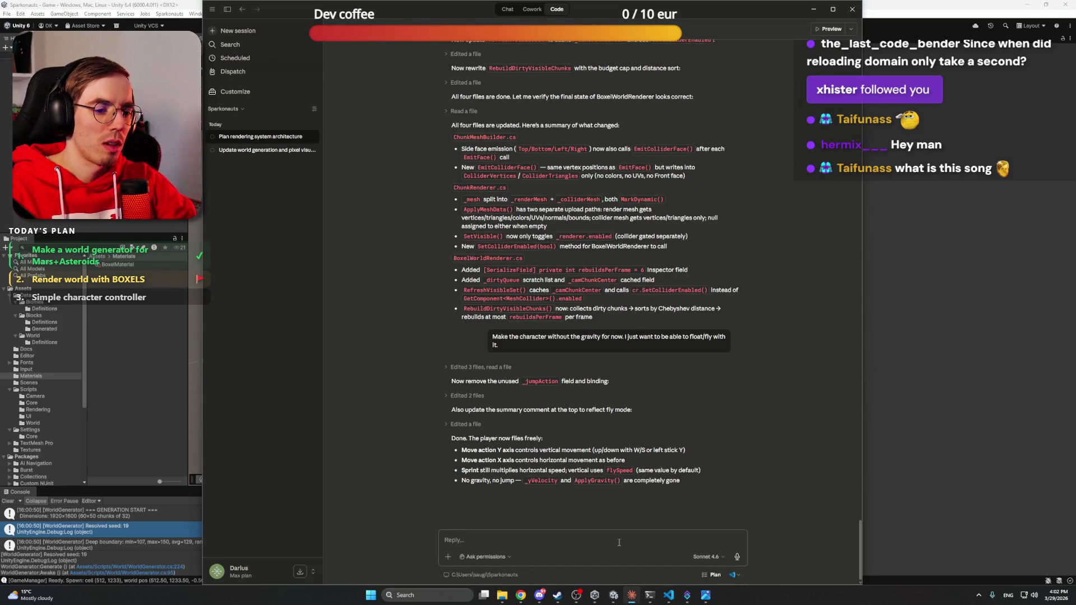
Step: Report to Claude that every face renders in the wrong direction and only backfaces show
text(The)
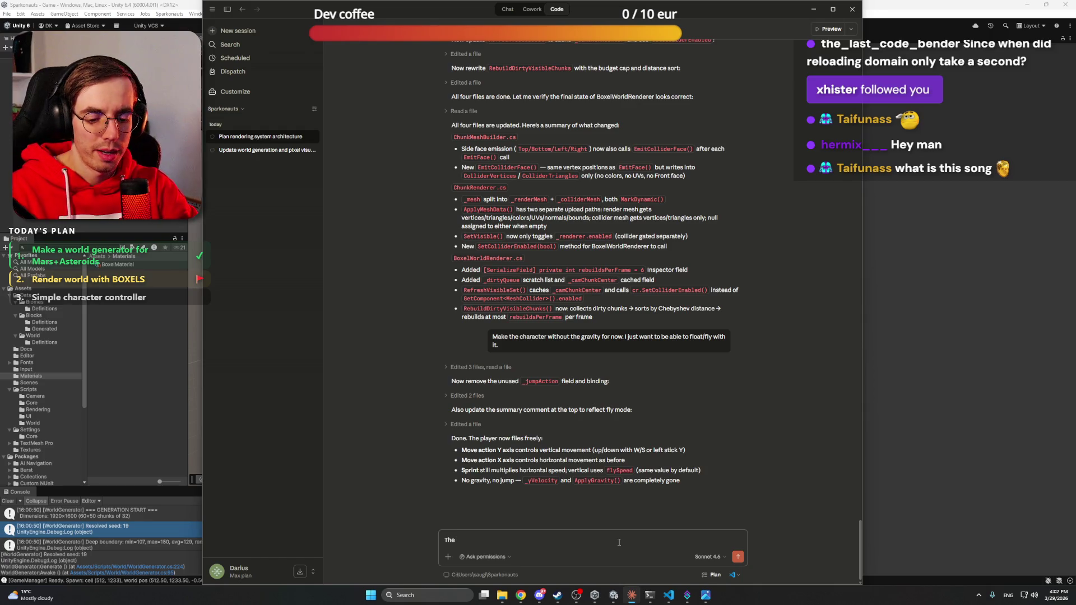
text( render)
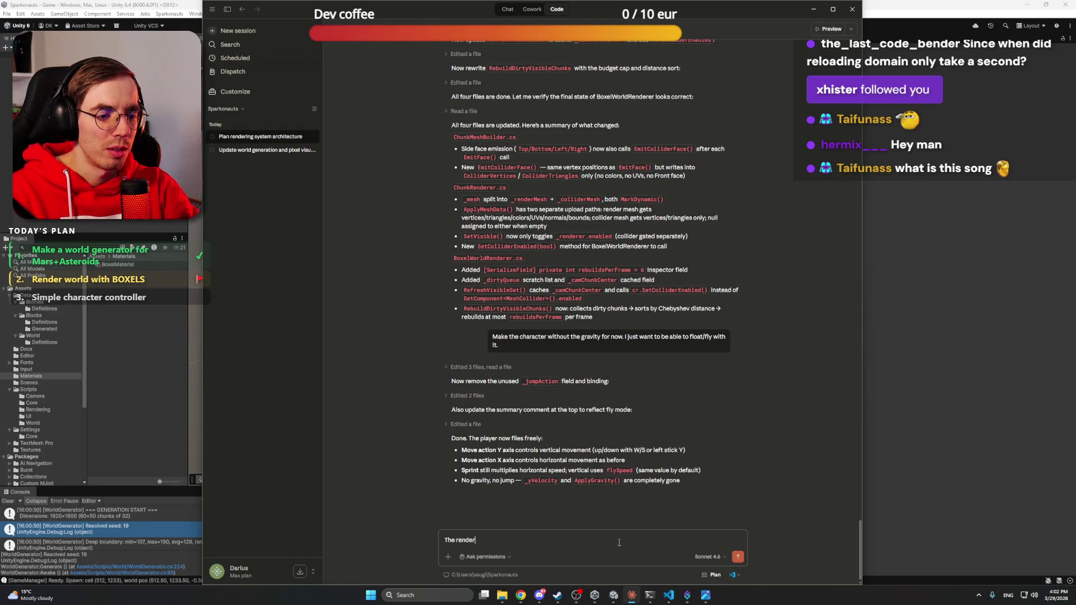
text(ing face is th)
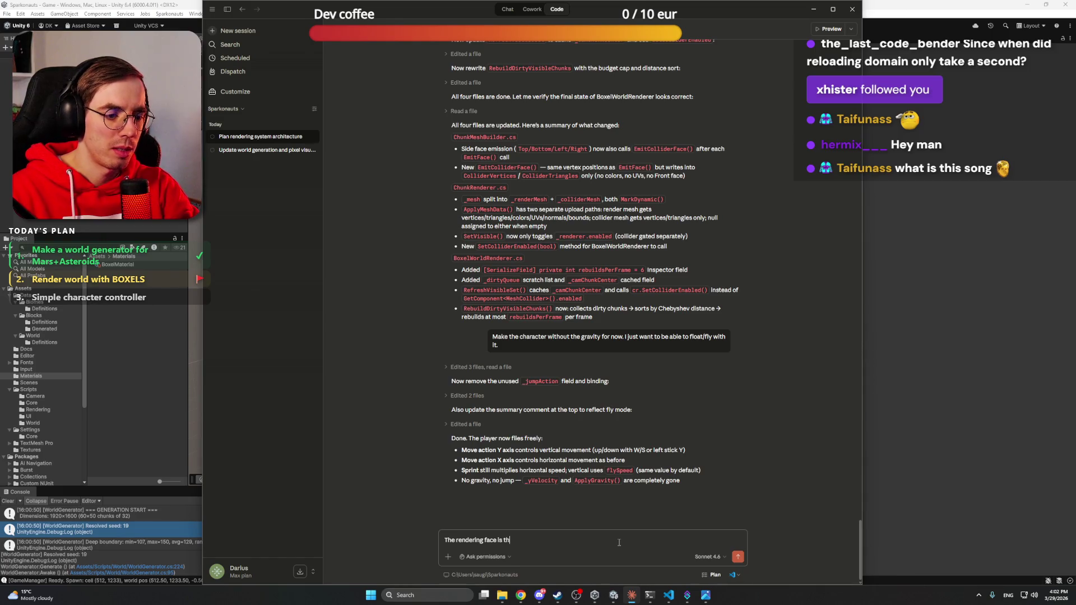
key(BackSpace)
key(BackSpace)
text(in the wrong)
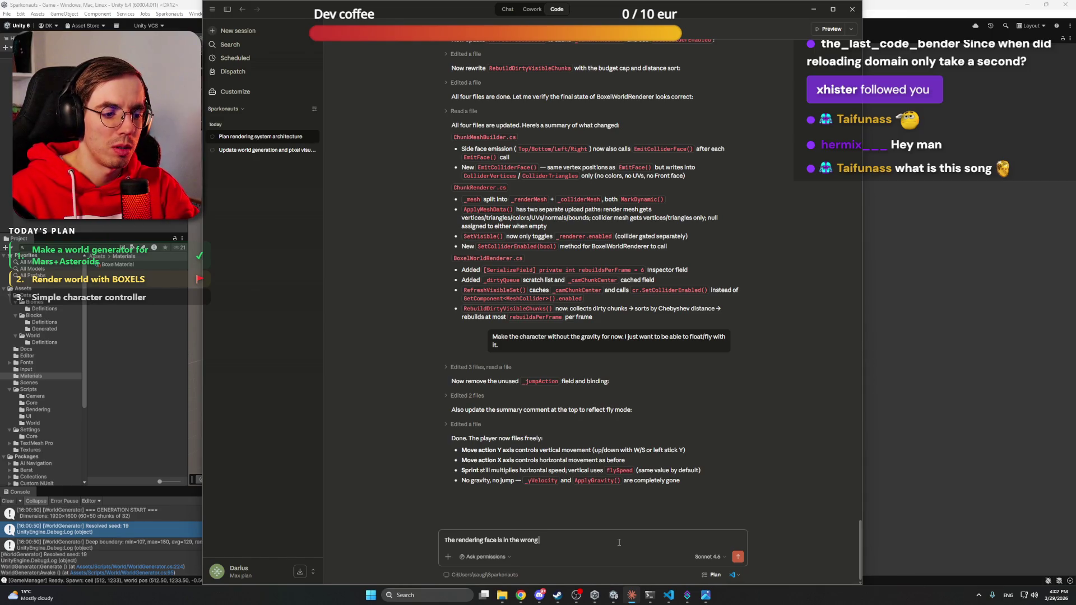
text( direction for all faces. I s)
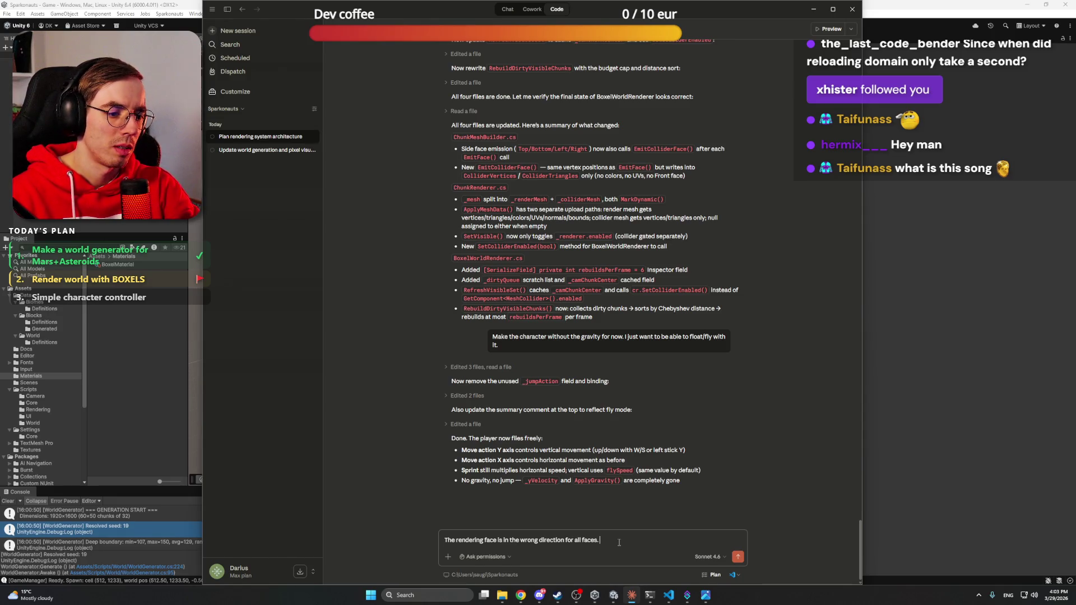
text(ee back)
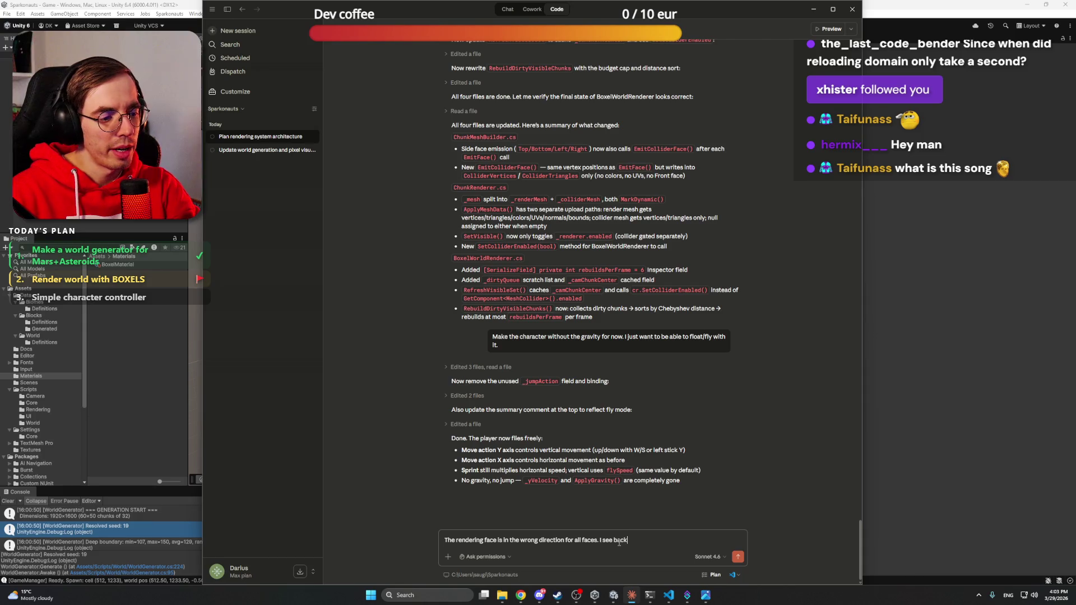
text(faces only now.)
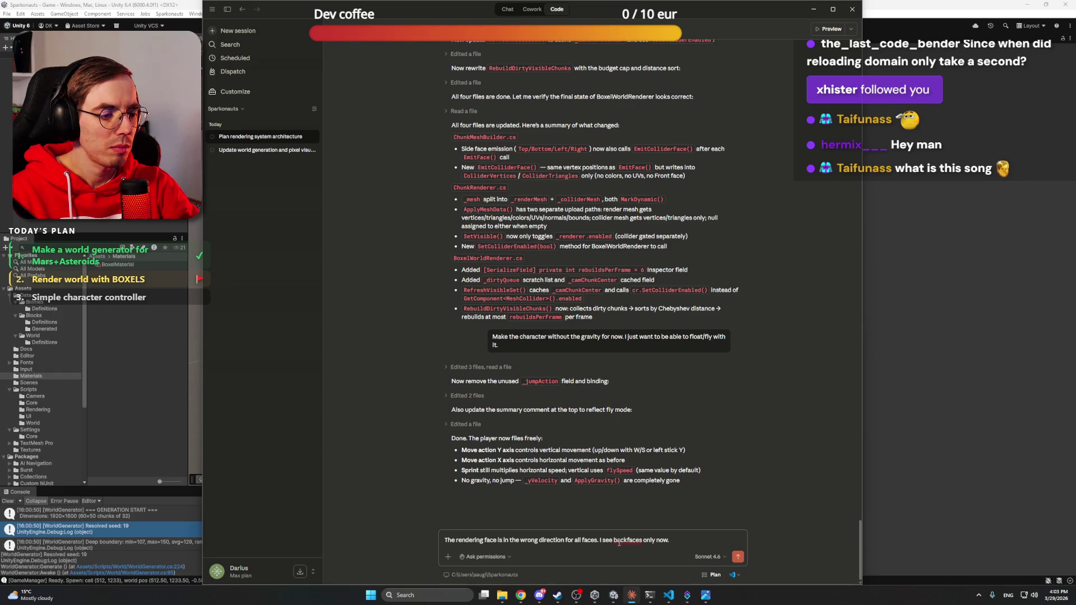
right_click(619, 541)
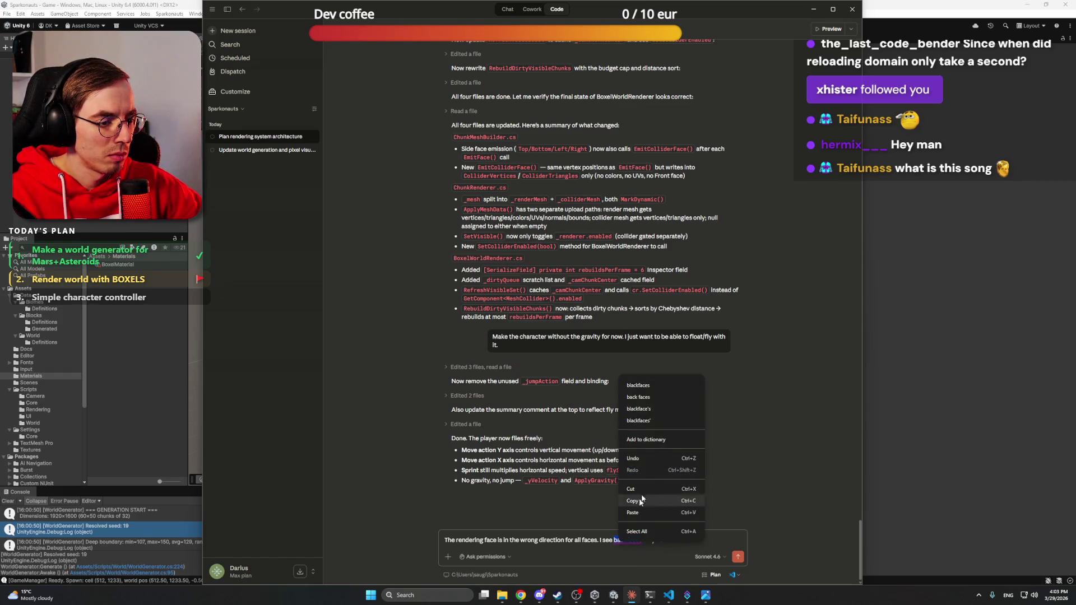
click(650, 384)
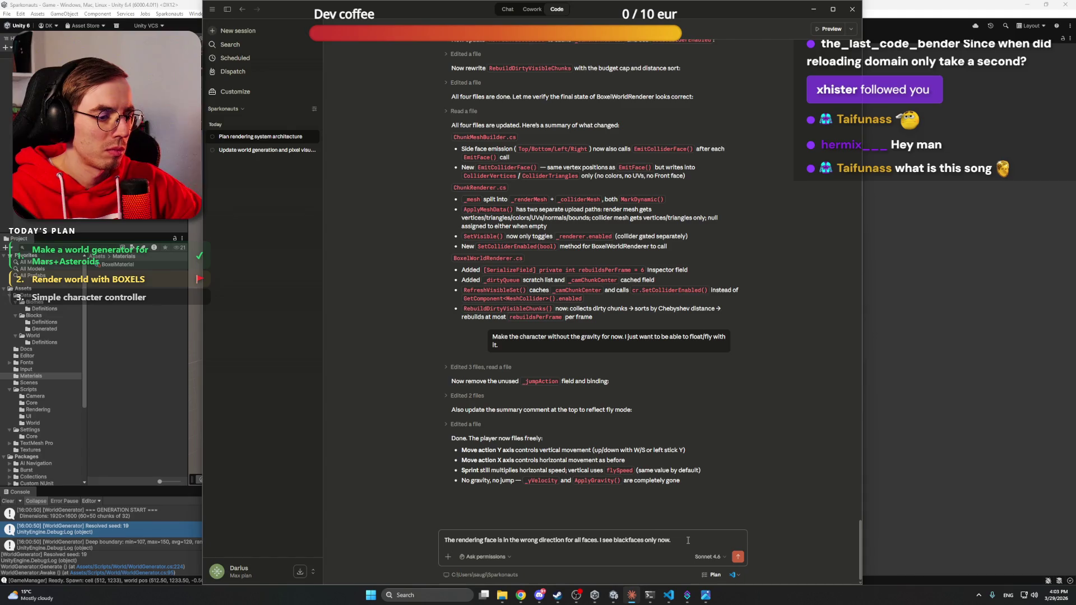
key(Return)
click(893, 4)
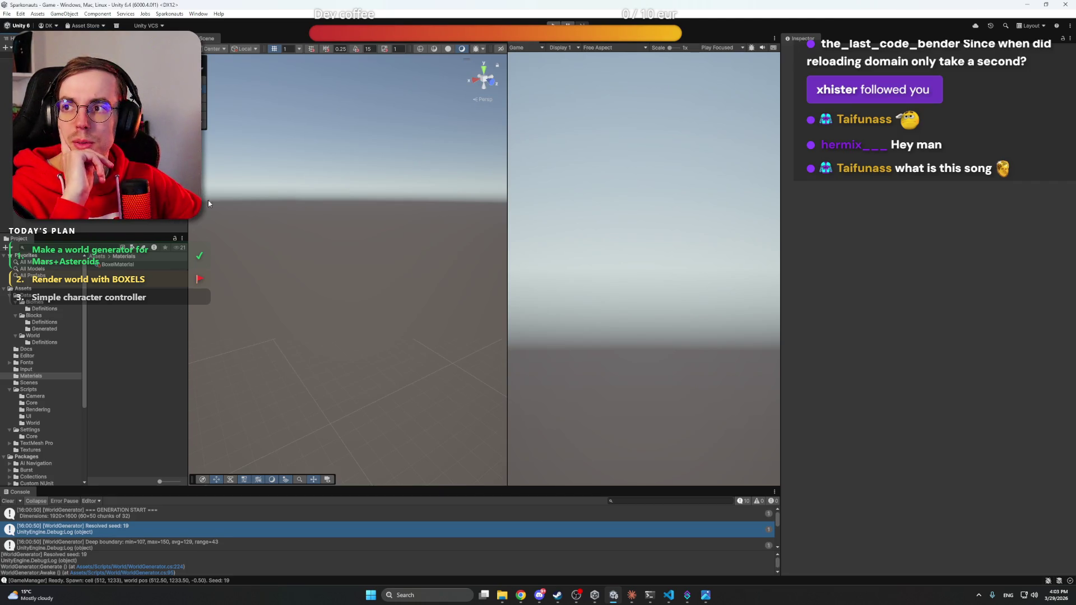
mouse_move(521, 595)
click(514, 555)
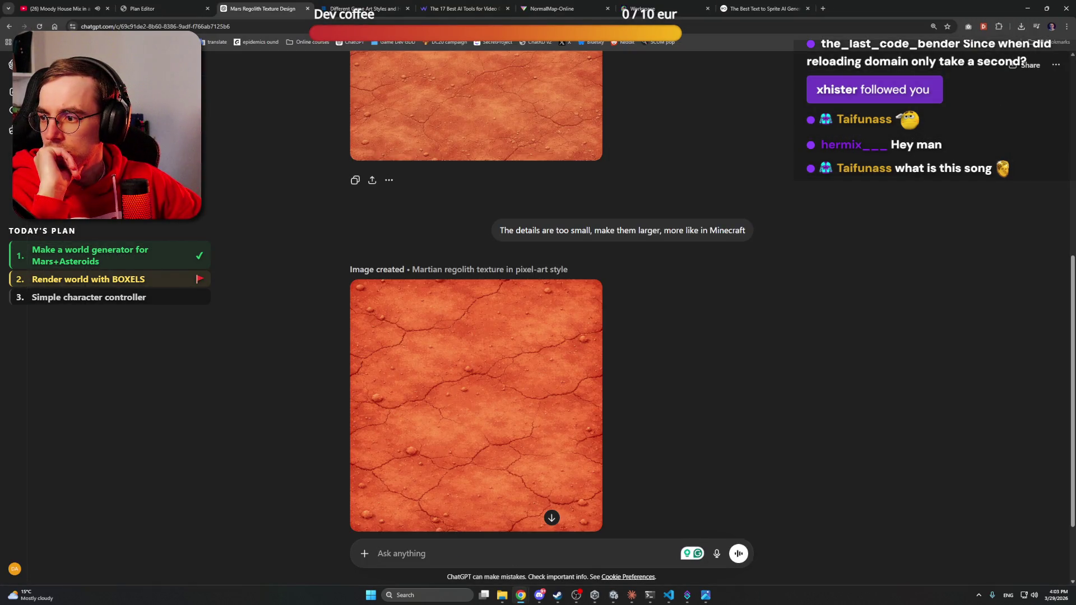
key(alt+Tab)
click(308, 251)
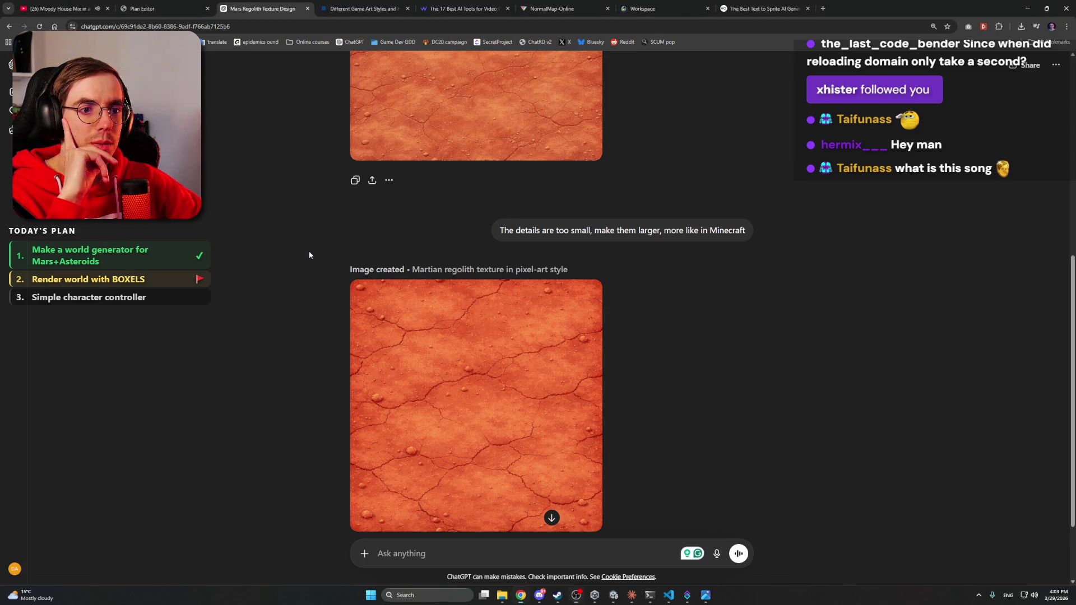
scroll(308, 251, down, 2)
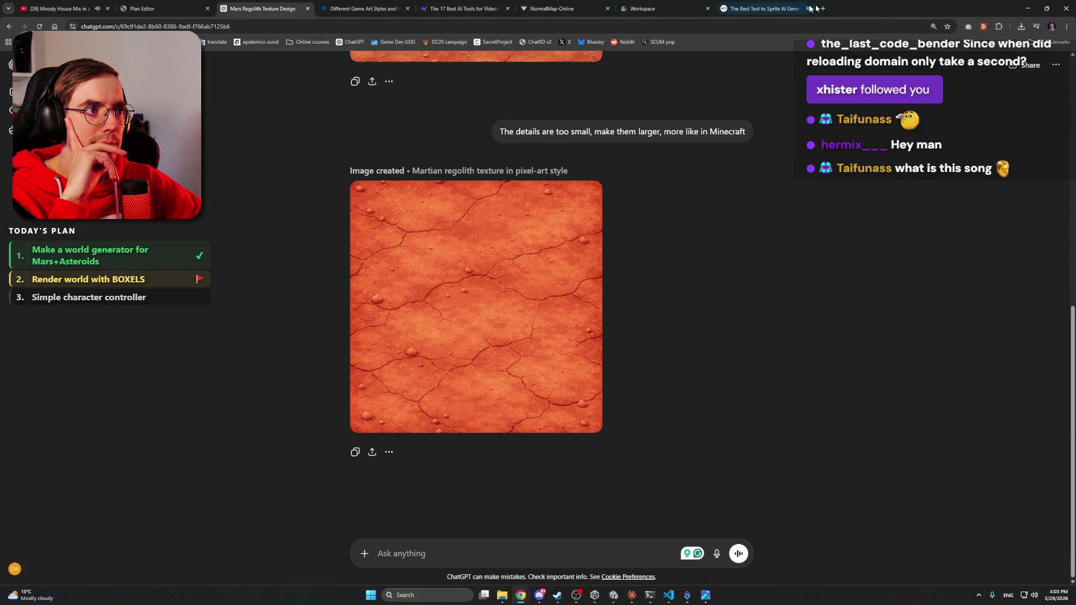
click(1027, 9)
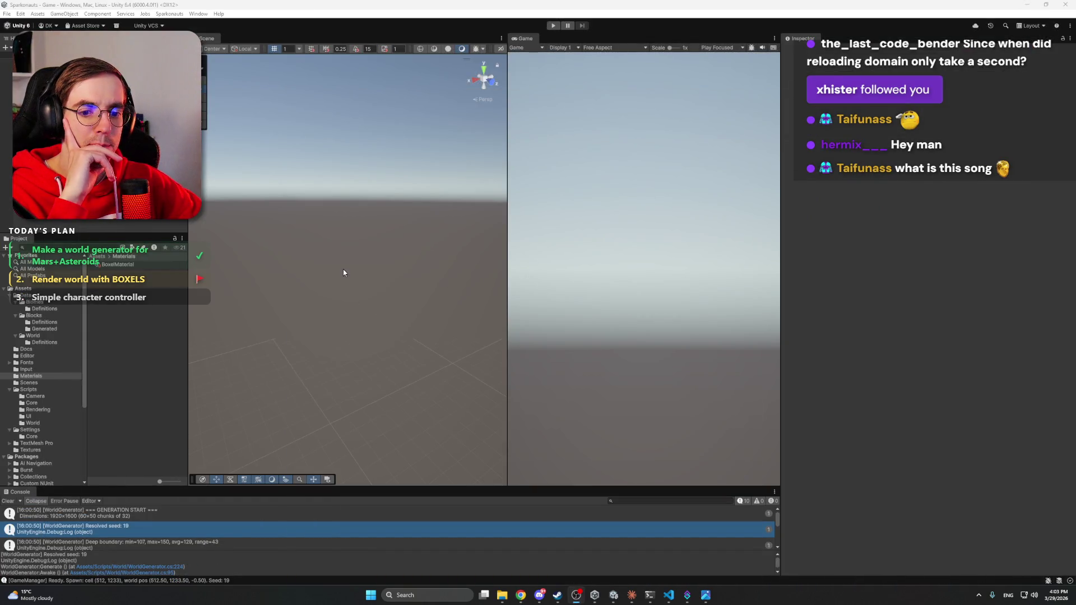
click(631, 595)
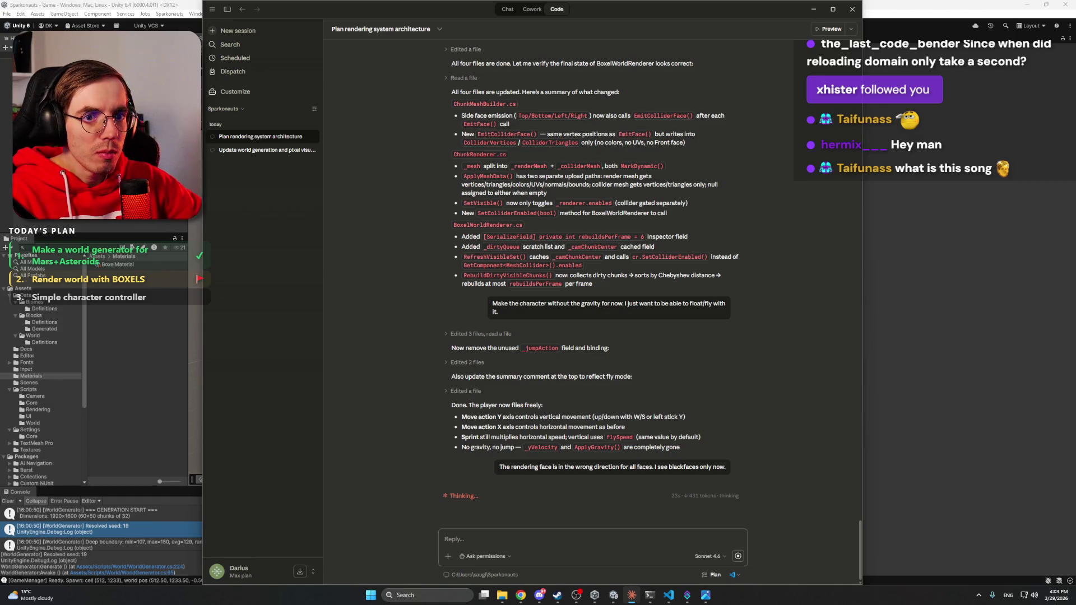
key(alt+Tab)
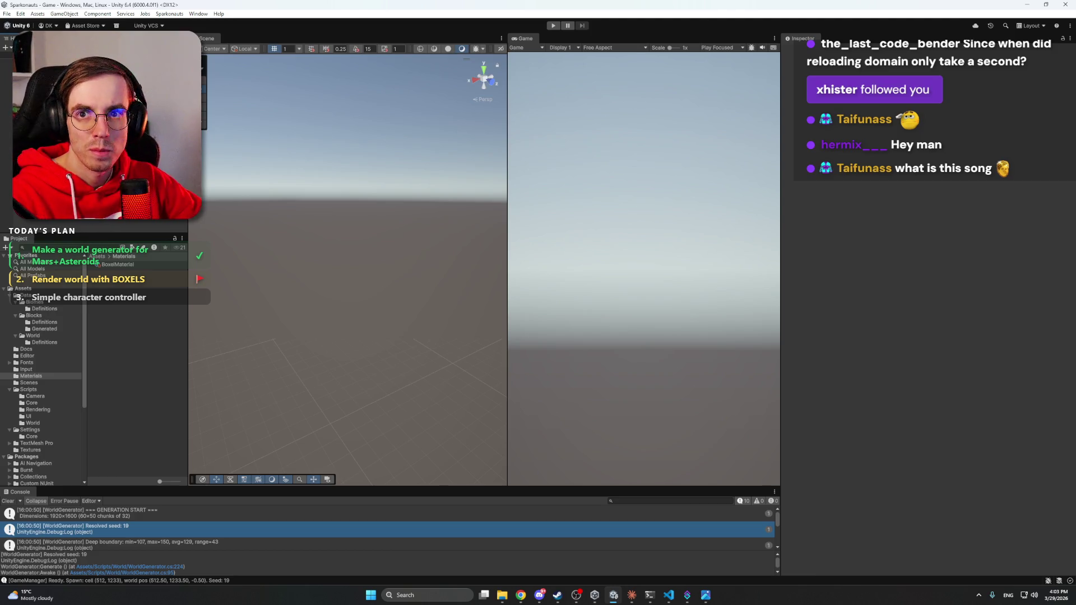
click(539, 595)
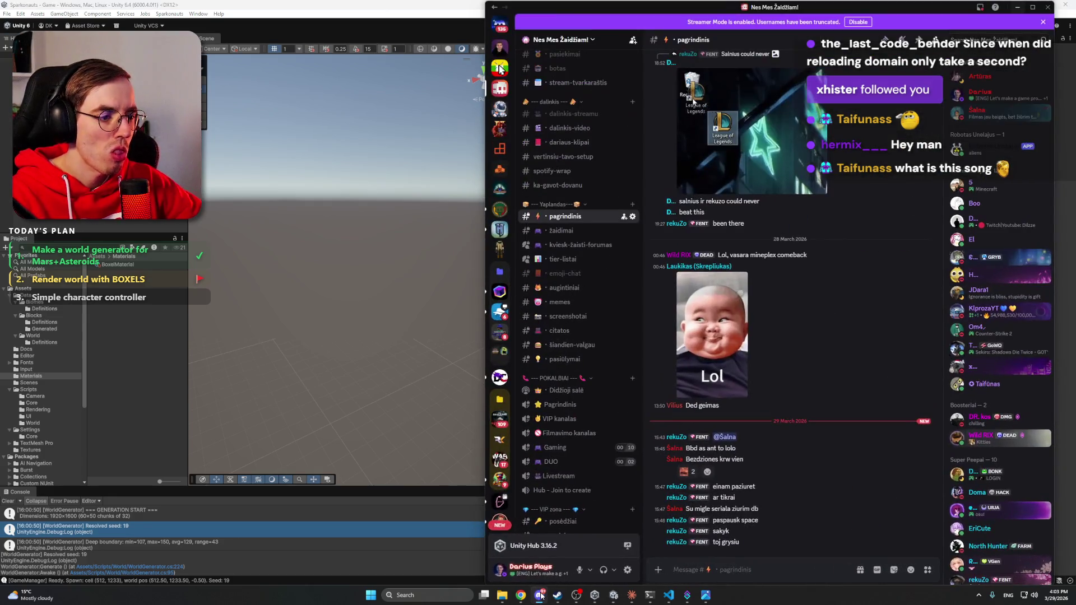
Step: Open the desert concept image from the Work files folder
click(539, 595)
mouse_move(504, 597)
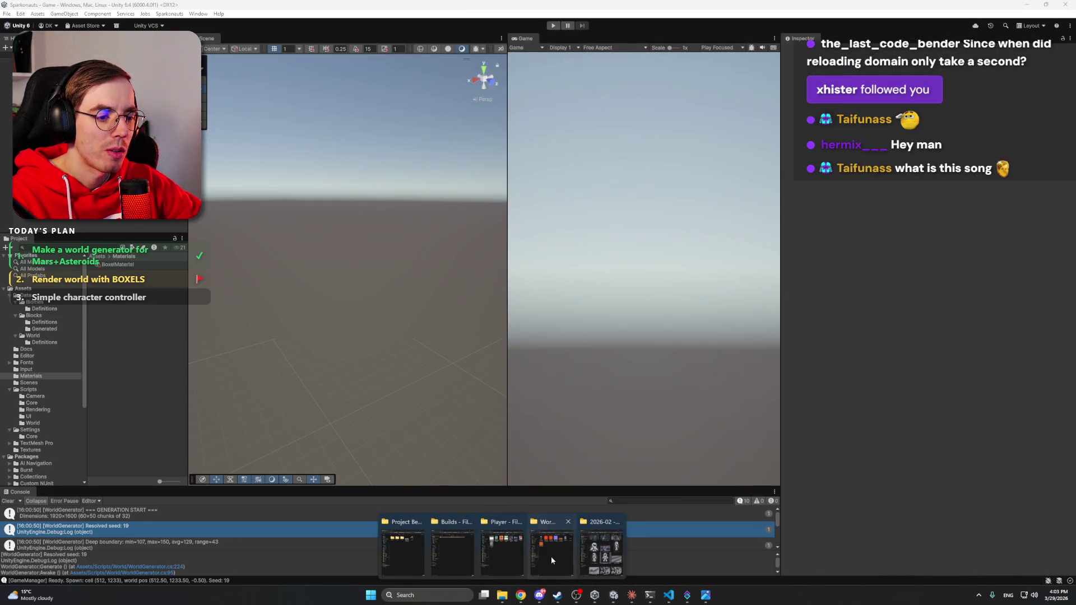
click(505, 552)
double_click(721, 211)
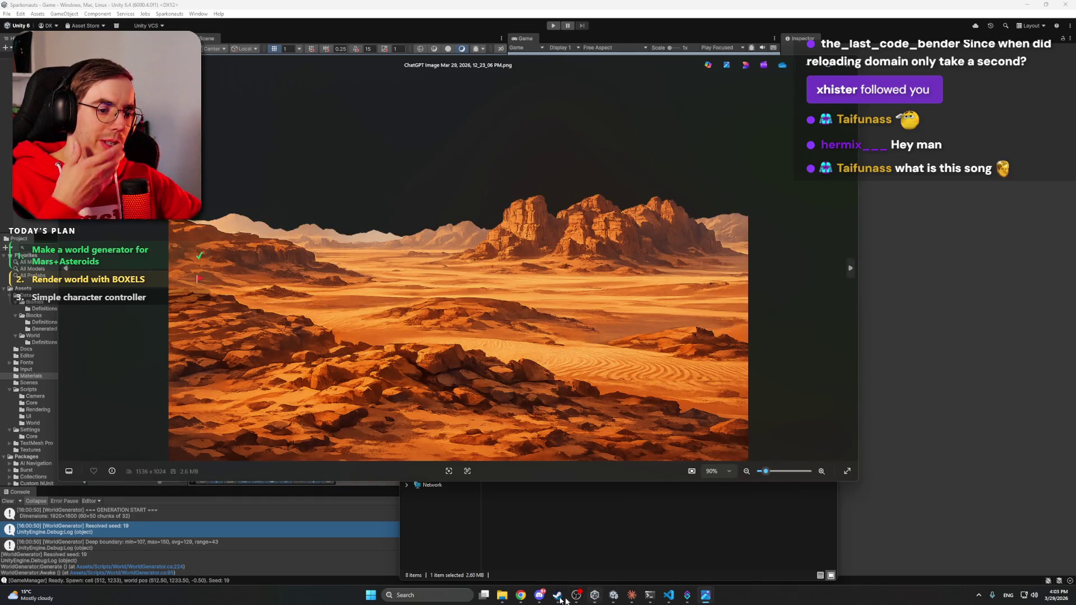
Step: Cycle through the browser tabs, including NormalMap Online, and land on the Mars regolith texture chat
mouse_move(520, 596)
click(519, 565)
click(466, 8)
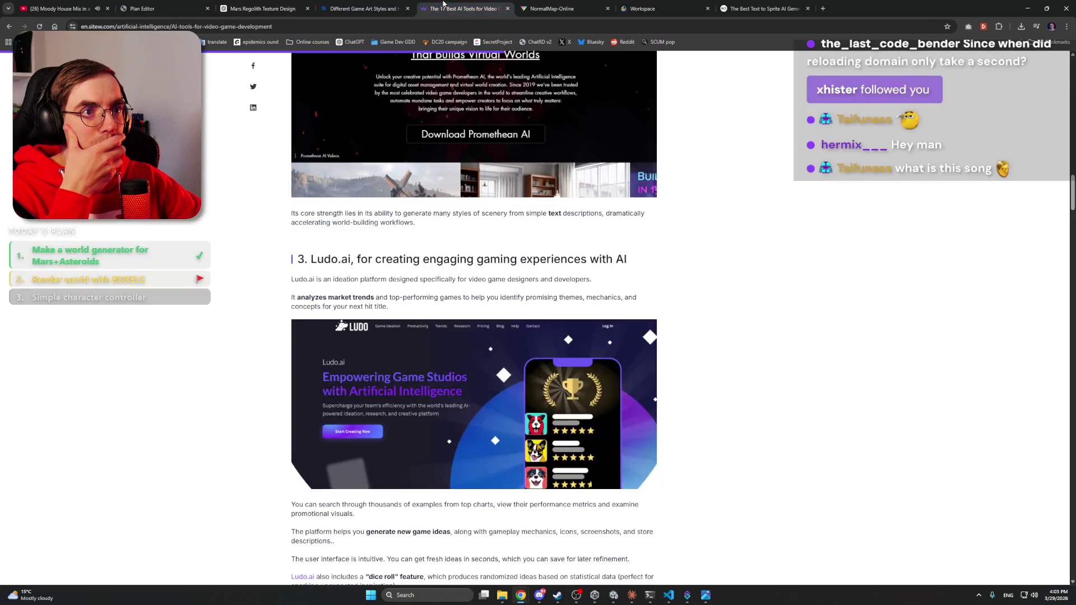
click(365, 8)
click(552, 8)
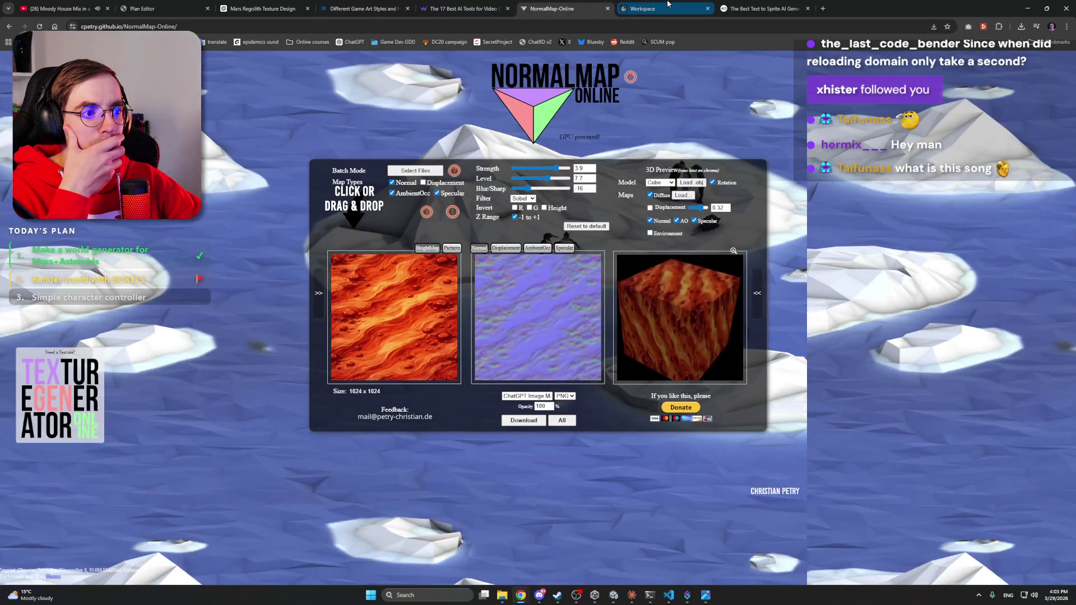
click(644, 8)
click(777, 6)
click(262, 9)
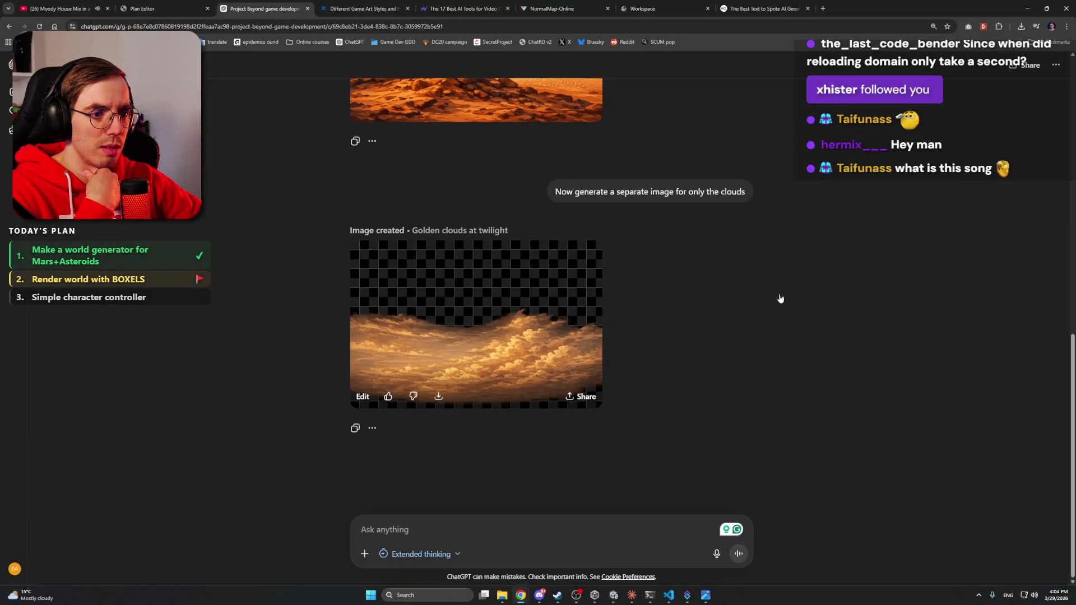
Step: Download the generated texture image from ChatGPT as a PNG
click(454, 337)
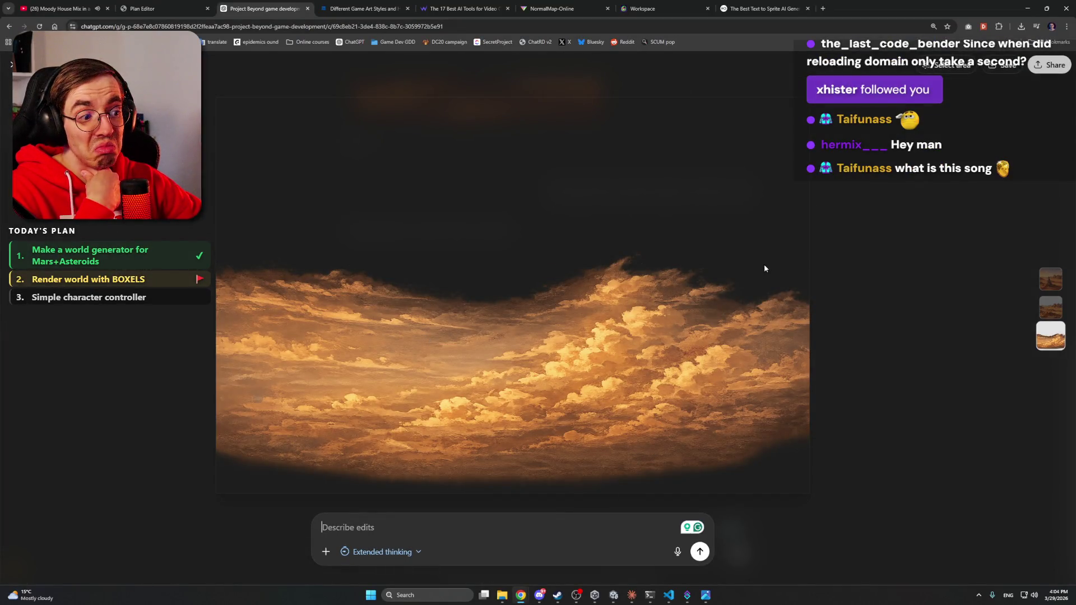
click(998, 67)
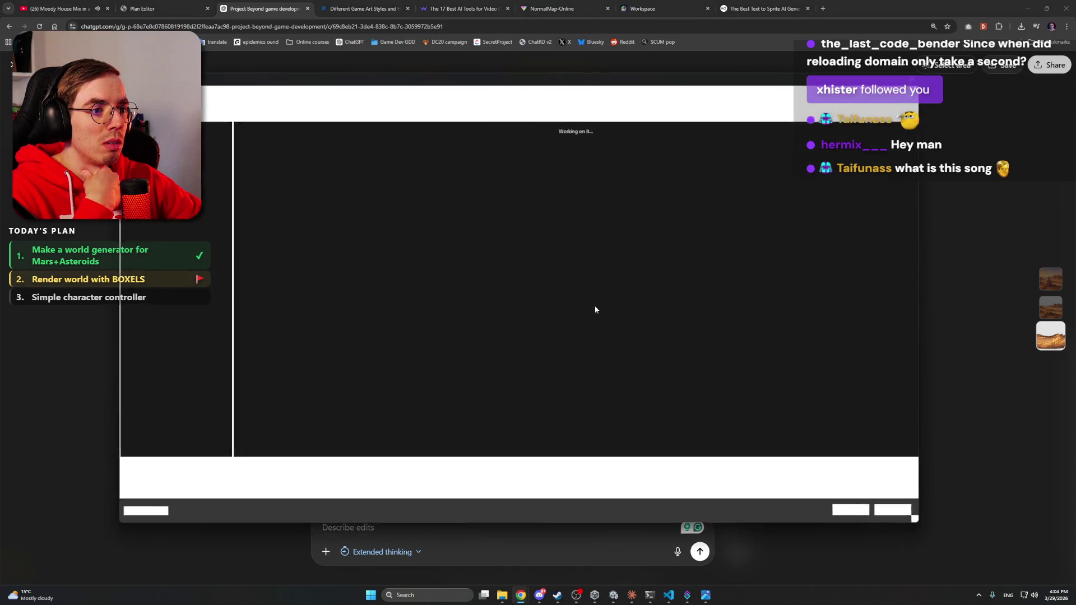
click(851, 510)
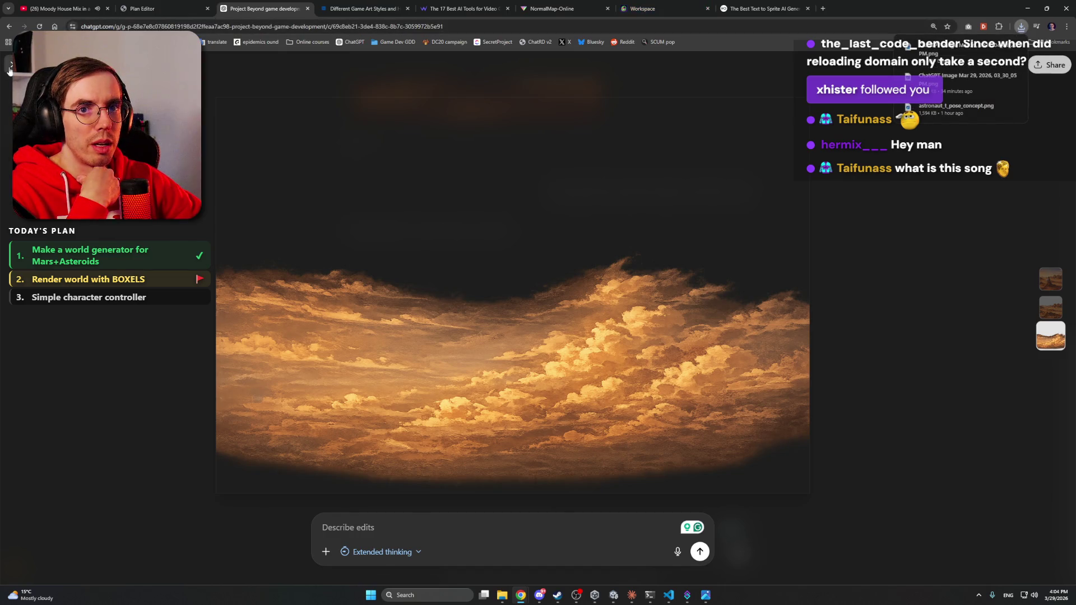
Step: Close the image view, the Mars preview and the file browser, and switch to Claude
click(9, 68)
key(alt+Tab)
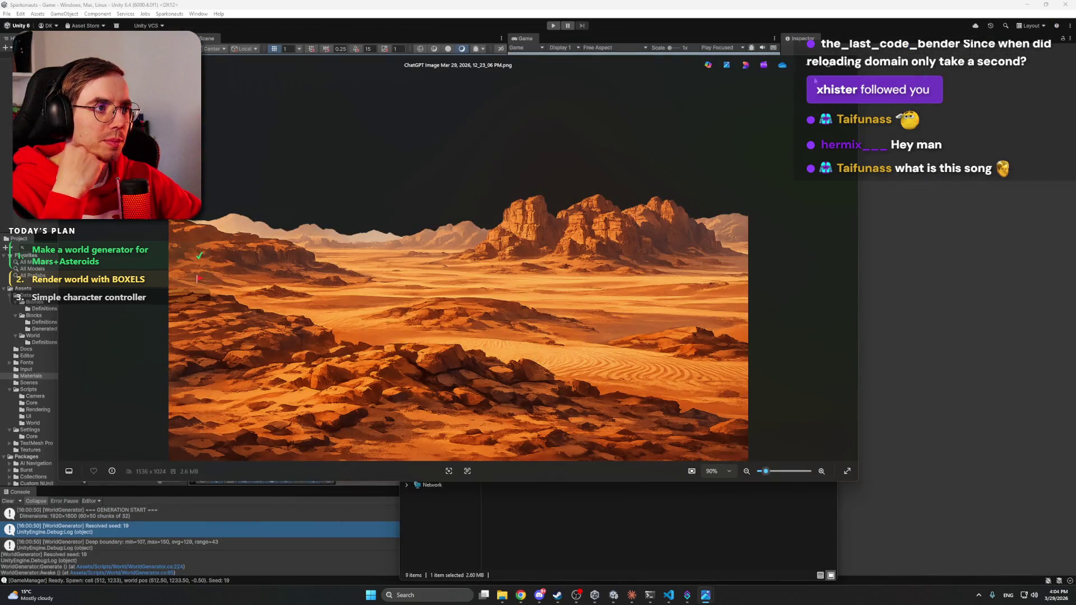
key(alt+F4)
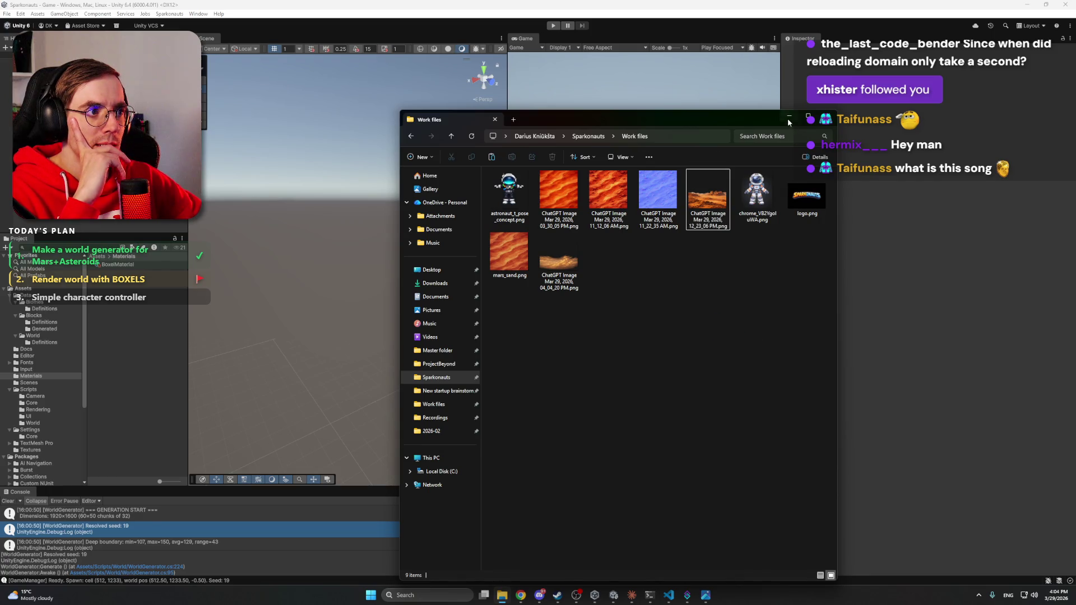
click(788, 120)
click(631, 596)
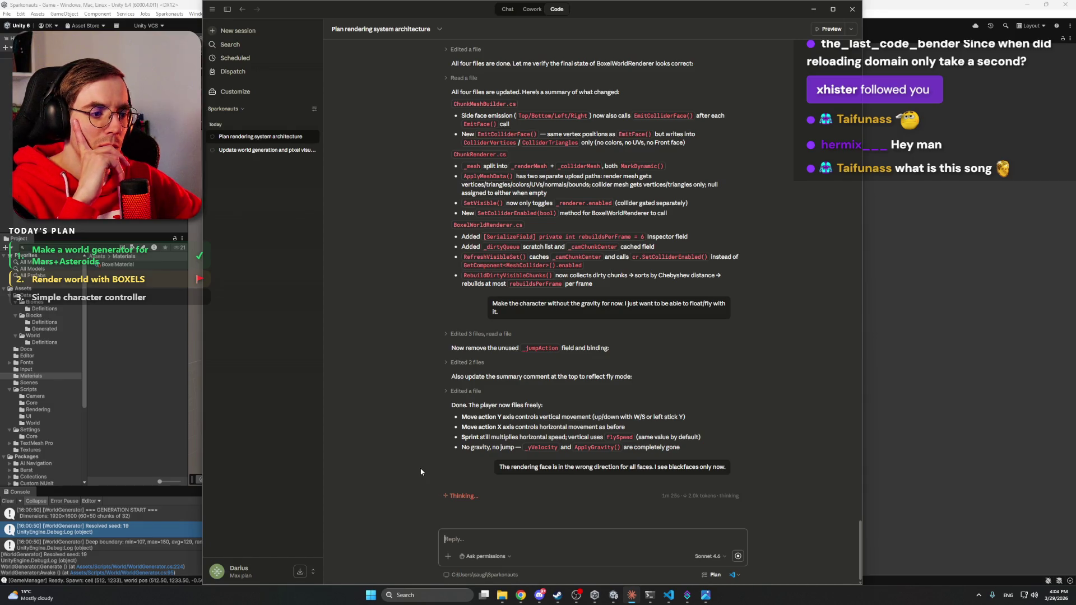
Step: Interrupt Claude and report that face normals are inverted, showing back faces instead of front
click(738, 556)
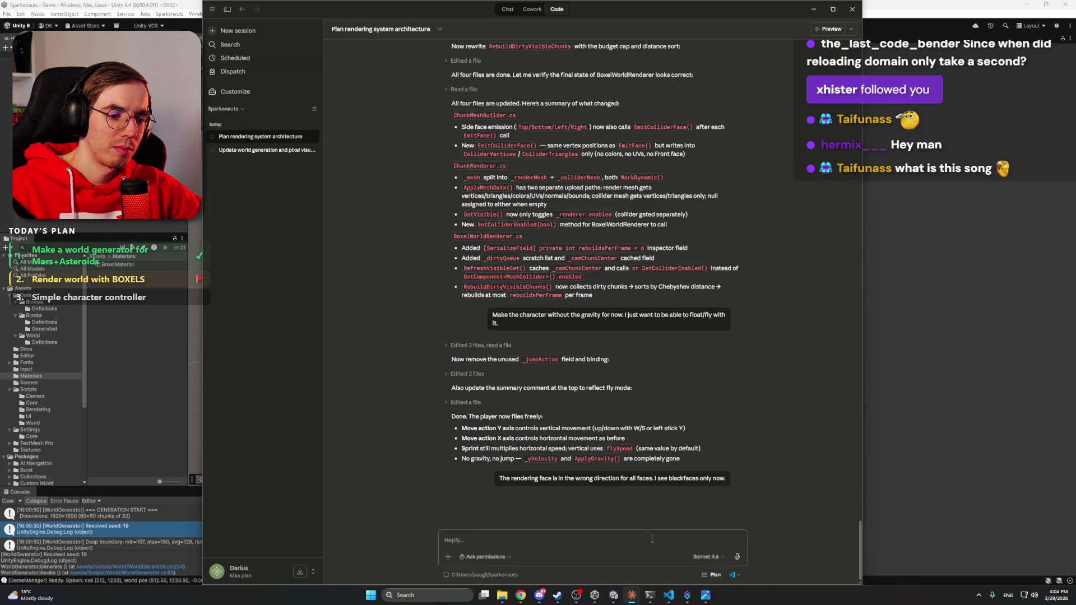
text(The)
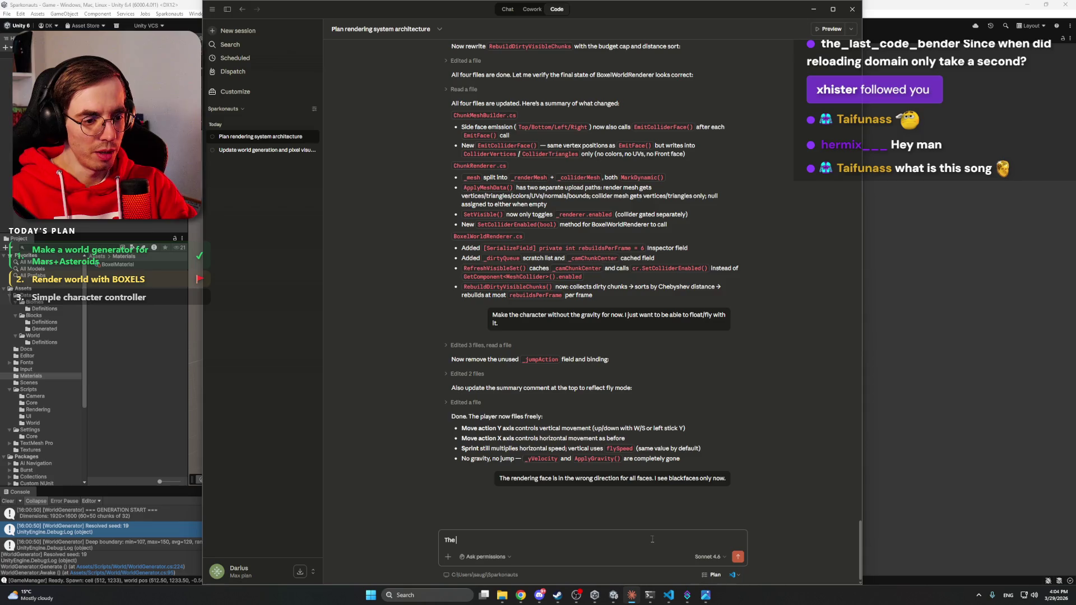
key(BackSpace)
key(BackSpace)
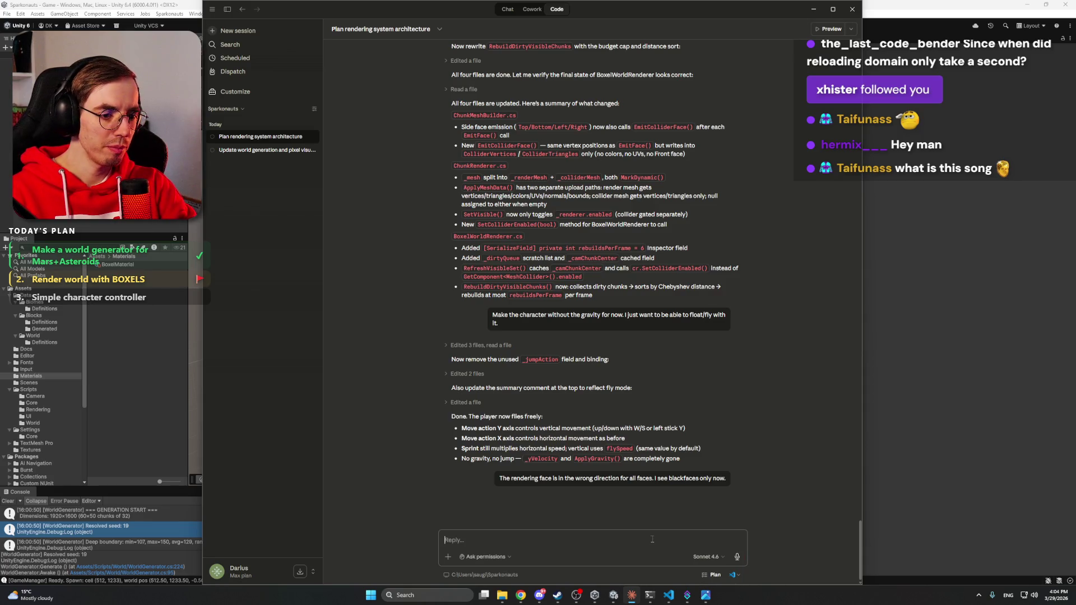
text(No)
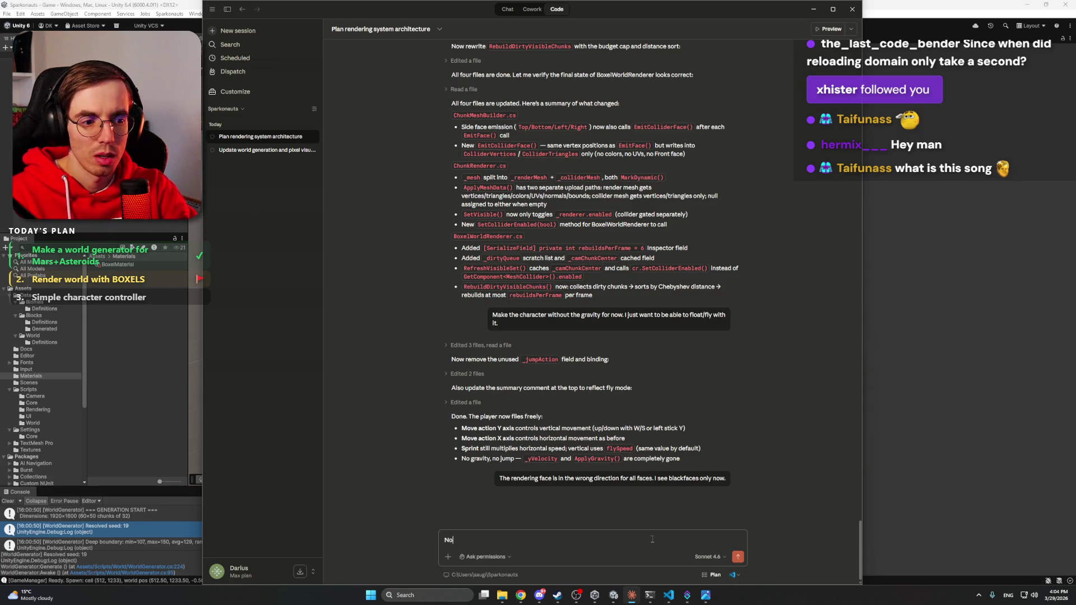
text(rmal directio)
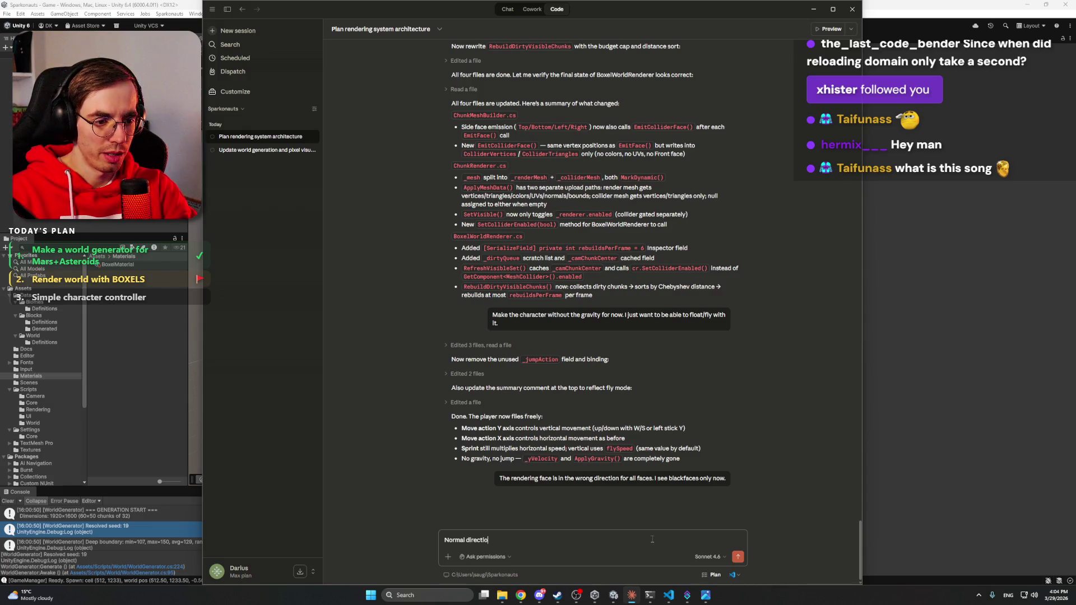
text(n of faces are inverted.)
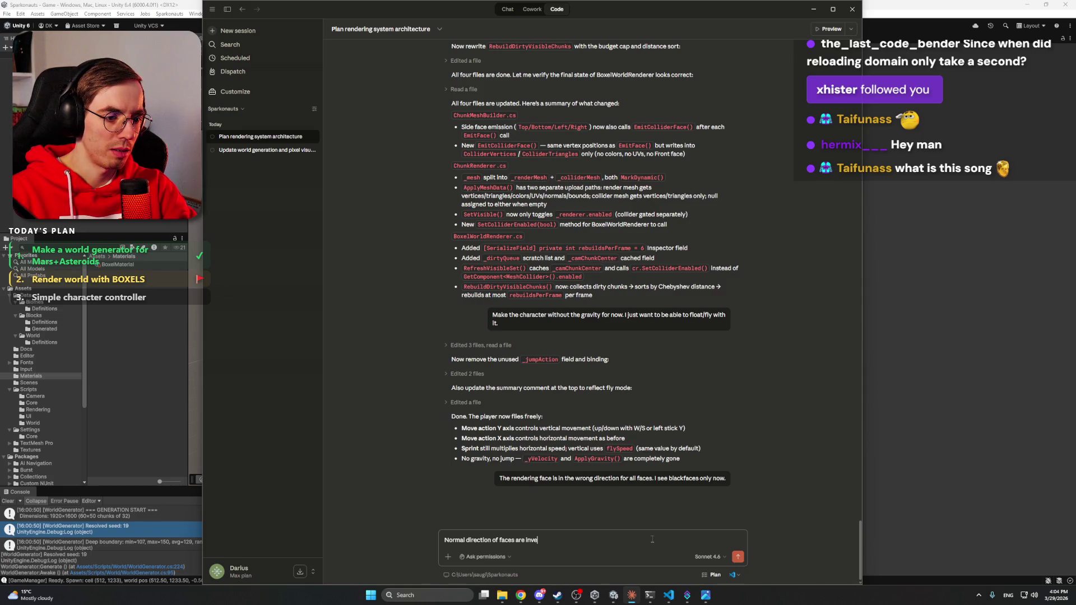
text( I see)
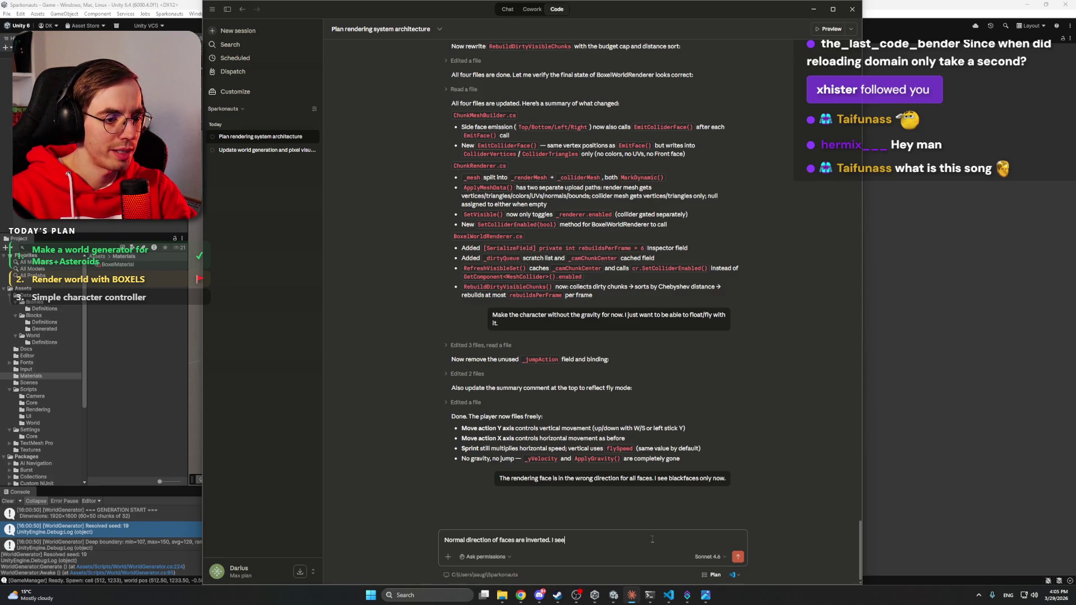
text( back faces only, not front. Invert for all sides and front.)
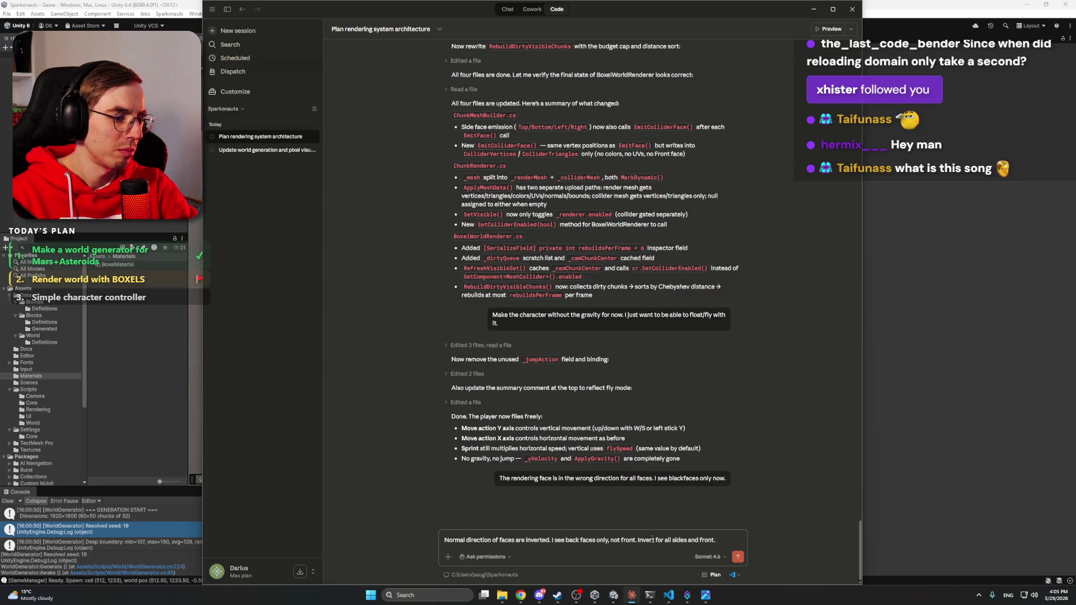
key(Return)
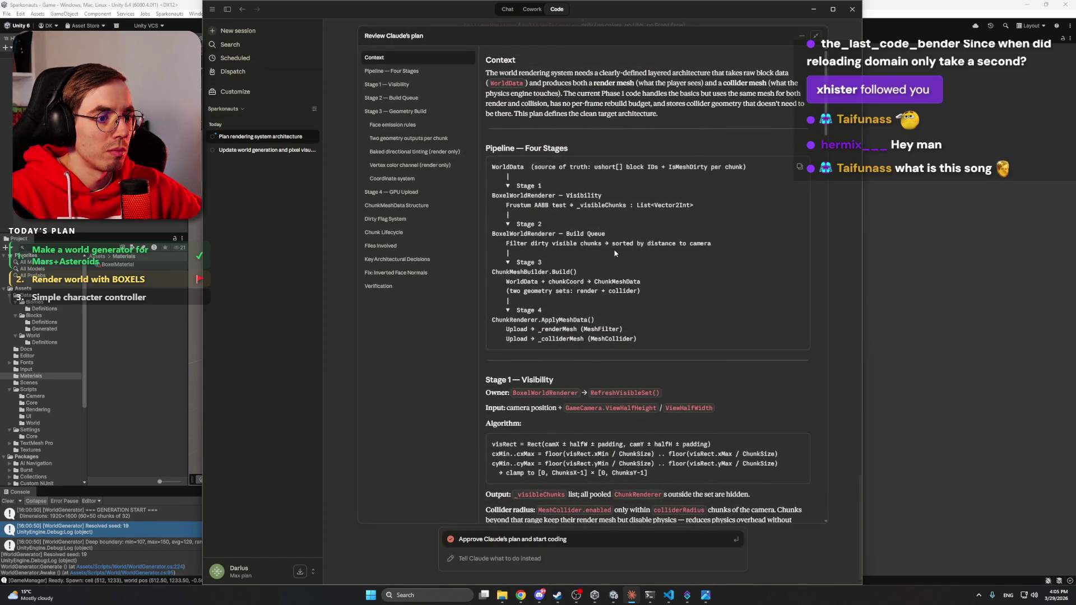
Step: Approve the face-normals fix plan and allow the winding edit to ChunkMeshBuilder.cs
scroll(615, 254, down, 10)
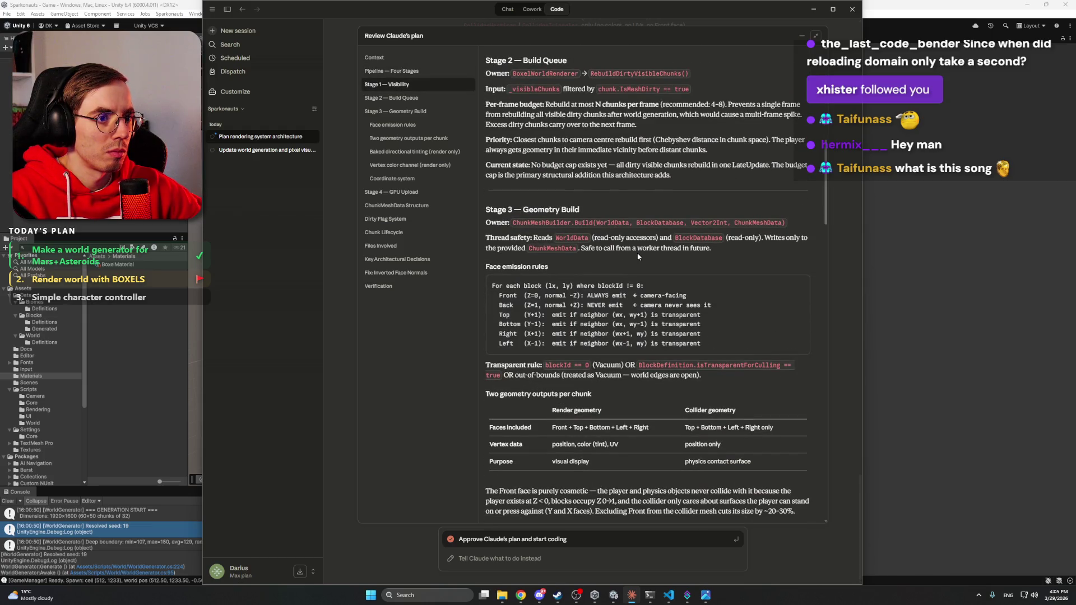
scroll(638, 256, down, 15)
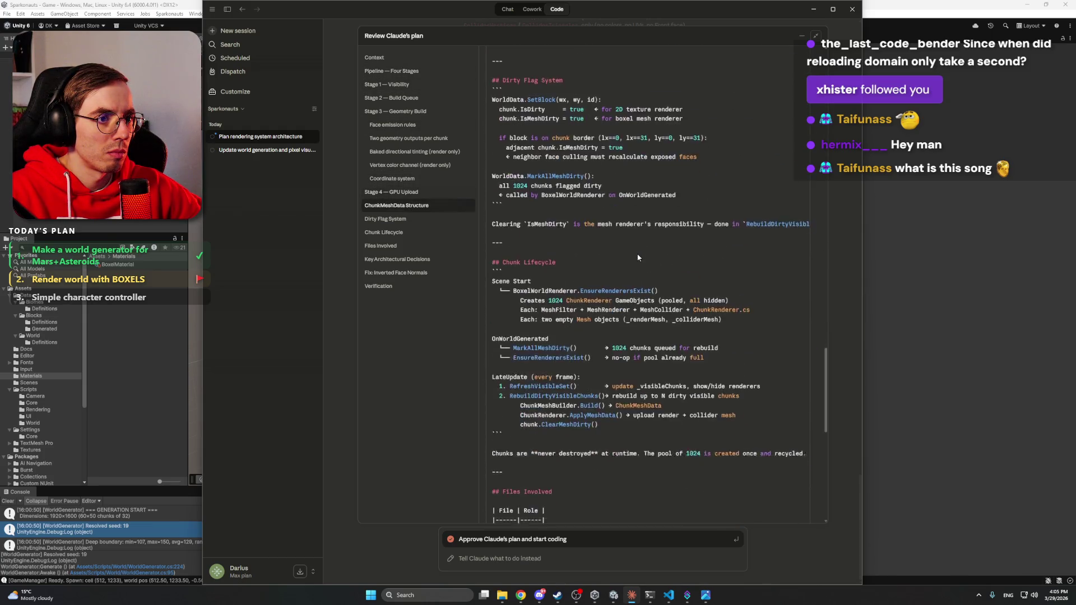
scroll(638, 256, down, 2)
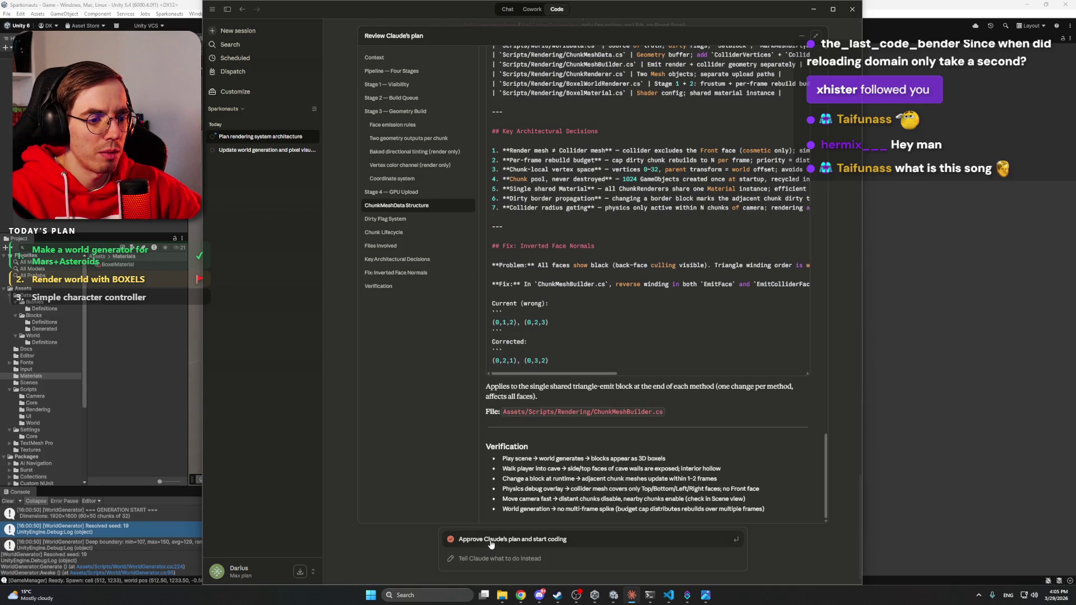
click(491, 541)
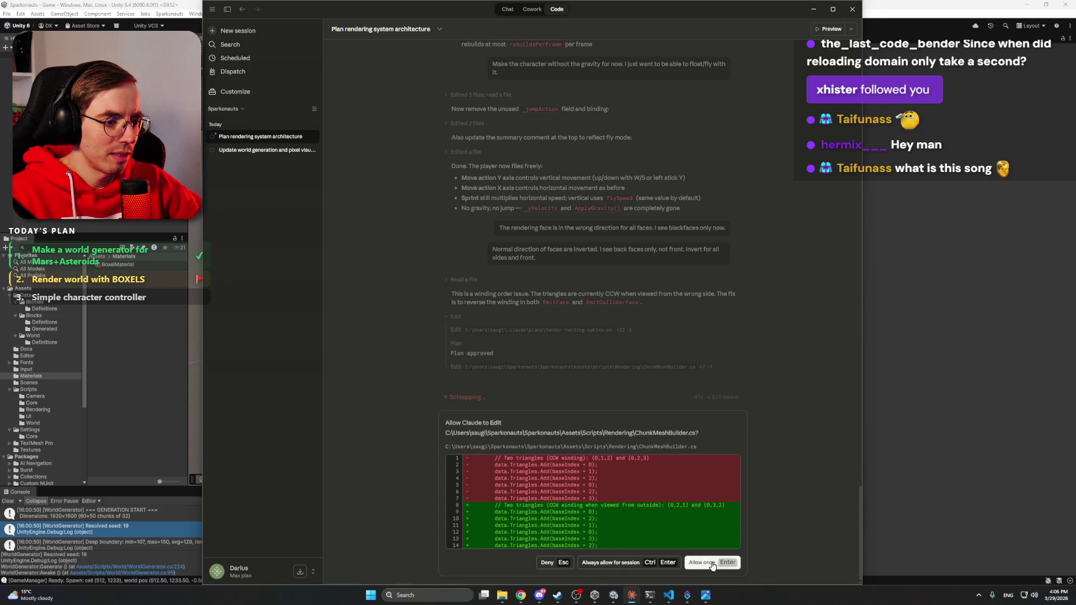
click(606, 564)
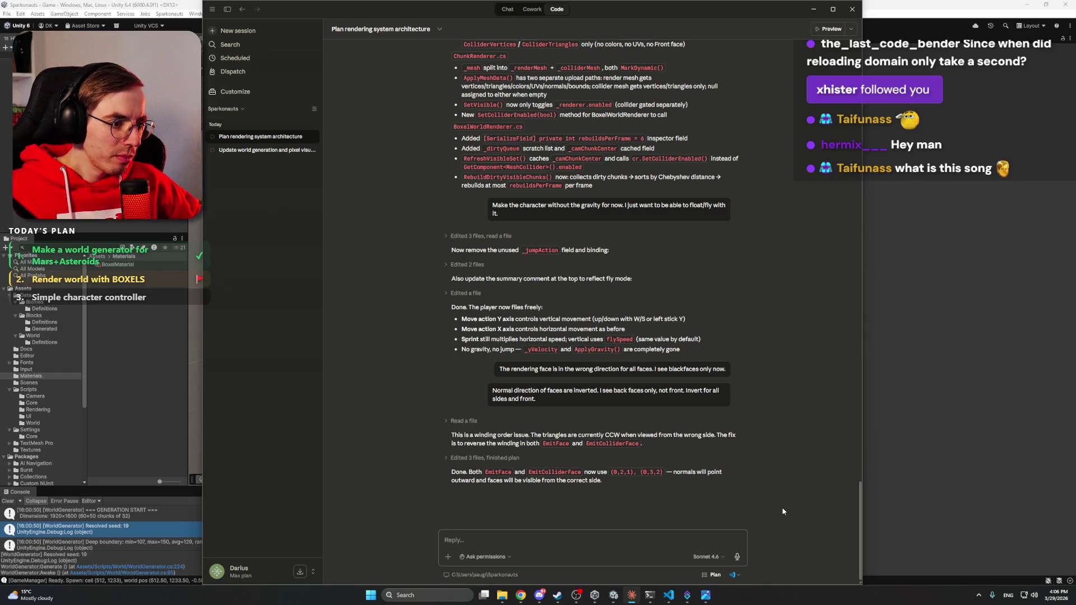
key(alt+Tab)
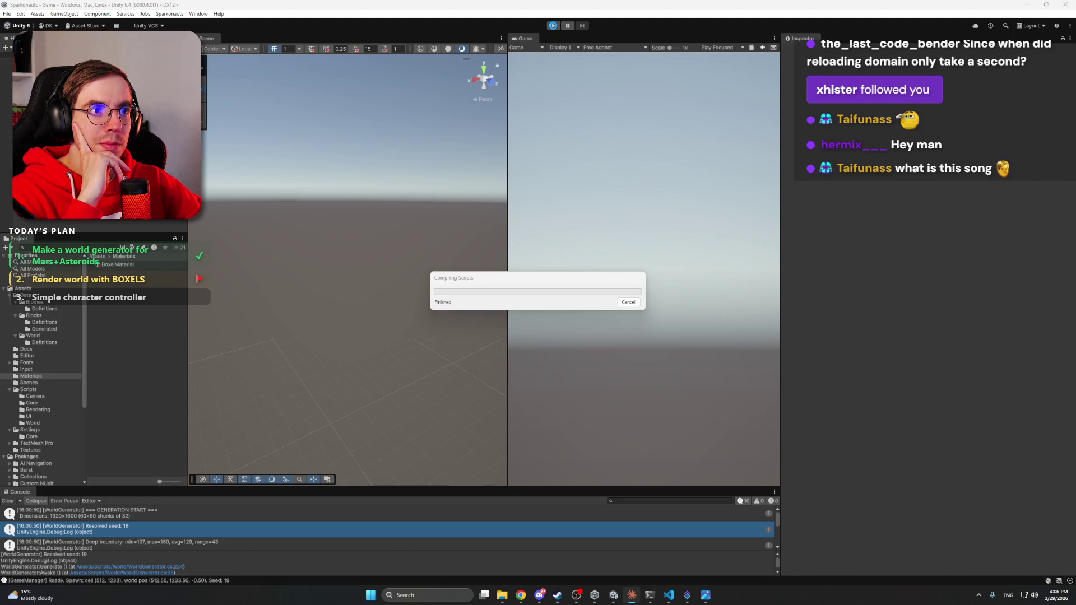
Step: Restart play mode to test the rebuilt terrain after the winding fix
click(553, 26)
click(554, 26)
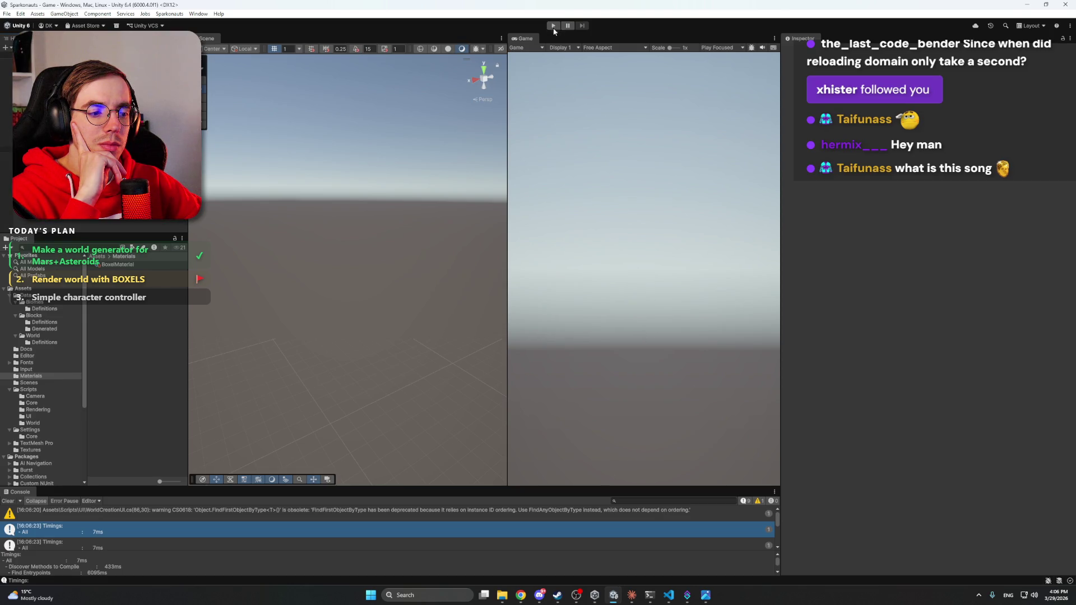
click(554, 26)
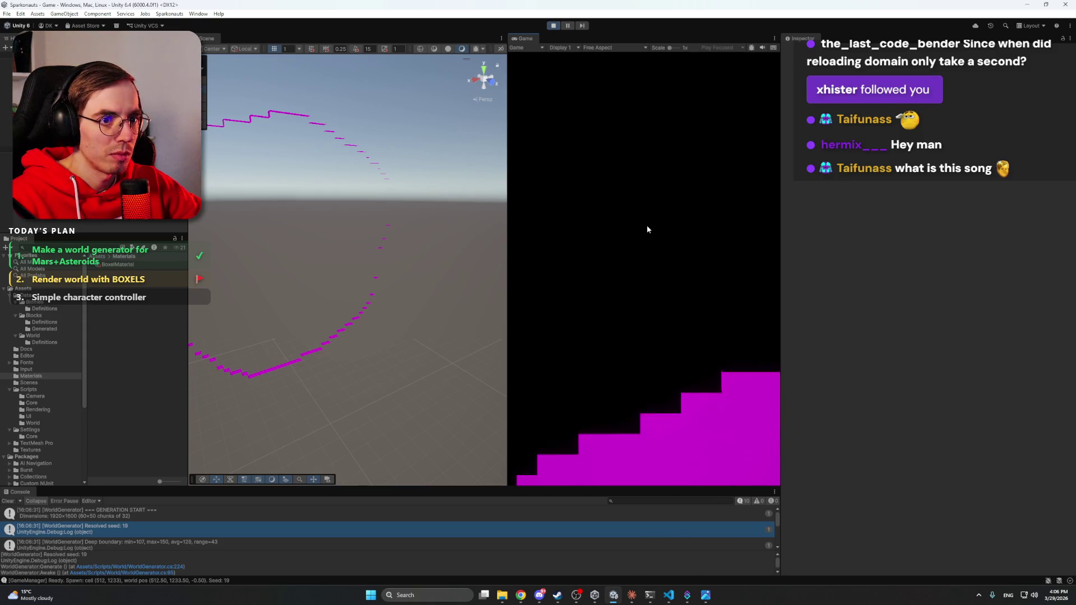
Step: Orbit around the magenta terrain, viewing it from below, then stop the game
mouse_move(351, 242)
mouse_down()
mouse_move(331, 199)
mouse_move(370, 216)
mouse_move(591, 227)
mouse_move(721, 261)
mouse_move(712, 277)
mouse_move(678, 262)
mouse_up()
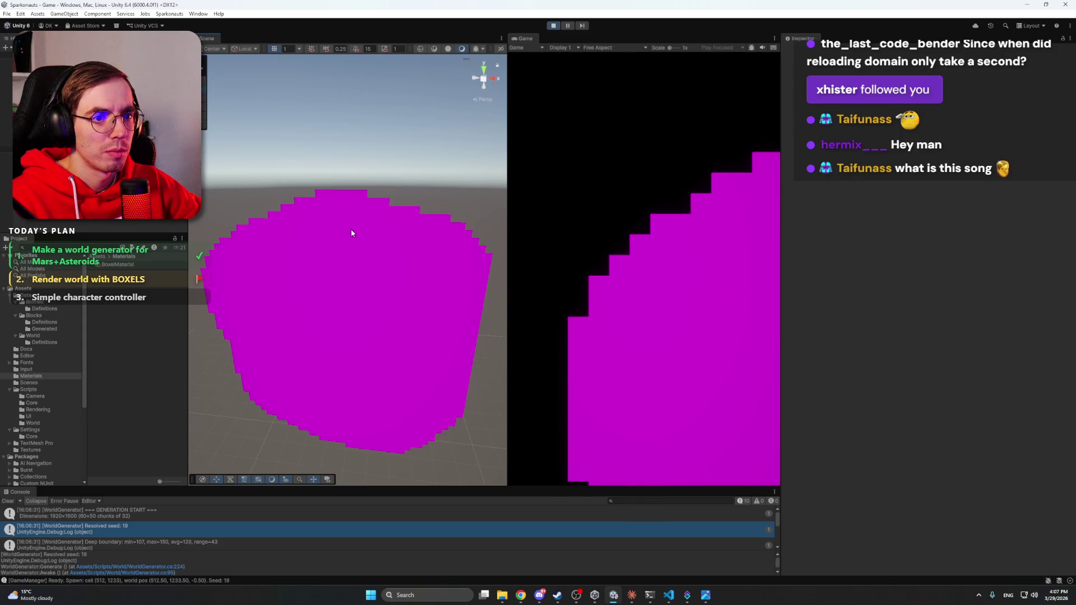
right_click(446, 137)
click(372, 233)
mouse_move(323, 223)
mouse_down()
mouse_move(331, 178)
mouse_move(451, 197)
mouse_move(454, 171)
mouse_move(496, 179)
mouse_move(471, 197)
mouse_move(250, 214)
mouse_move(22, 256)
mouse_move(1073, 272)
mouse_move(1070, 285)
mouse_move(84, 246)
mouse_move(267, 223)
mouse_move(389, 329)
mouse_move(375, 389)
mouse_move(353, 387)
mouse_move(301, 135)
mouse_move(314, 108)
mouse_move(269, 344)
mouse_move(349, 51)
mouse_up()
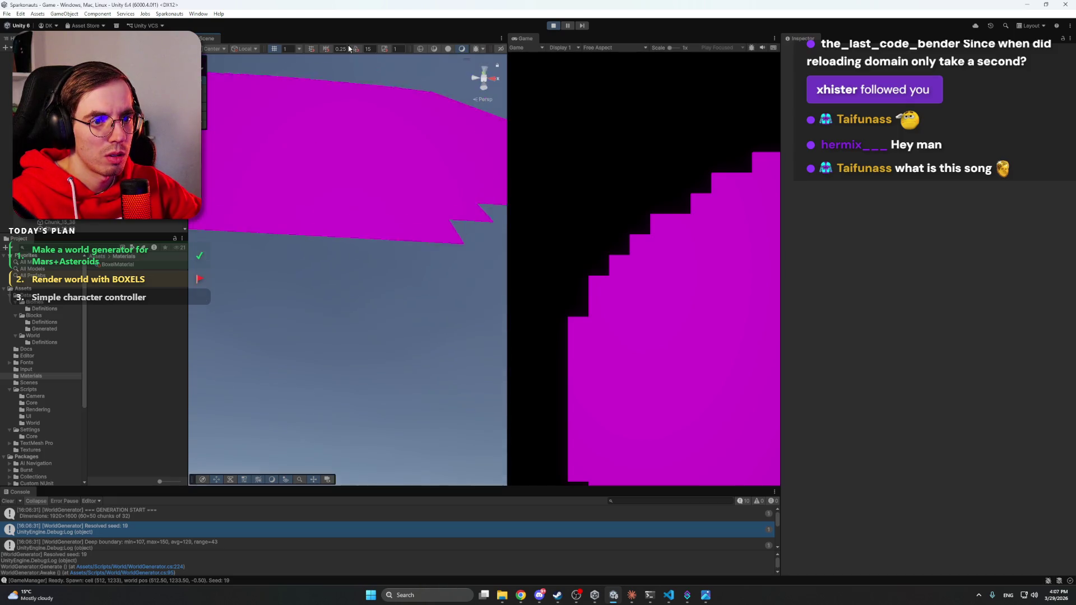
key(ctrl+p)
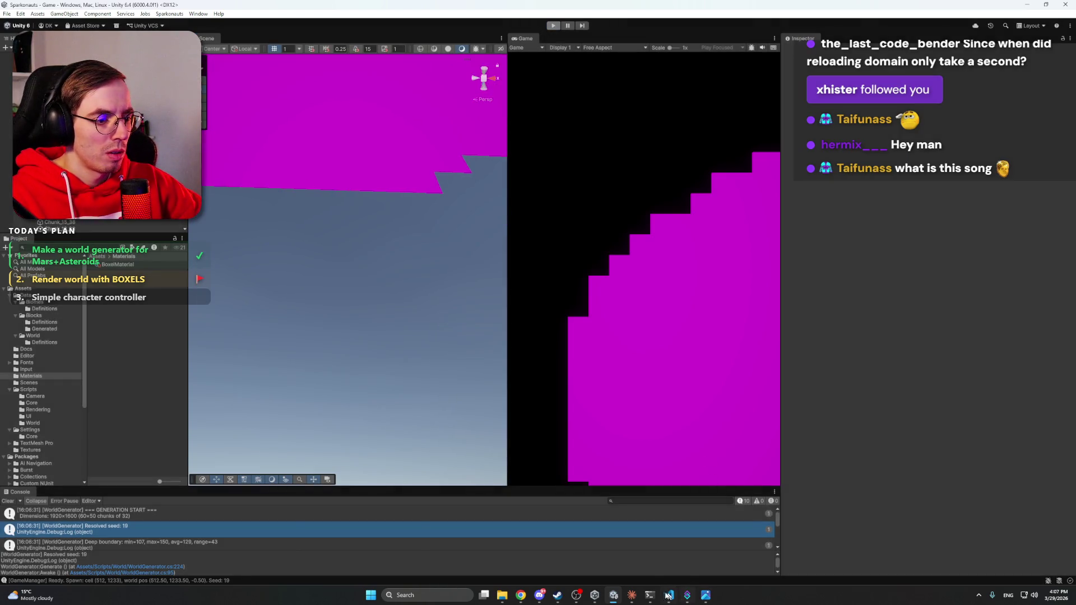
click(631, 595)
Step: Tell Claude the top and bottom faces are still inverted
text(Tlo)
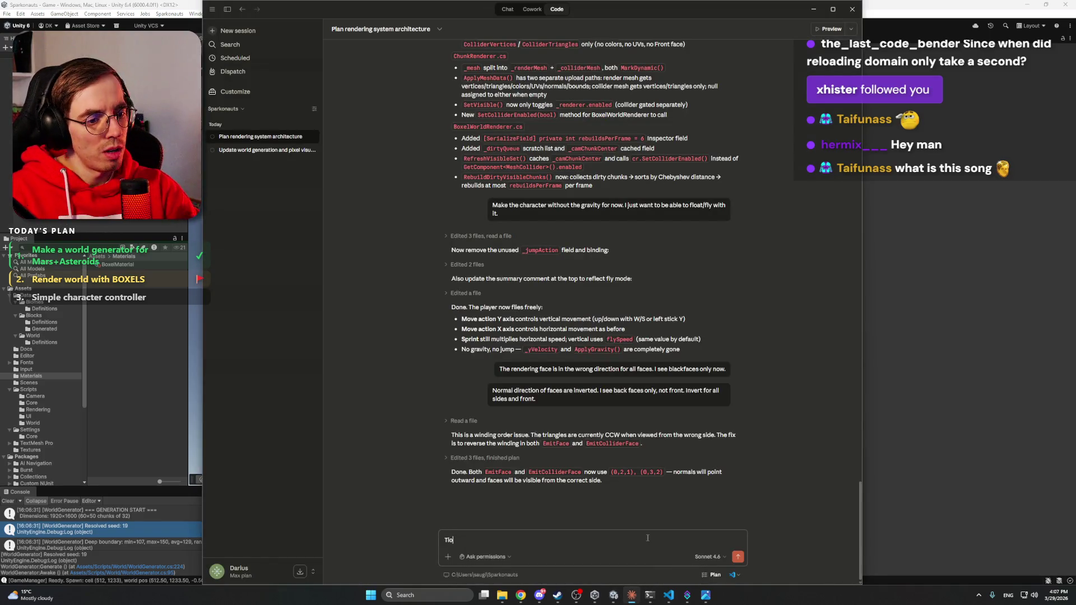
key(BackSpace)
key(BackSpace)
text(op and bottom are still inverted)
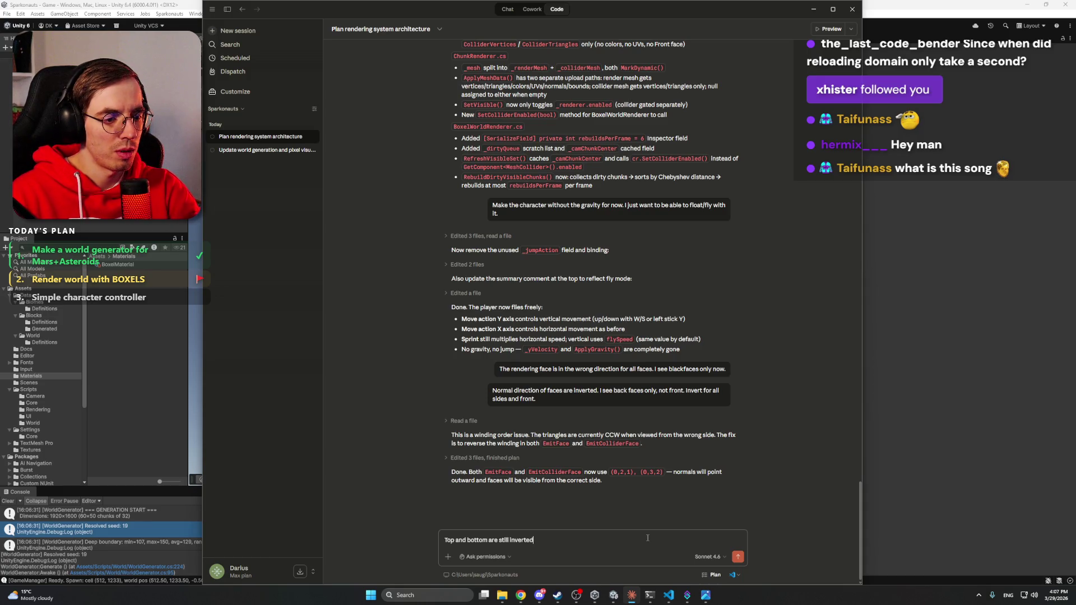
key(Return)
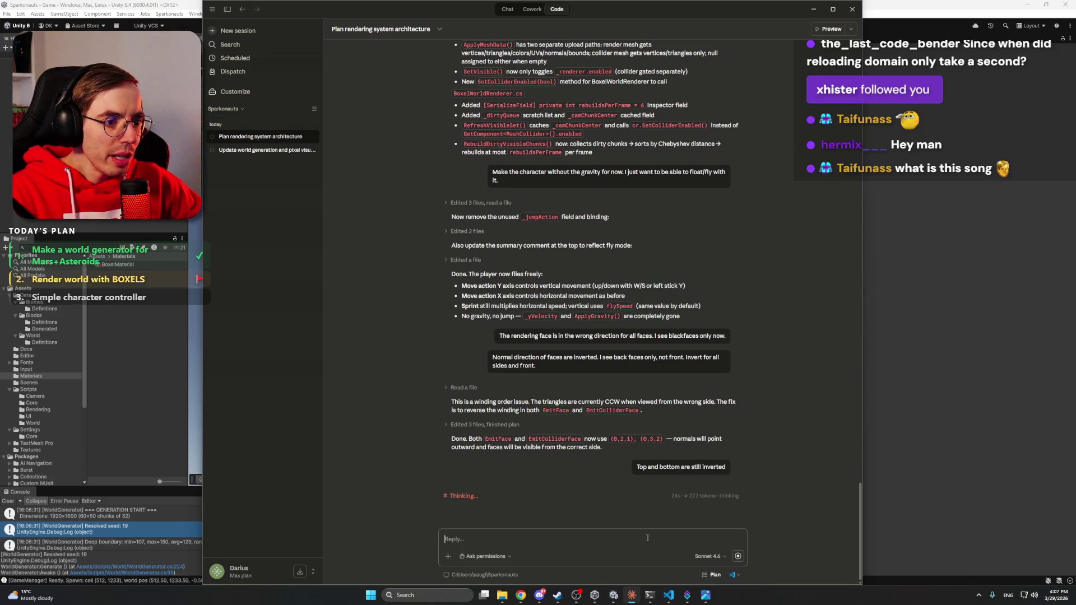
click(541, 595)
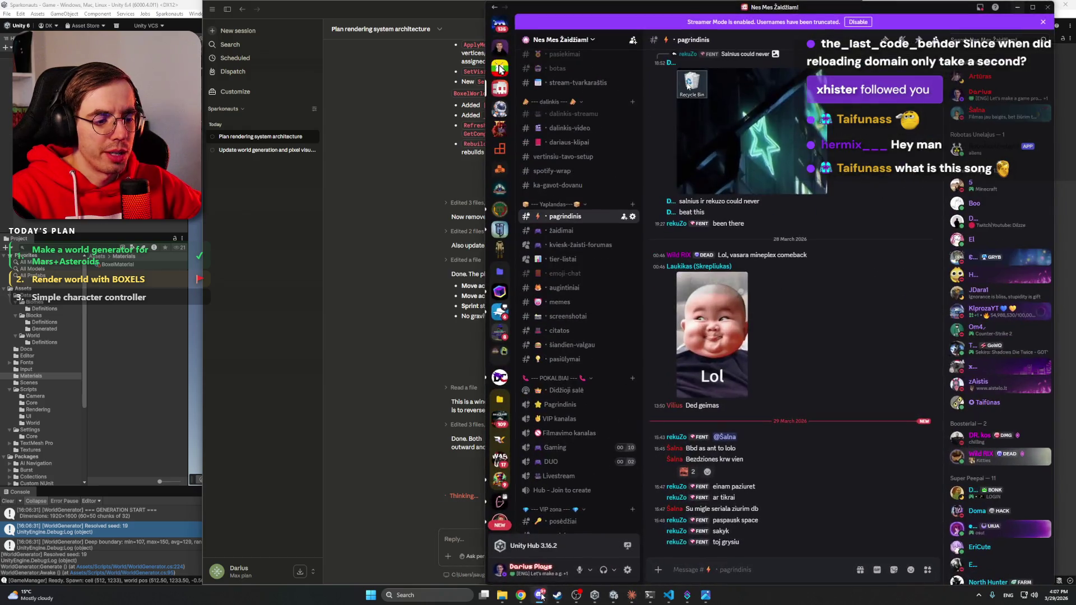
Step: Sort through the open Explorer windows, hiding the Player and Models folder windows
click(541, 596)
mouse_move(503, 595)
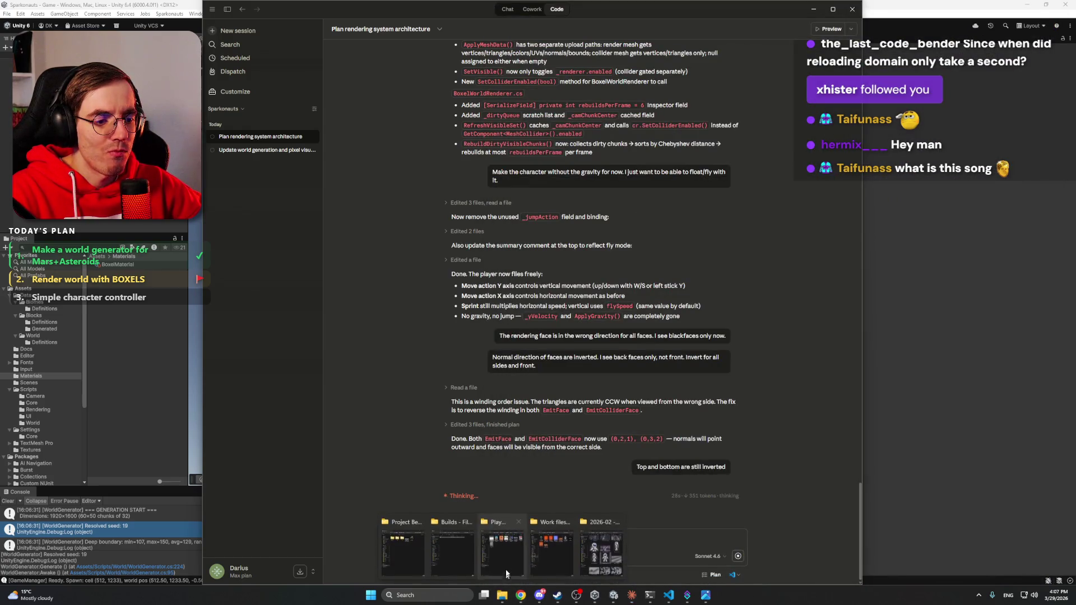
click(508, 555)
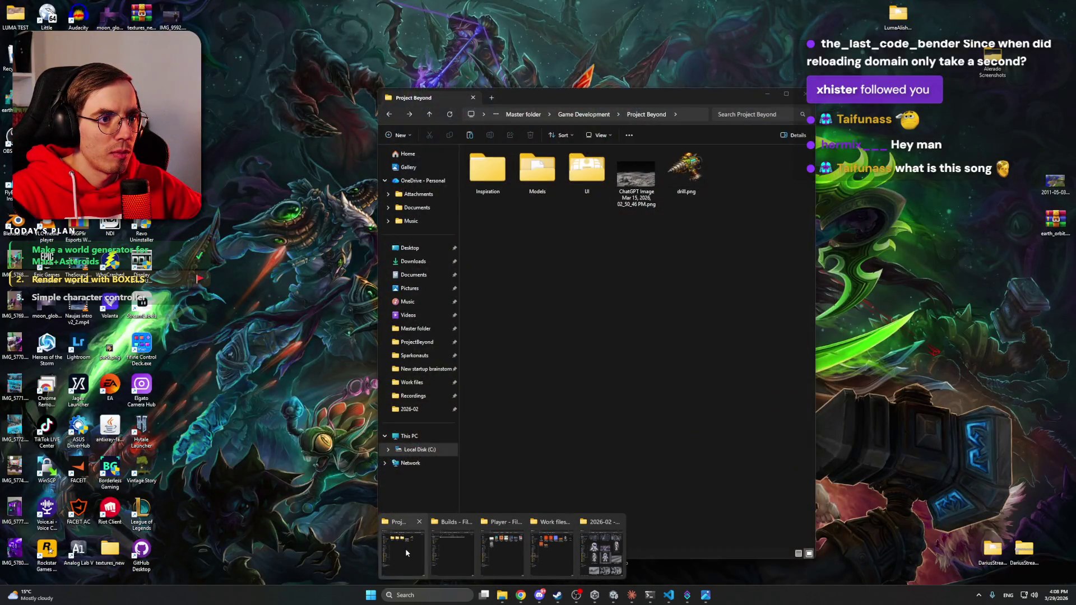
click(406, 553)
click(534, 164)
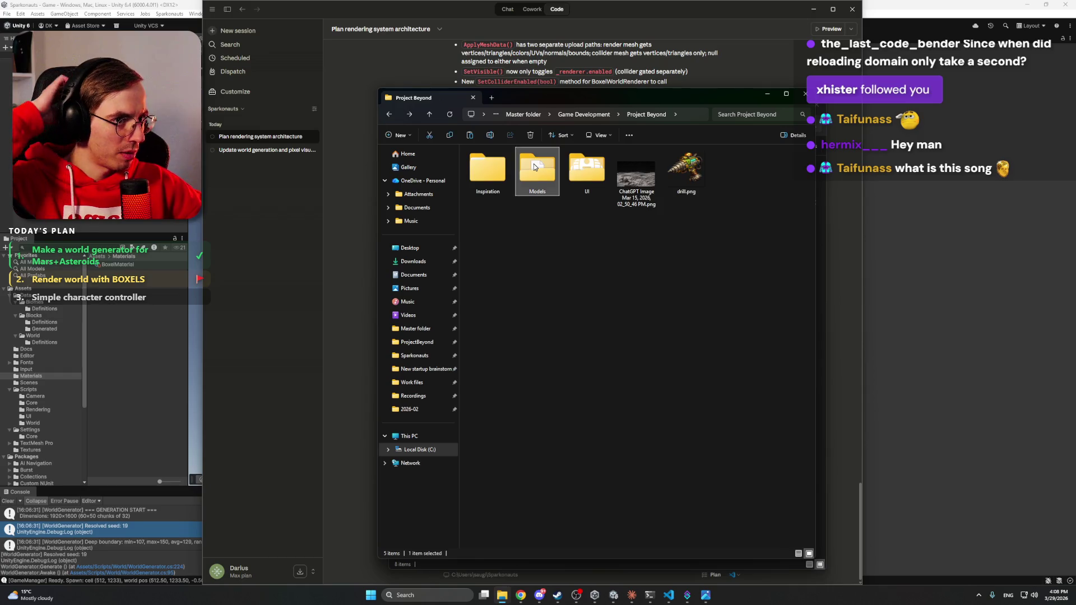
double_click(533, 163)
click(768, 94)
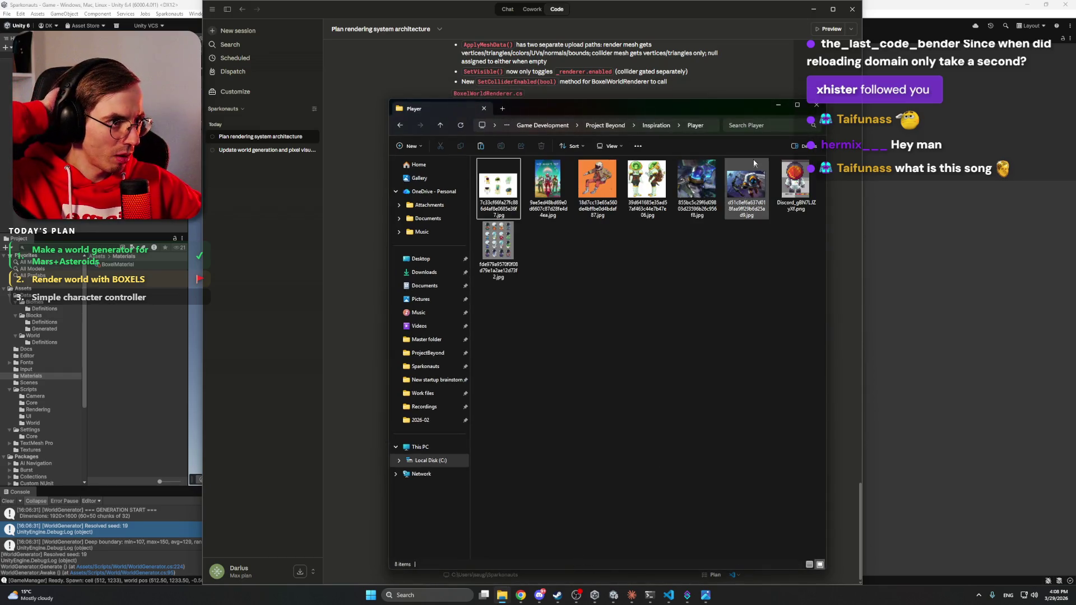
click(779, 106)
mouse_move(502, 595)
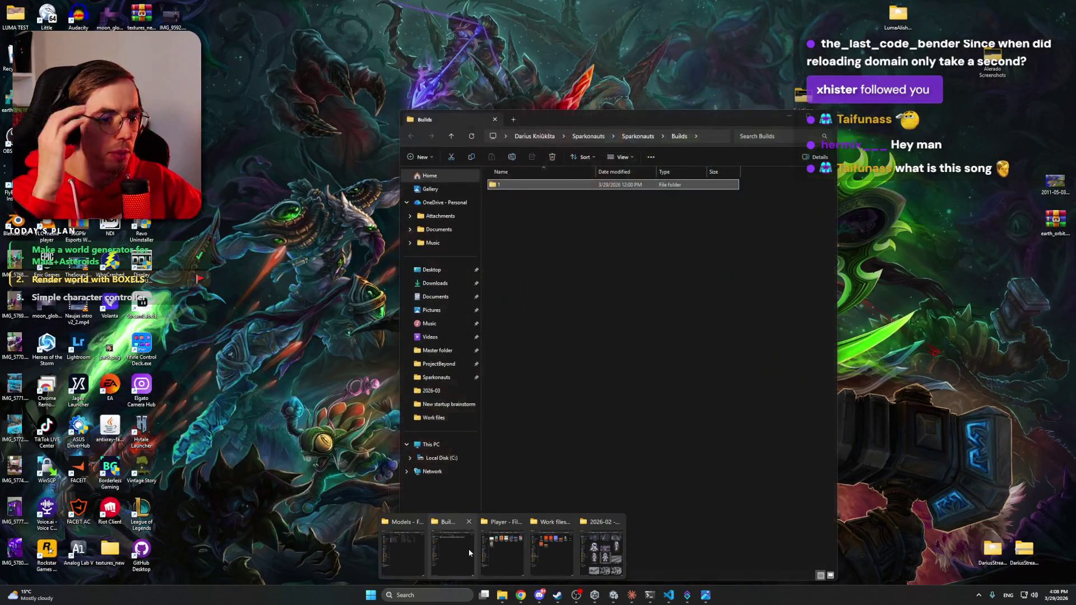
click(418, 547)
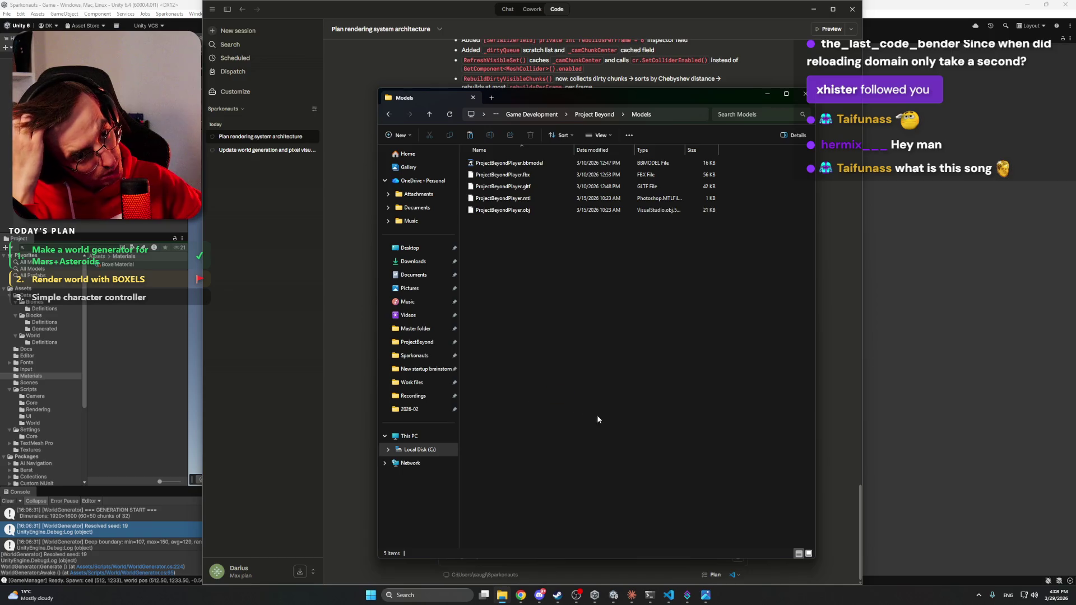
Step: Browse Master > Game Development > Project Beyond, peeking into the Inspiration and Models folders
click(417, 342)
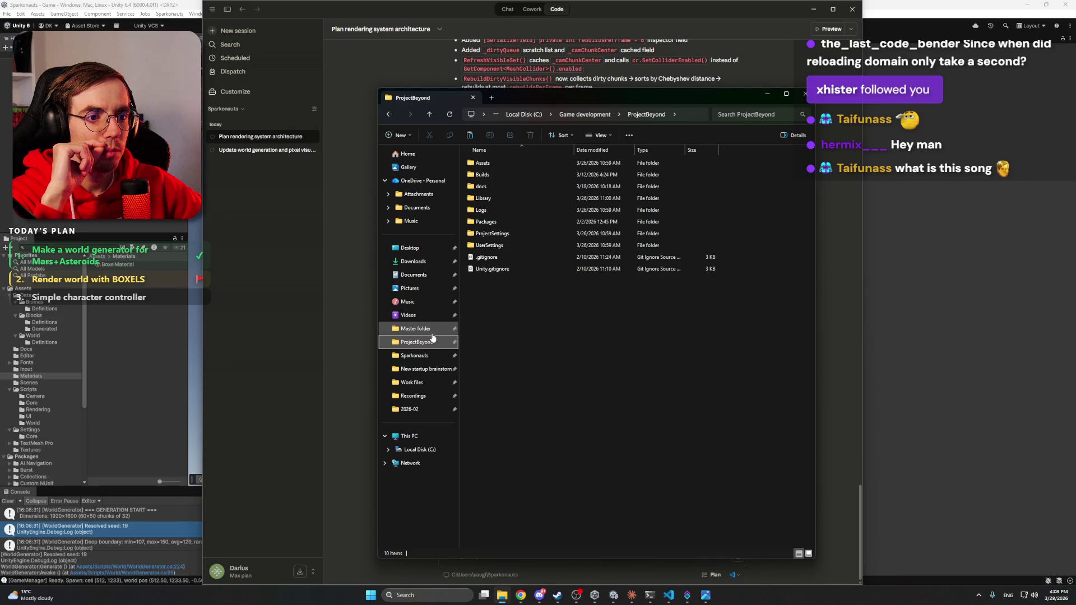
click(416, 329)
double_click(489, 230)
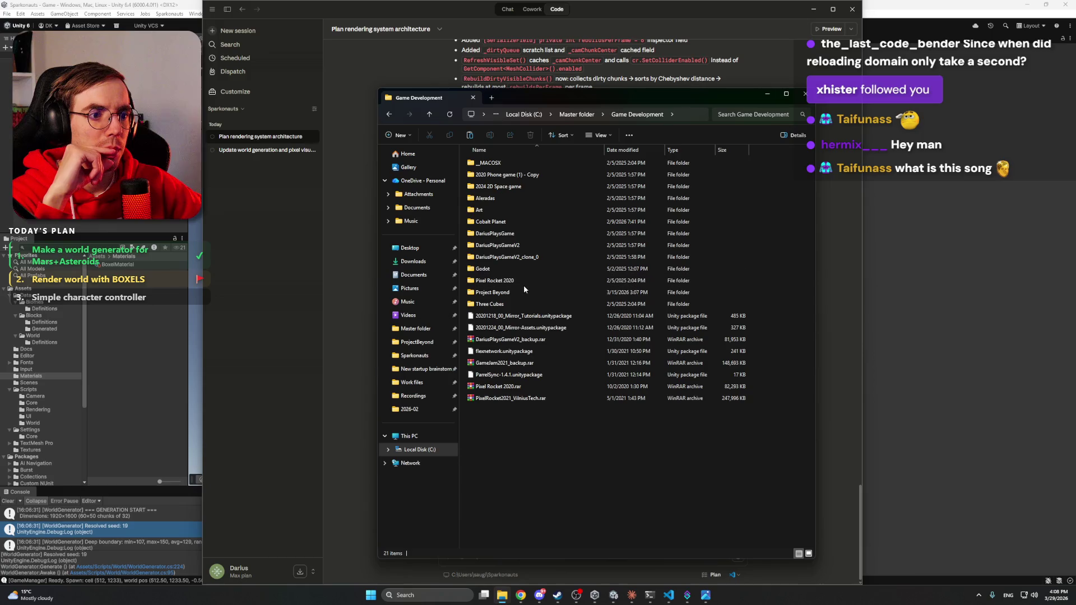
double_click(524, 291)
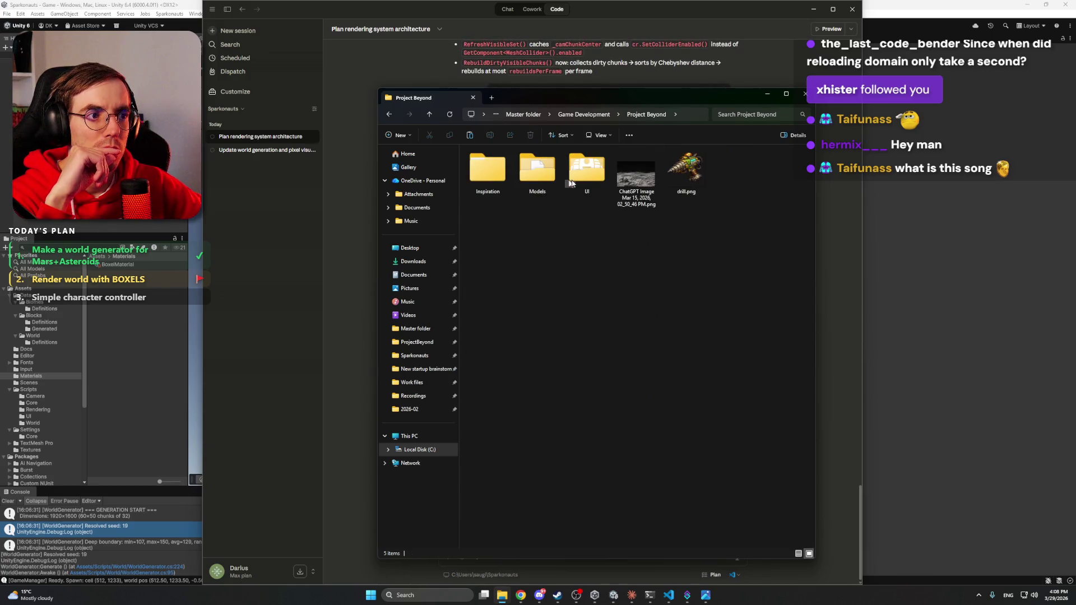
double_click(479, 170)
key(alt+Left)
click(543, 170)
double_click(542, 170)
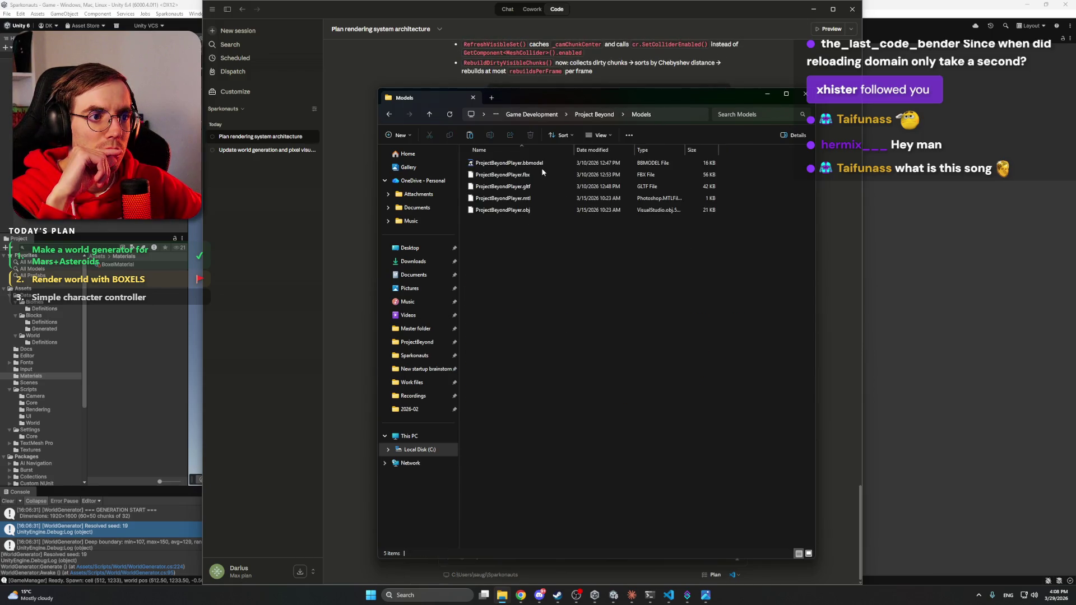
key(alt+Left)
click(580, 167)
key(alt+Up)
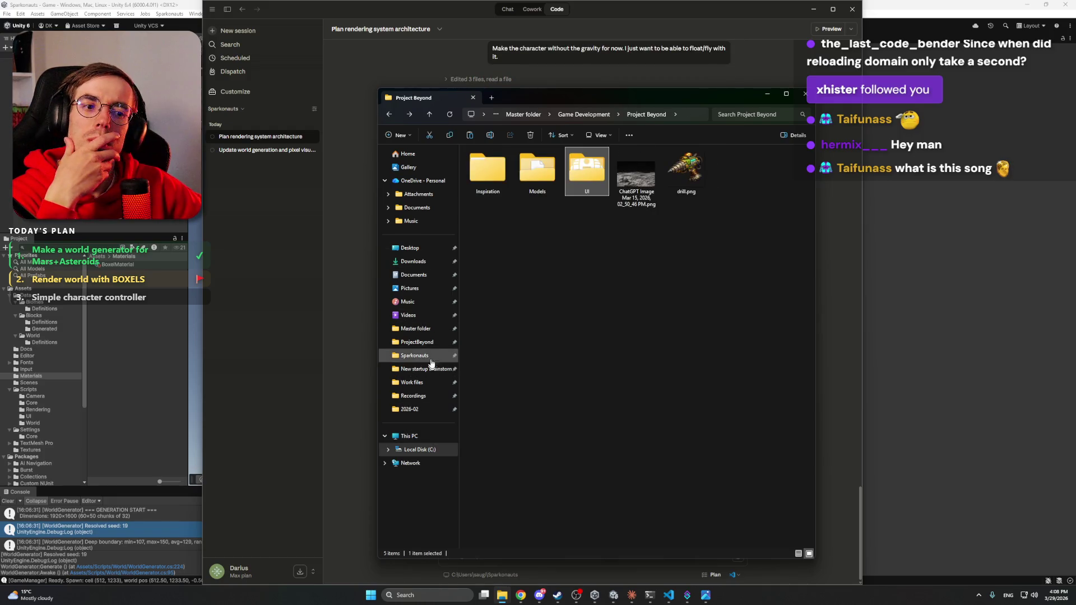
Step: Navigate the ProjectBeyond Unity project to Assets > Textures > Blocks > Terrain
click(426, 341)
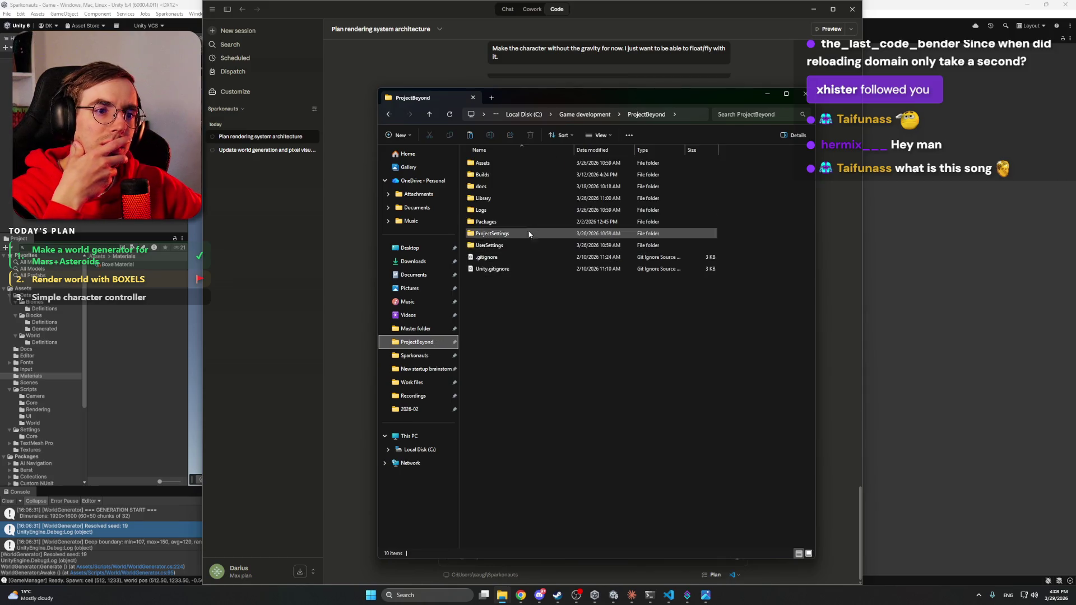
double_click(519, 166)
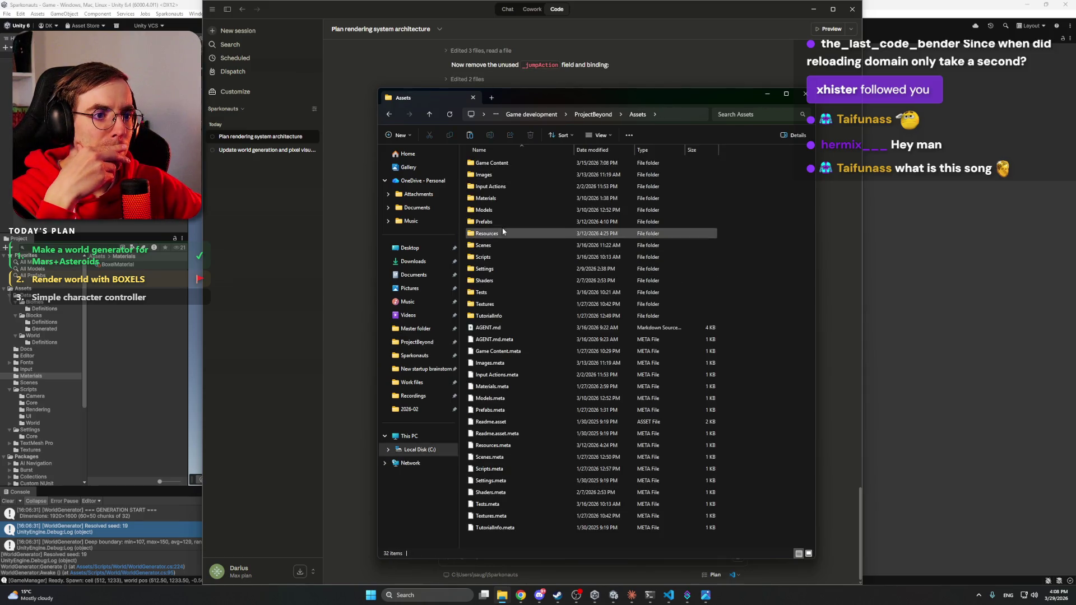
double_click(511, 199)
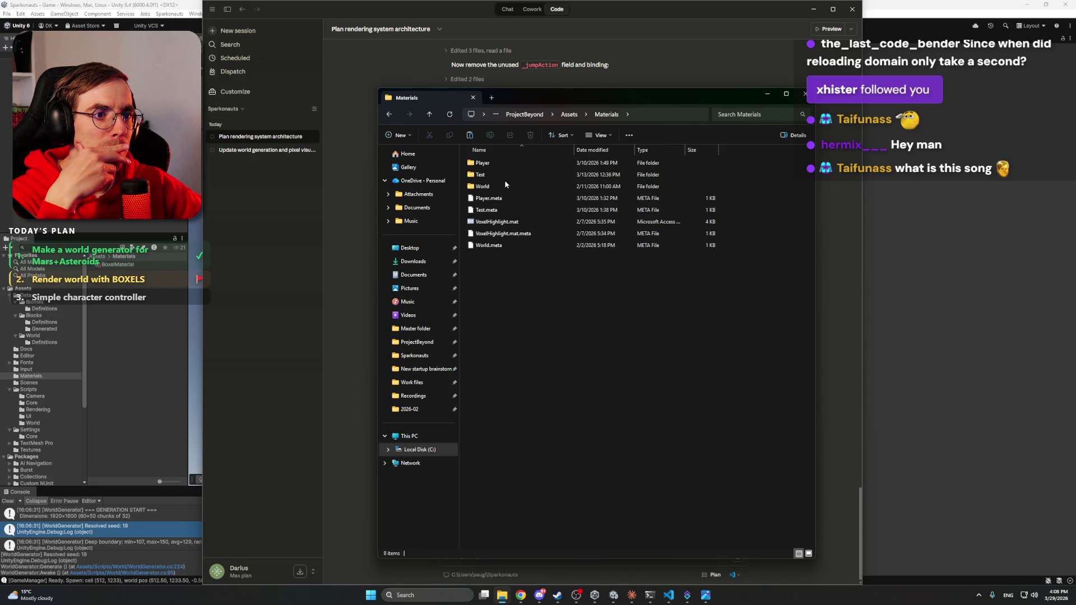
key(alt+Left)
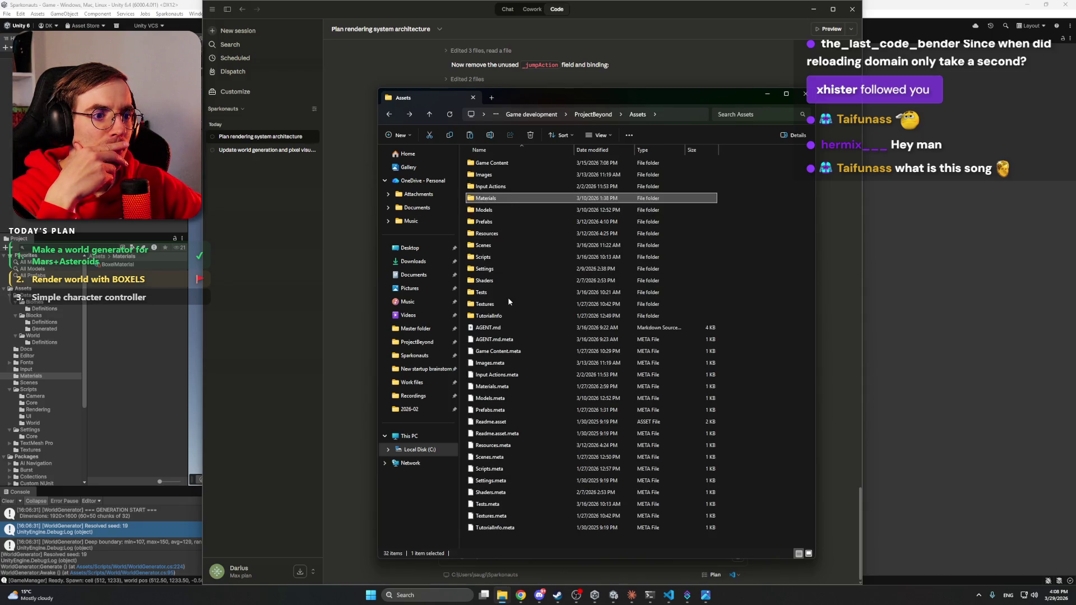
double_click(511, 304)
double_click(513, 163)
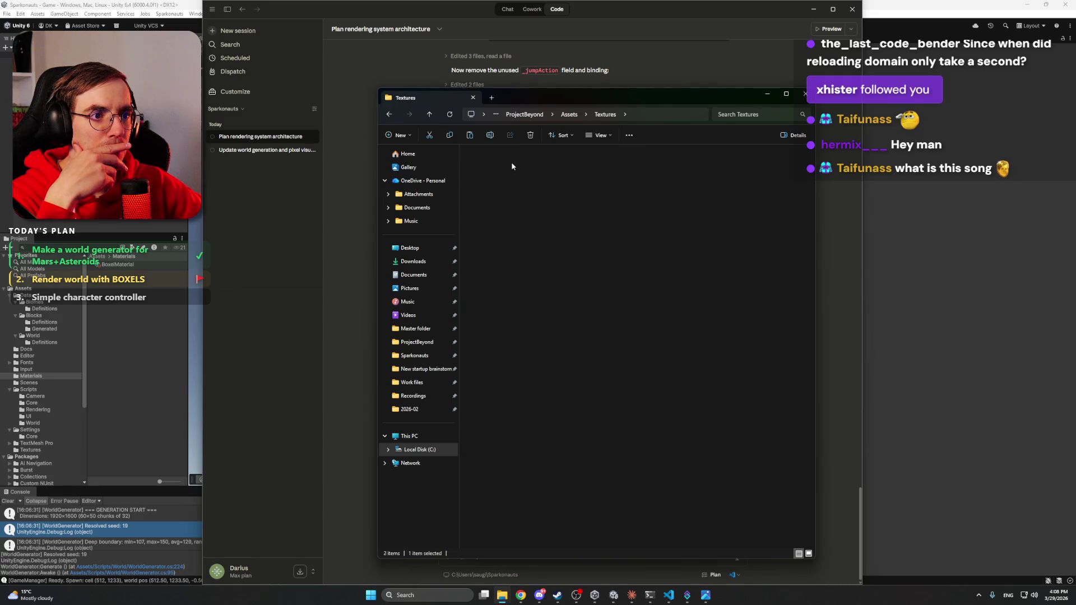
double_click(512, 164)
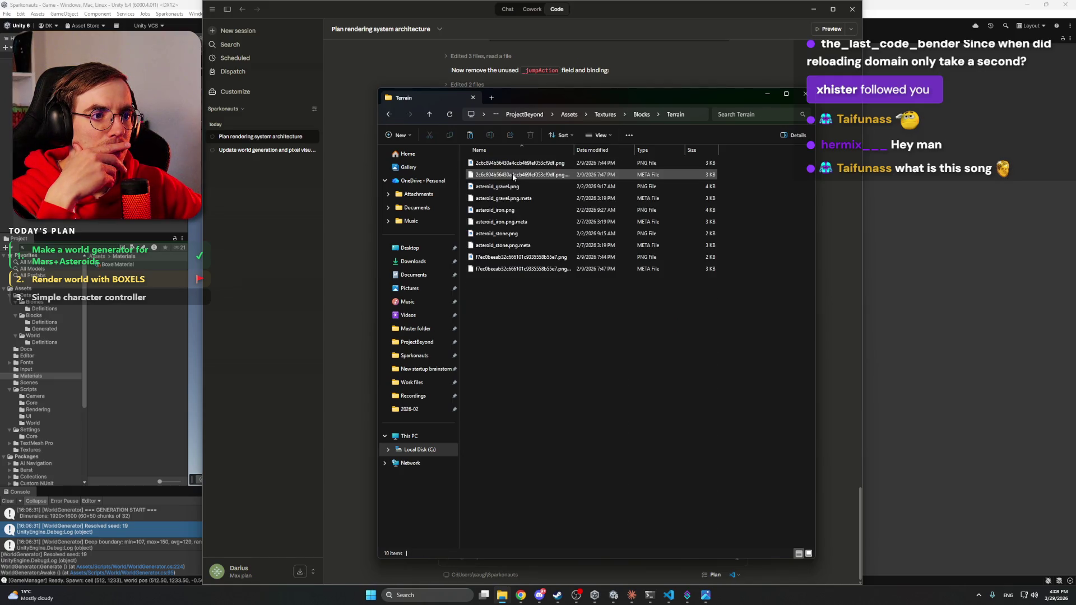
Step: View the Terrain textures as large icons, check asteroid_iron.png, and close Explorer
key(ctrl+shift+2)
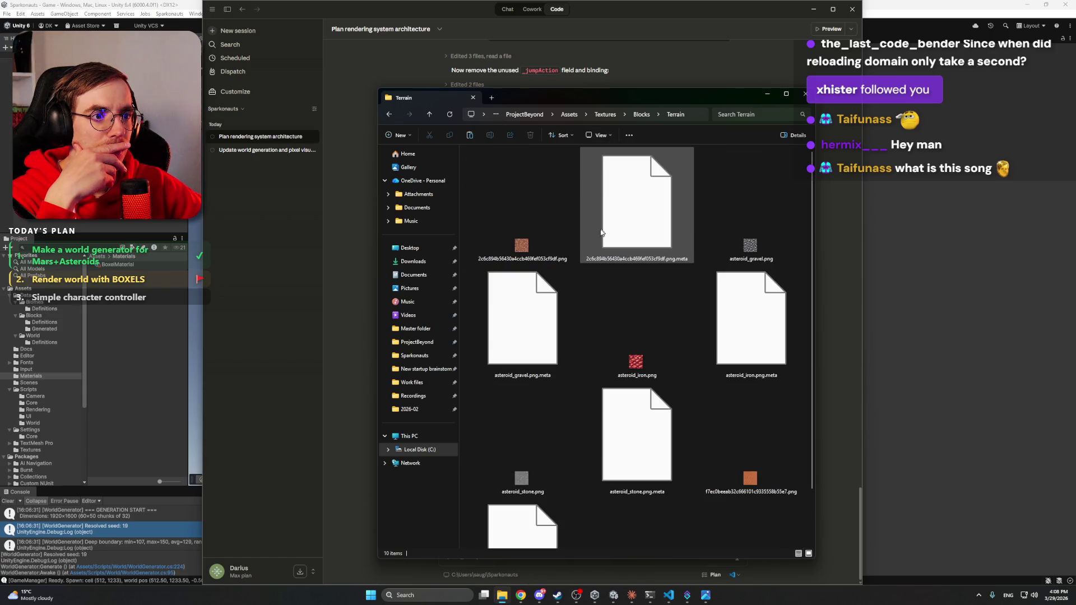
click(645, 272)
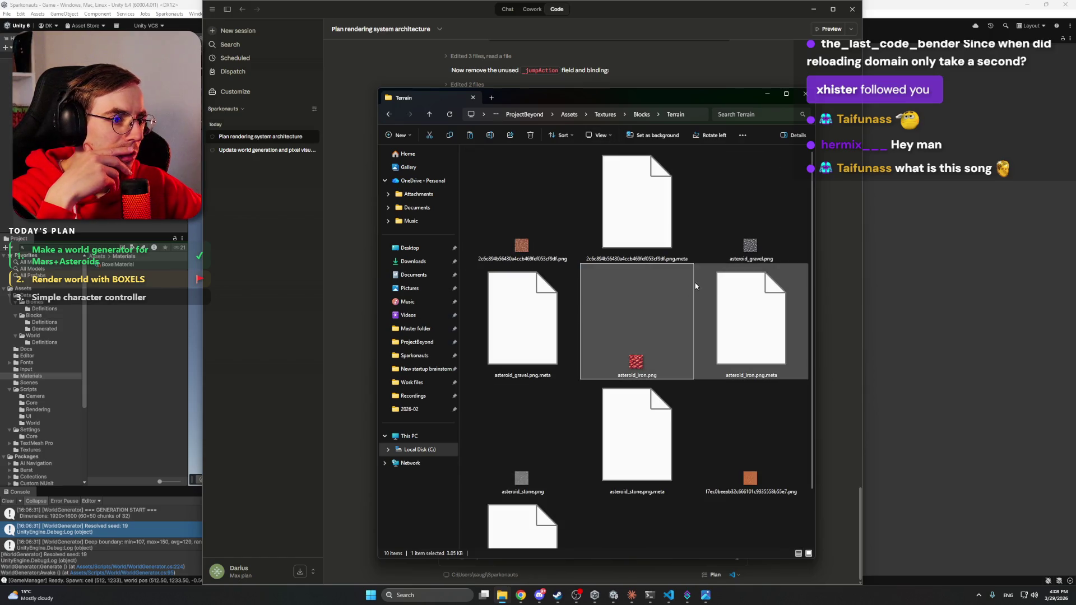
scroll(705, 341, down, 1)
scroll(716, 460, up, 1)
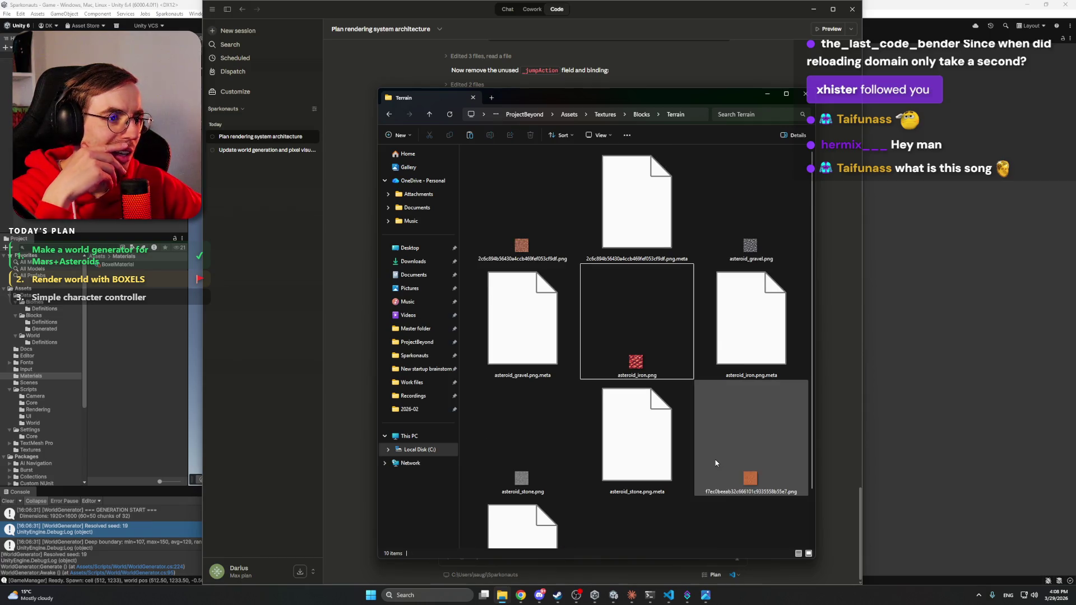
click(801, 94)
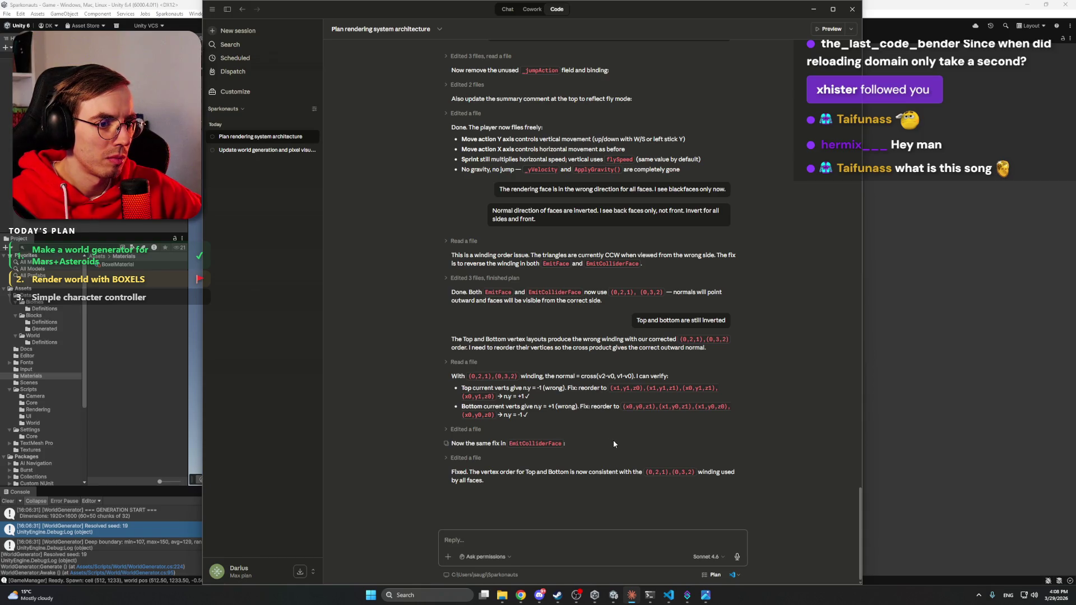
Step: Play-test the recompiled world, orbiting the Scene view around the magenta blocks, then stop
click(632, 593)
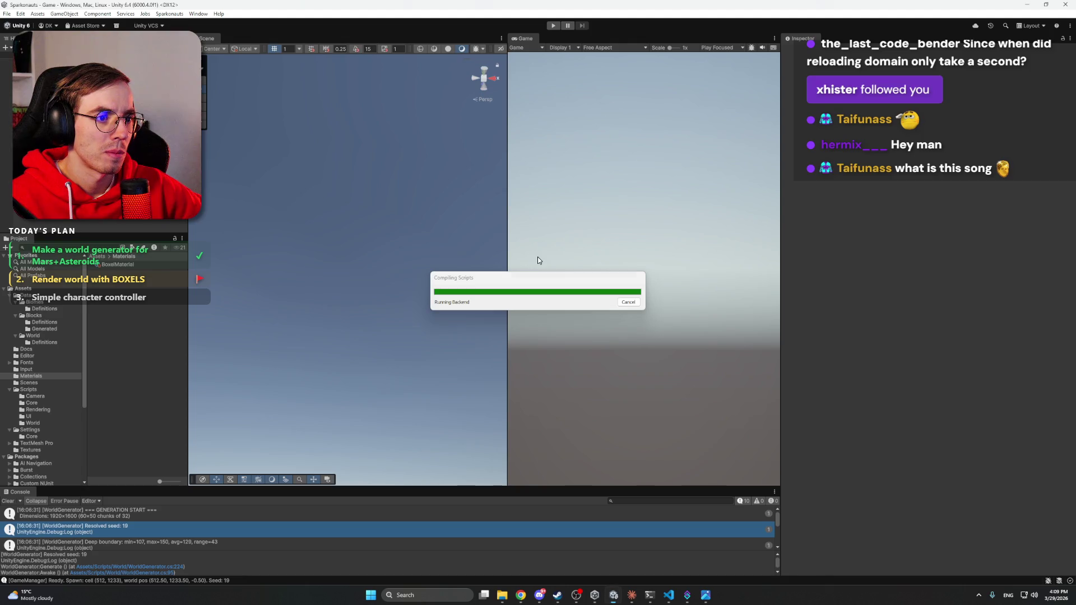
click(555, 26)
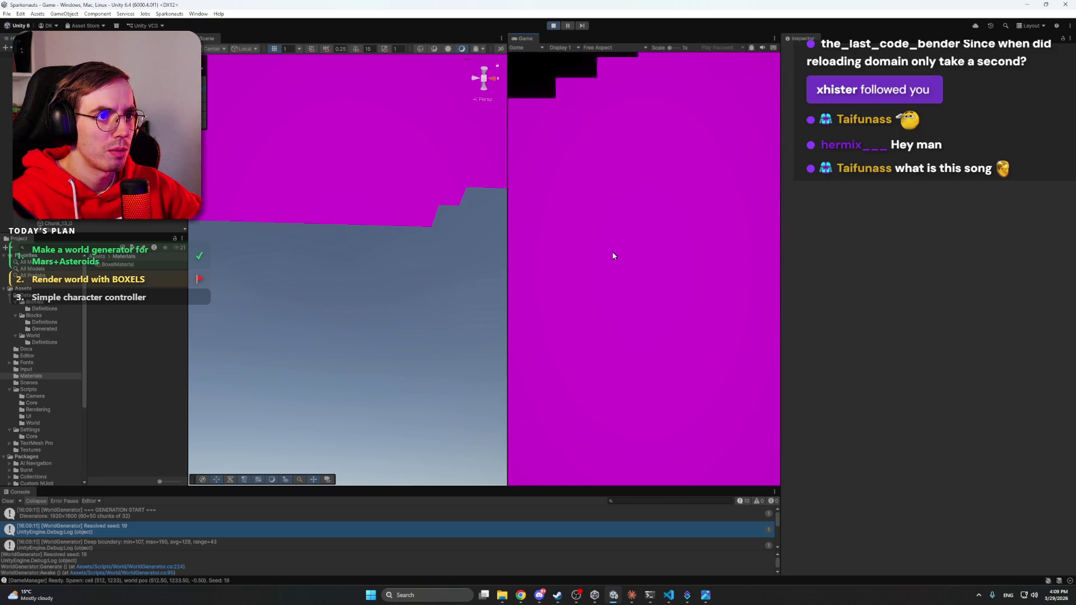
mouse_move(443, 193)
mouse_down()
mouse_move(448, 170)
mouse_move(233, 277)
mouse_move(123, 269)
mouse_move(295, 448)
mouse_move(338, 481)
mouse_move(378, 482)
mouse_move(286, 461)
mouse_move(372, 469)
mouse_move(456, 447)
mouse_move(581, 442)
mouse_move(409, 413)
mouse_move(338, 428)
mouse_up()
click(553, 26)
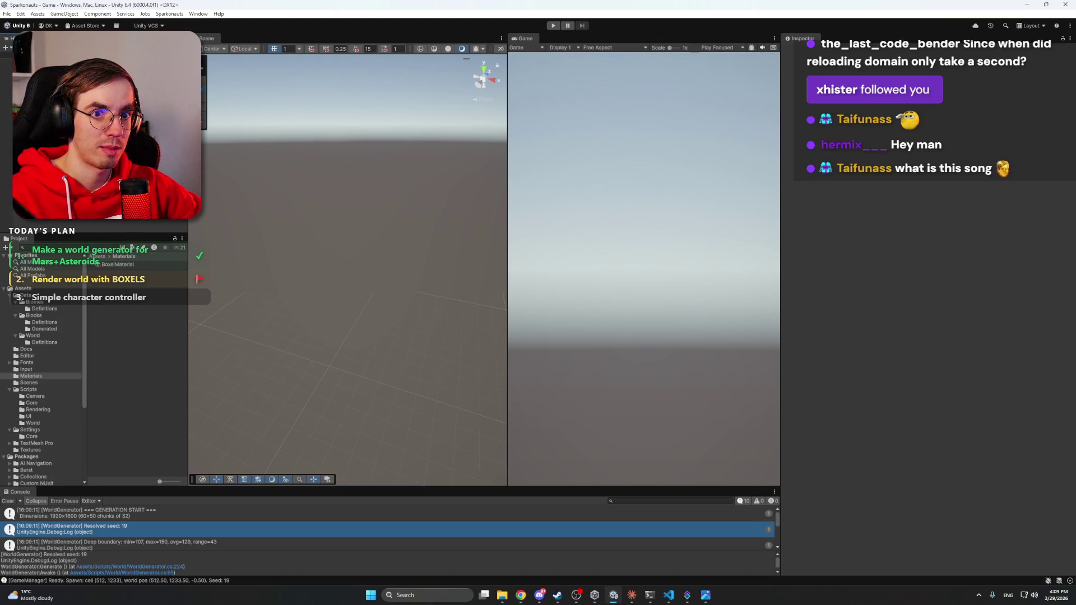
Step: Bring GameManager.cs forward in VS Code
click(688, 595)
click(687, 595)
click(670, 597)
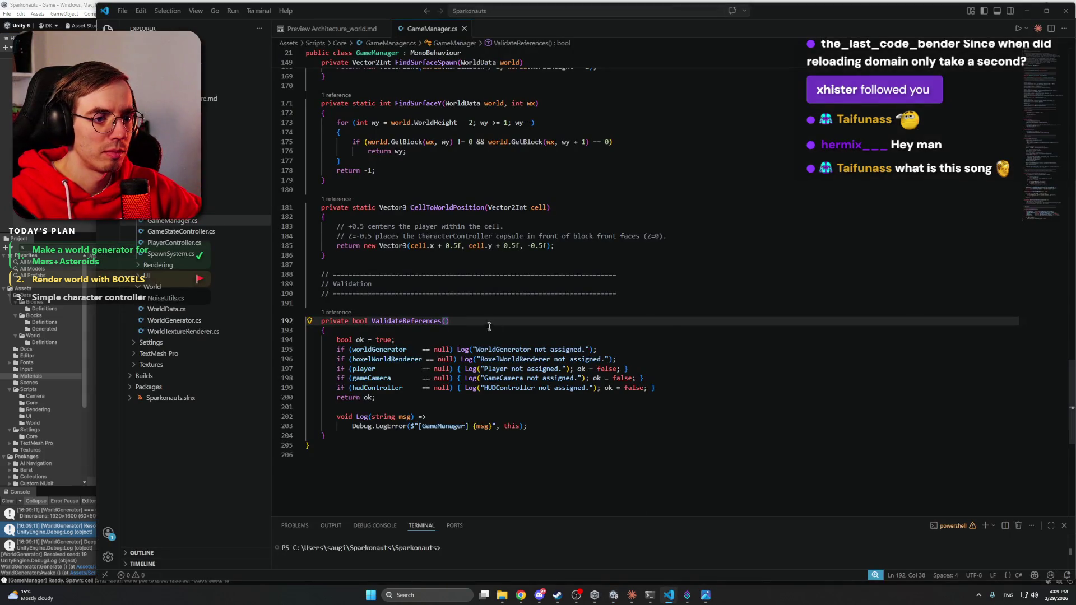
Step: Draft a Claude message saying it works and each block should get its own material, one metal
click(632, 596)
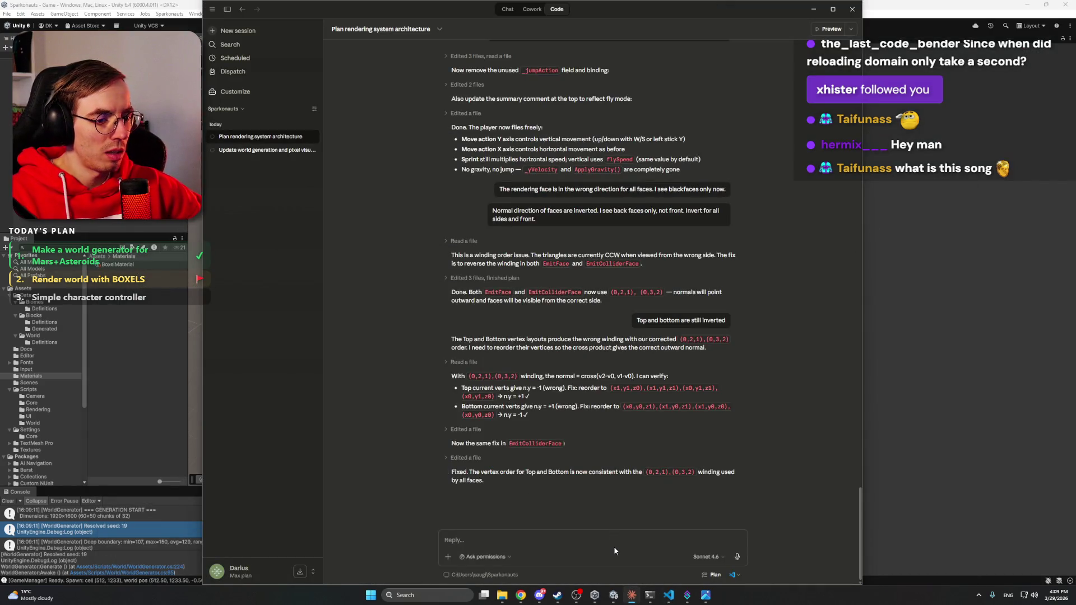
click(626, 539)
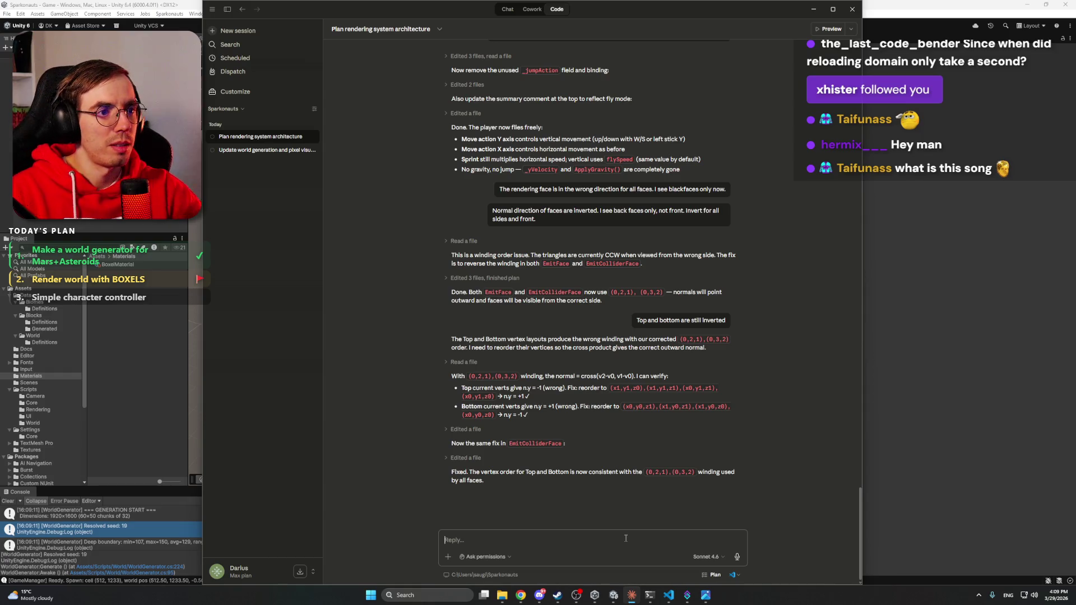
text(It is working)
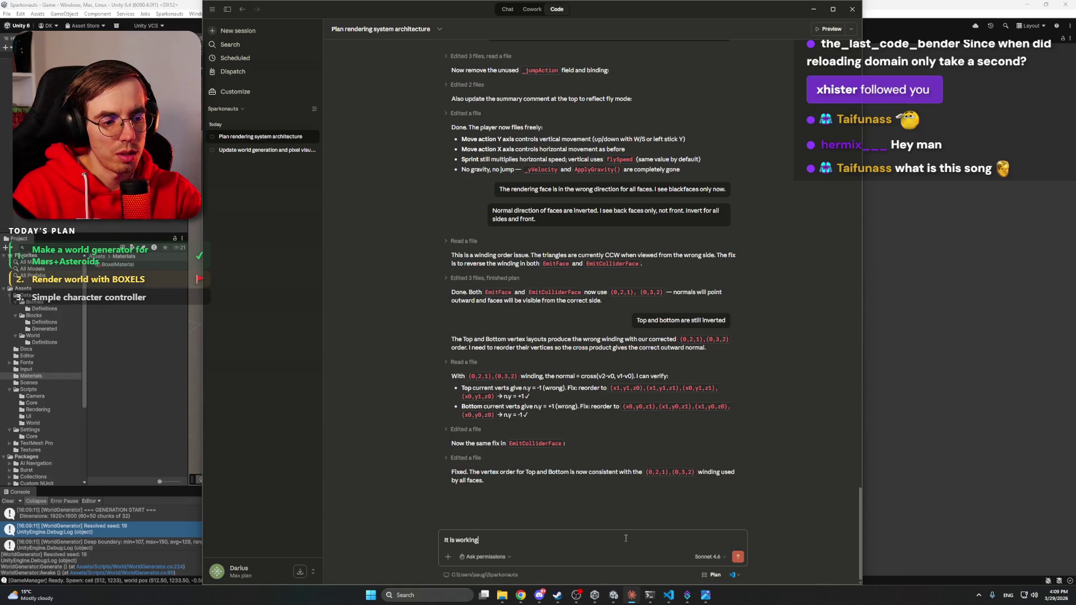
text(. Let's go work with )
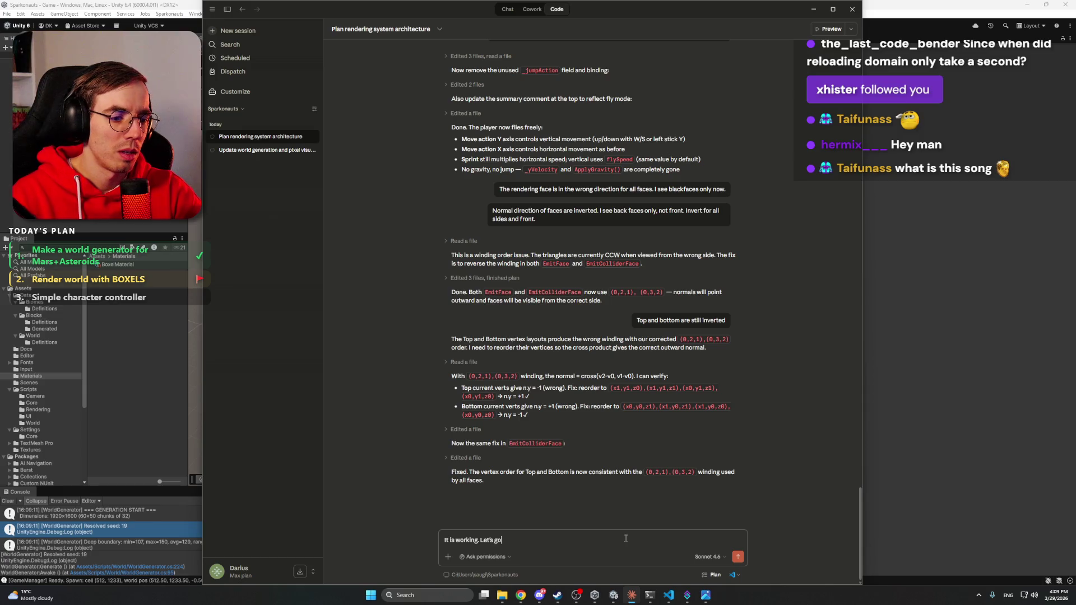
text(Ma)
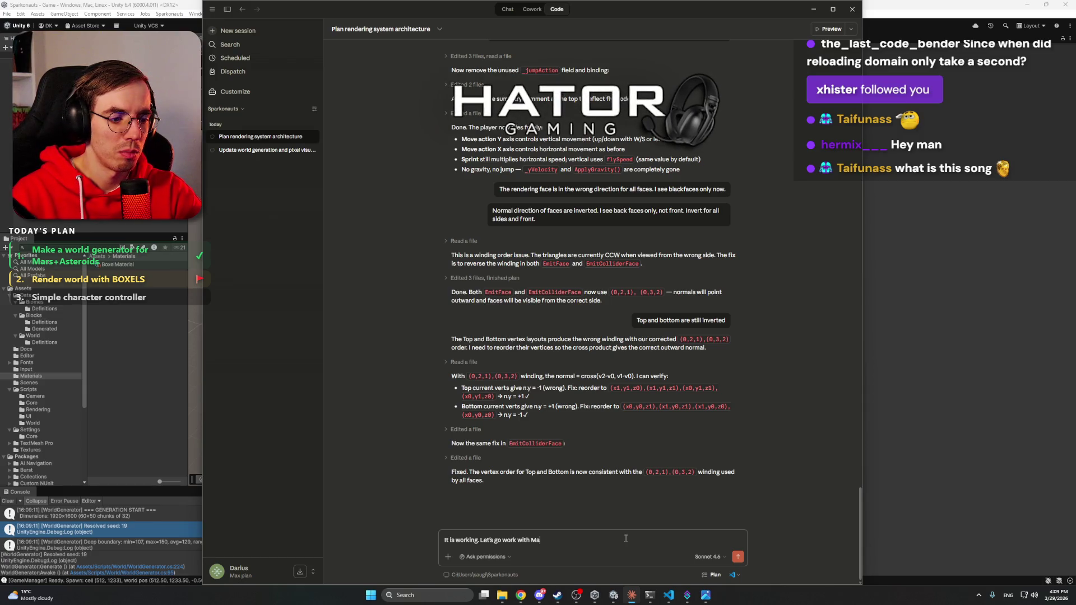
text(terials. I wou)
key(BackSpace)
key(BackSpace)
key(BackSpace)
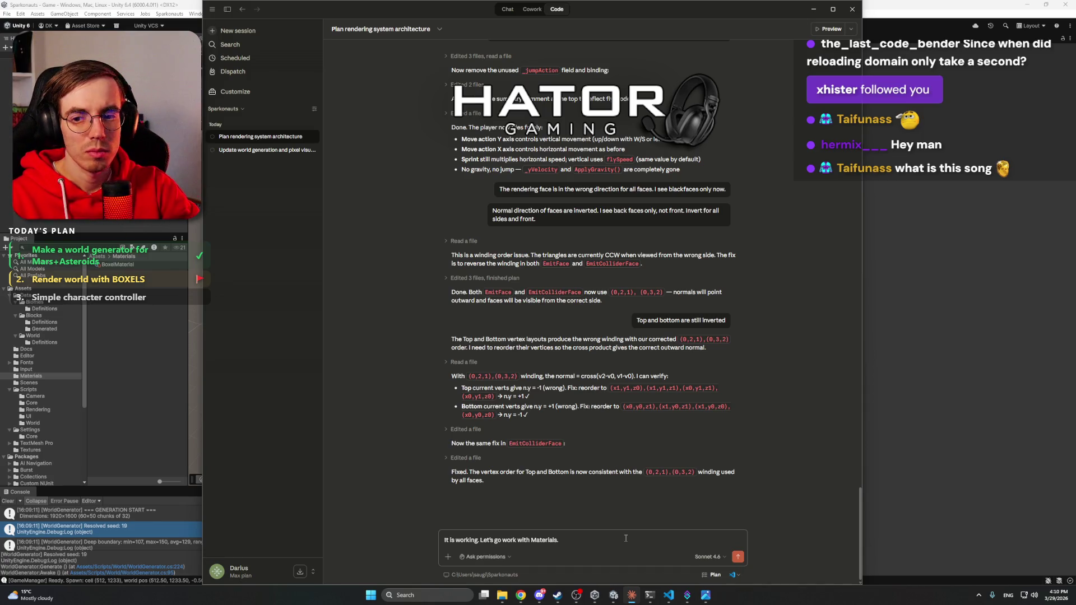
text(would like t)
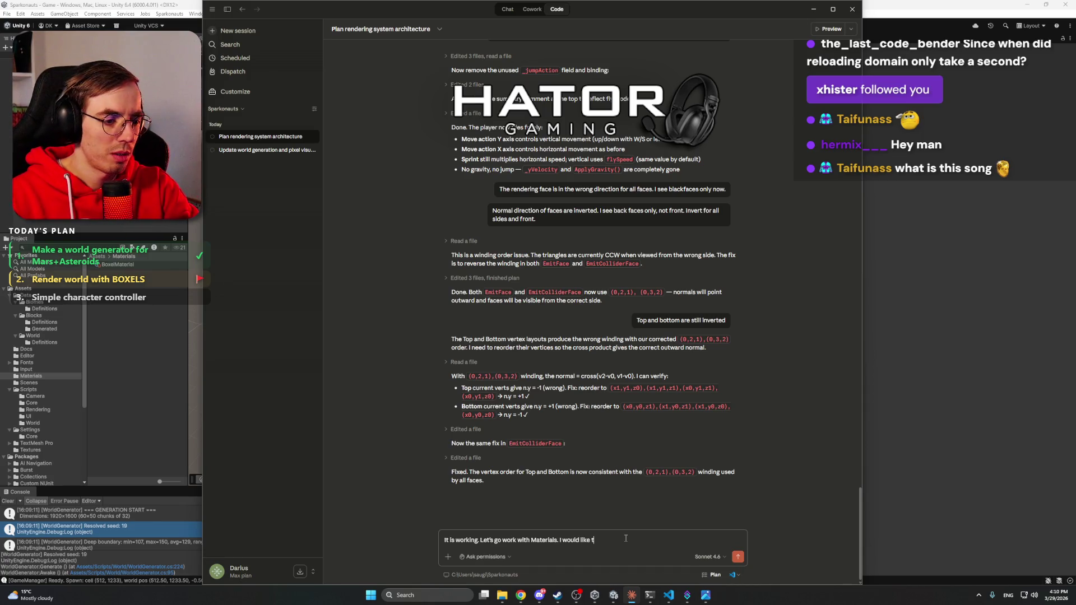
text(o have each boc)
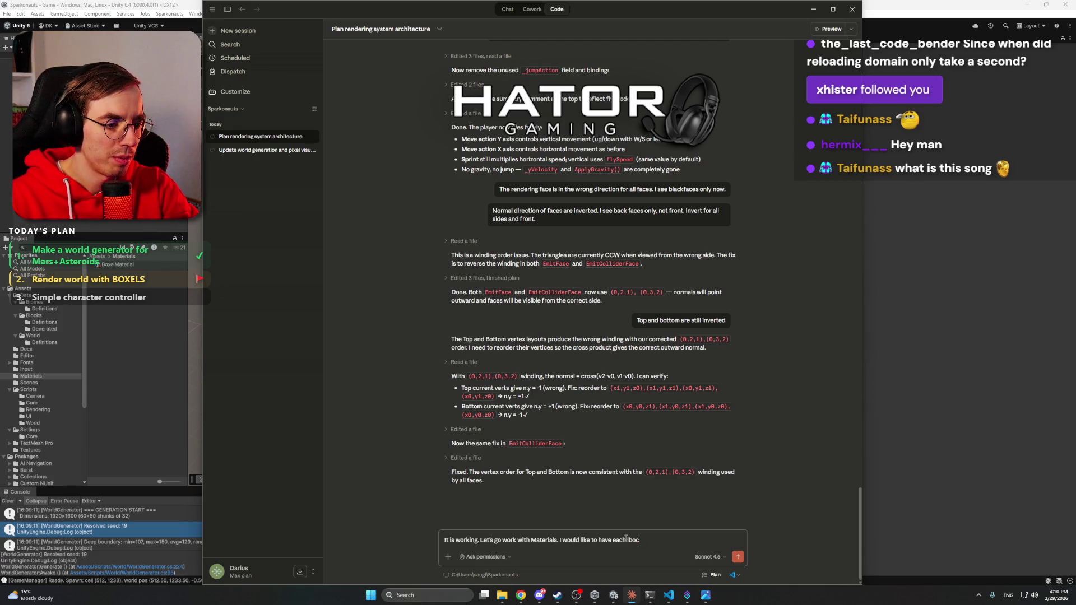
key(BackSpace)
key(BackSpace)
key(BackSpace)
key(BackSpace)
text( block could)
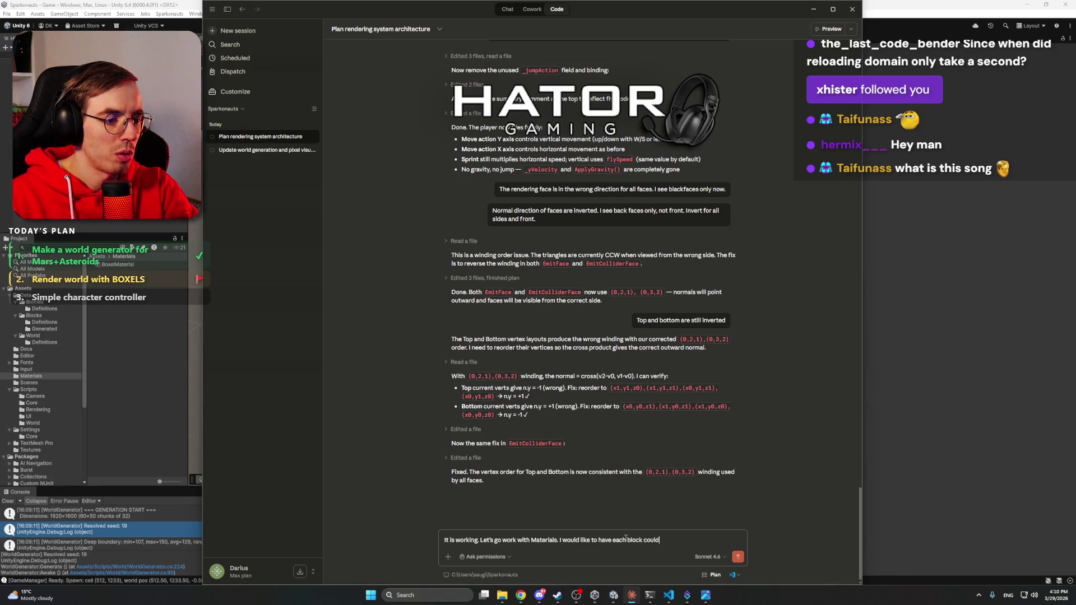
text( have it's own material, one of them wil)
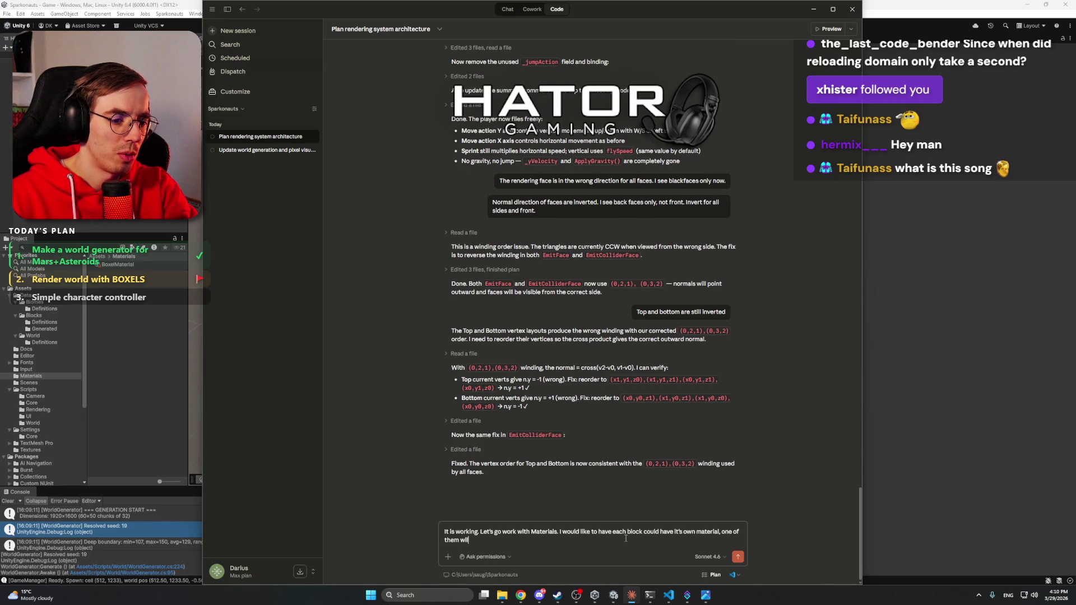
text(l be metallic,)
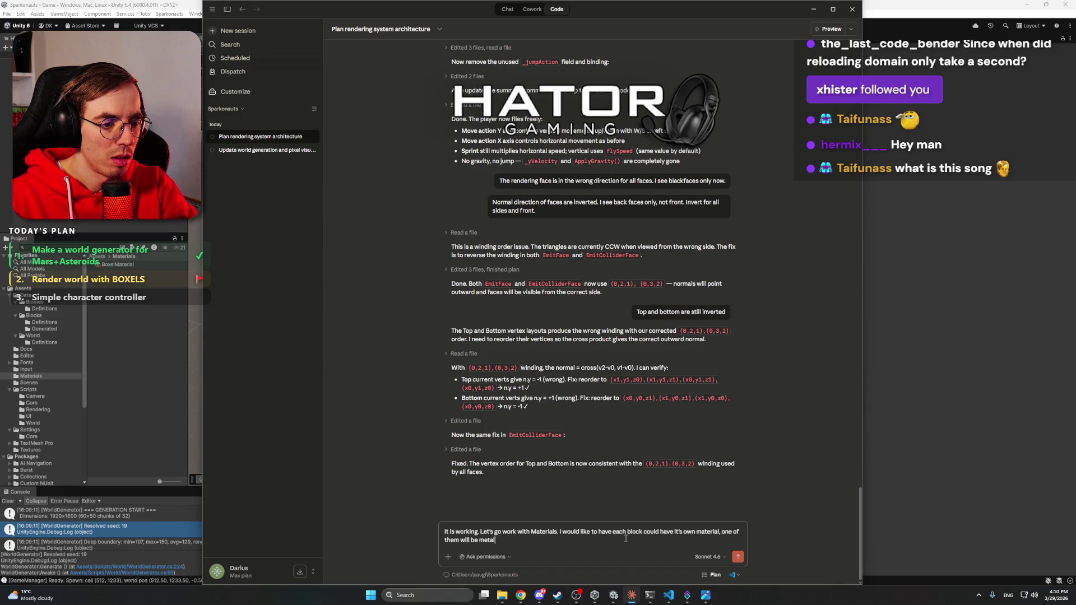
text( other )
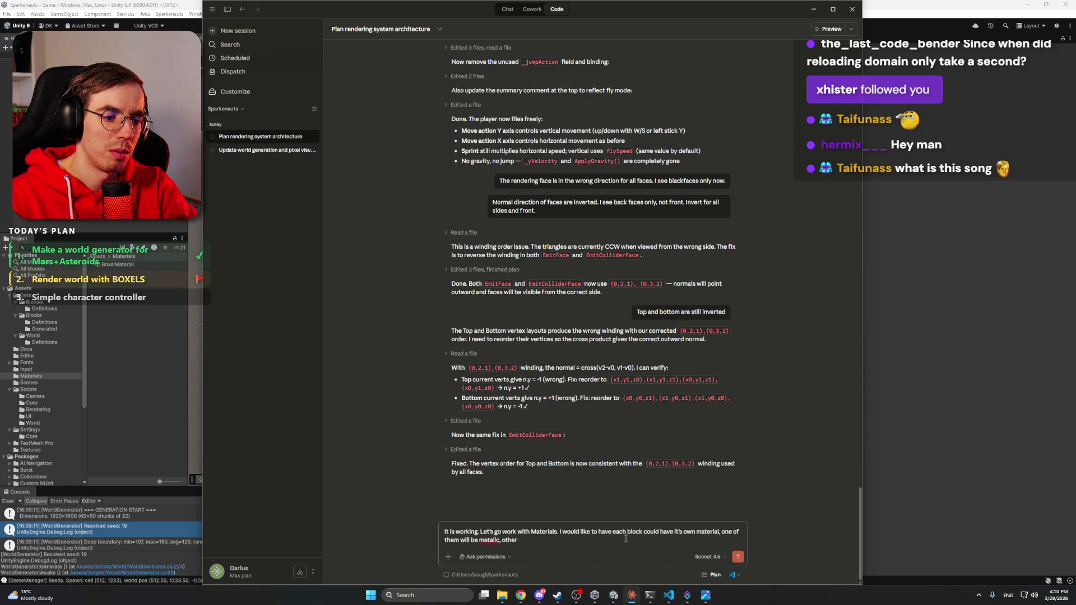
text(rock-like and so on.)
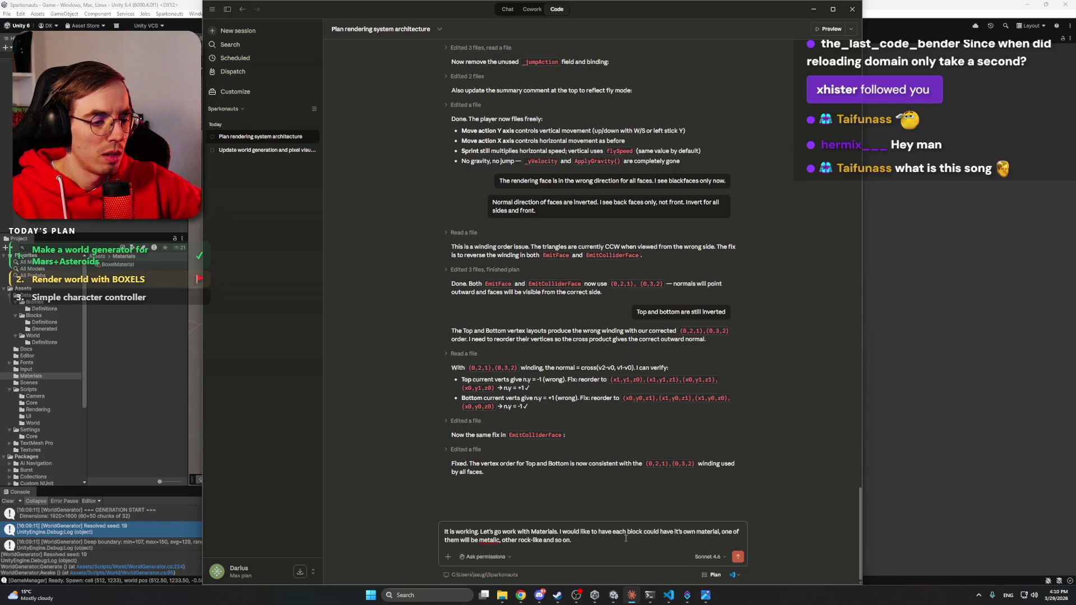
Step: Correct the spelling to 'metallic' and add that all of the world is now Pink
right_click(495, 538)
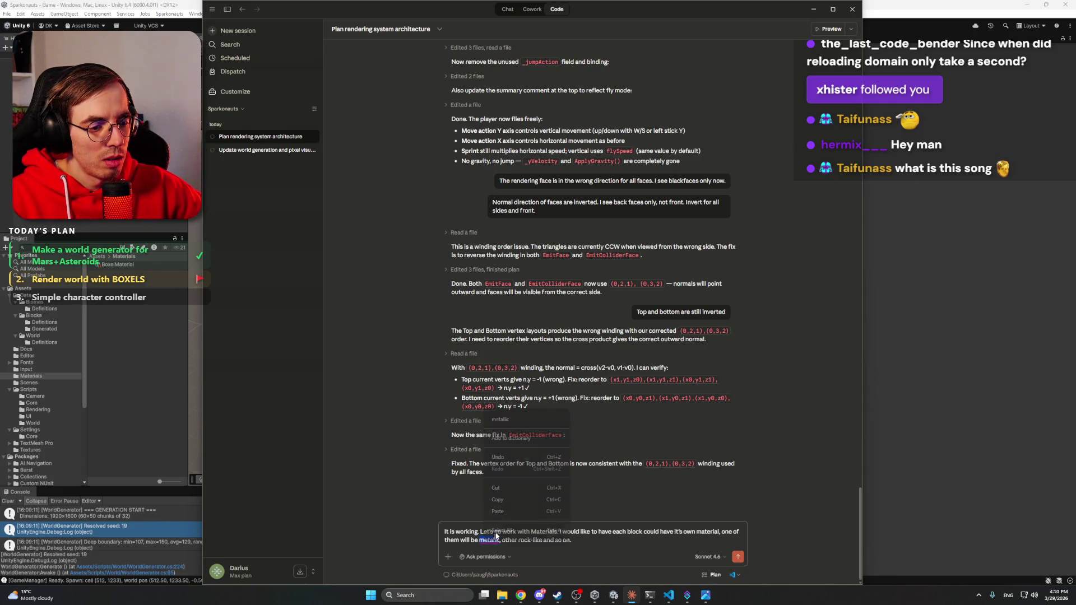
click(520, 420)
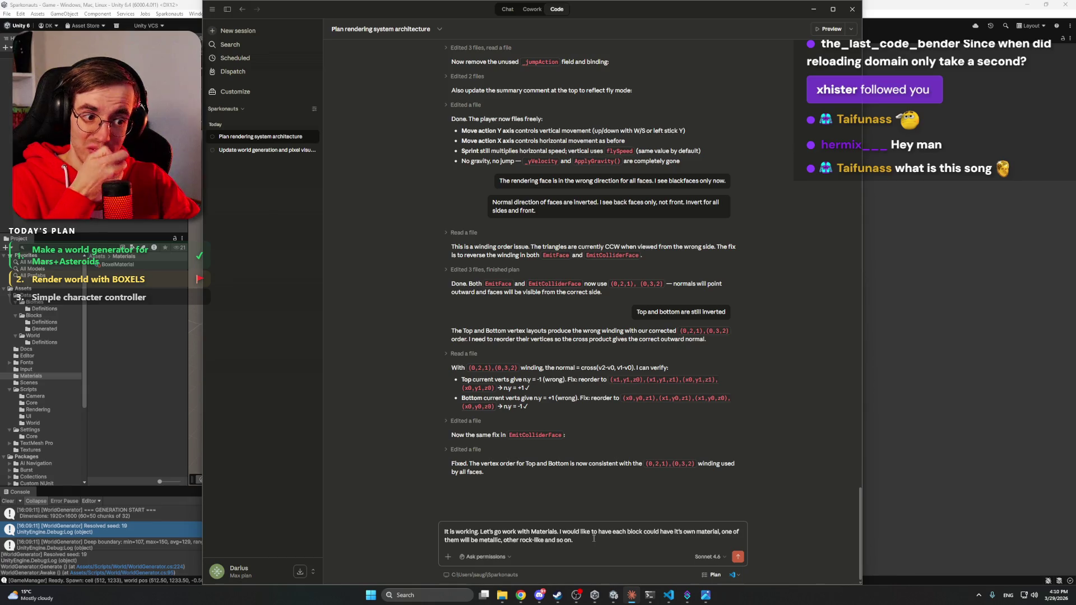
key(BackSpace)
text(as all of)
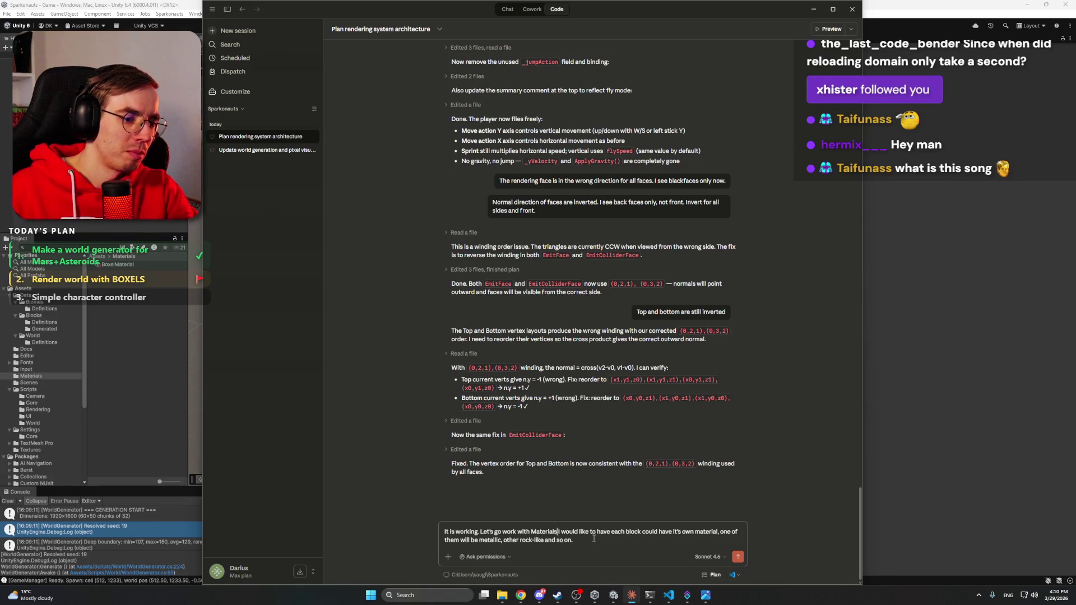
text( the world now)
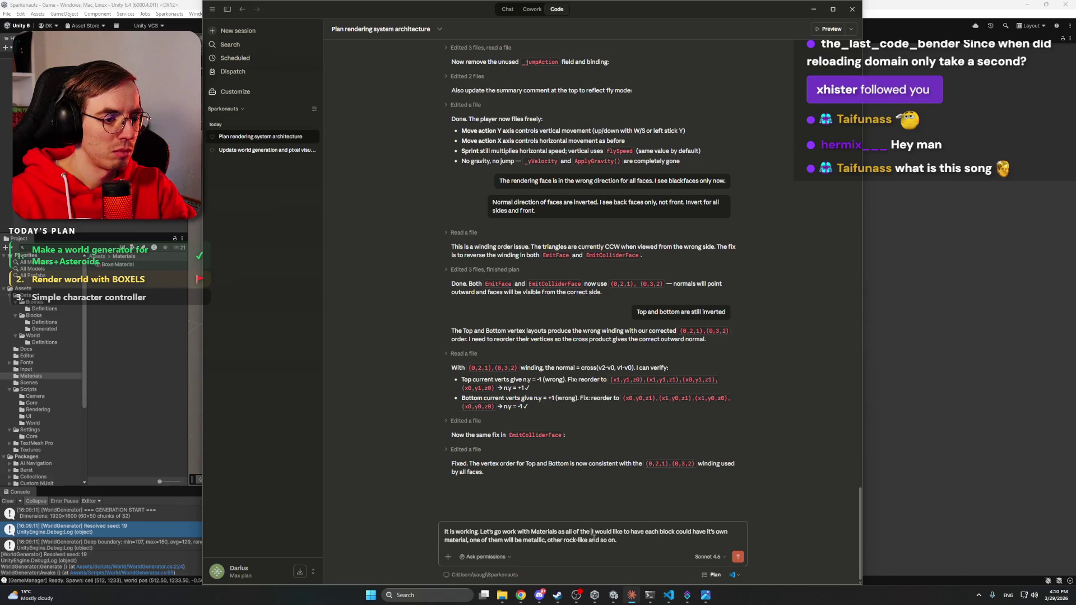
text( is)
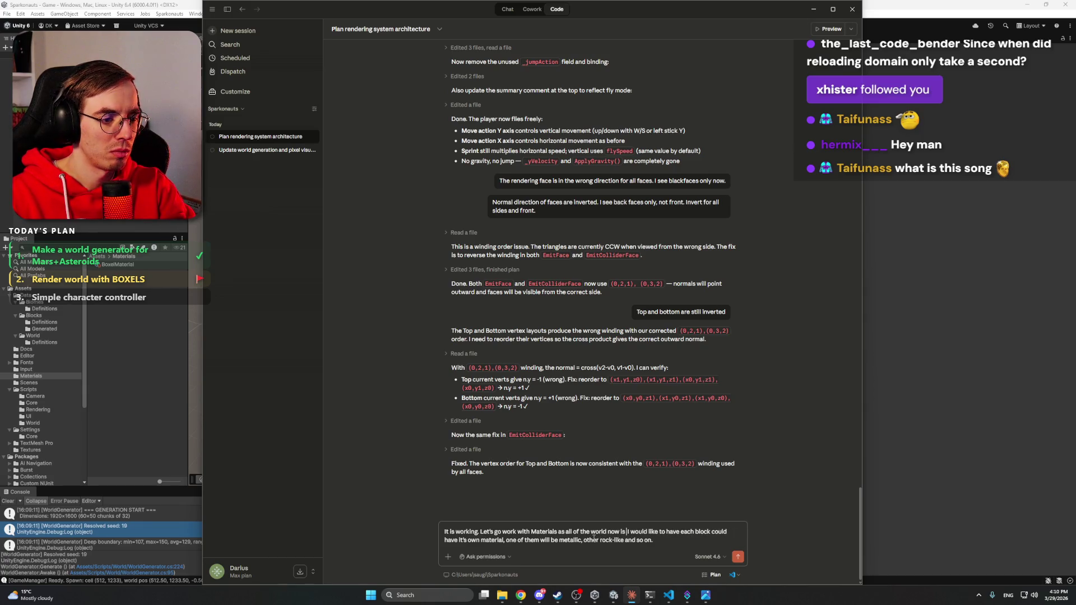
text( Pink.)
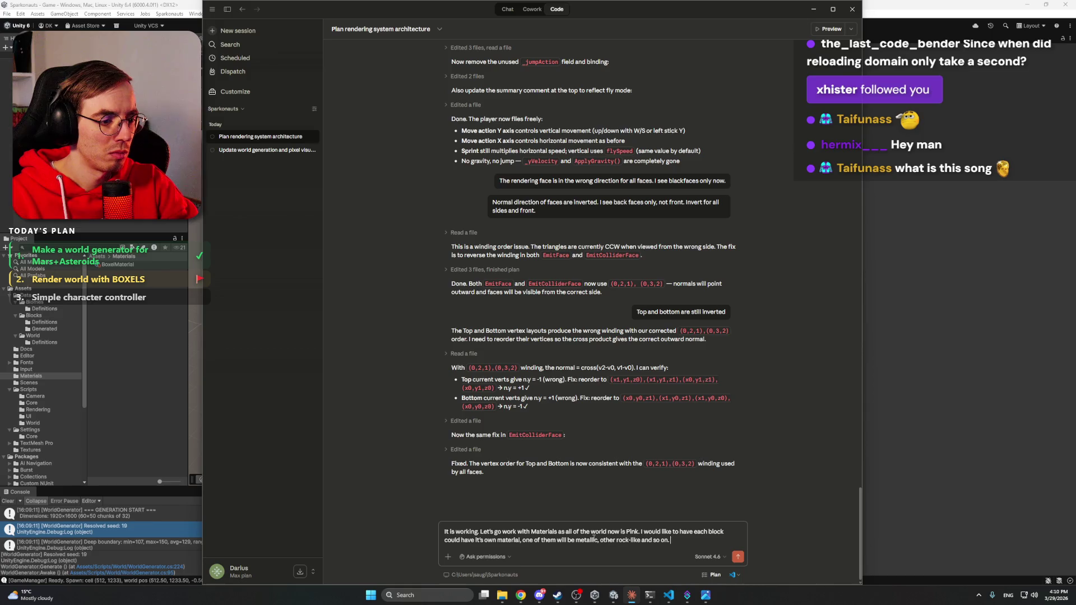
Step: Play the Planet Zoo Sounds of Summer lo-fi mix on YouTube, then close Chrome
mouse_move(521, 595)
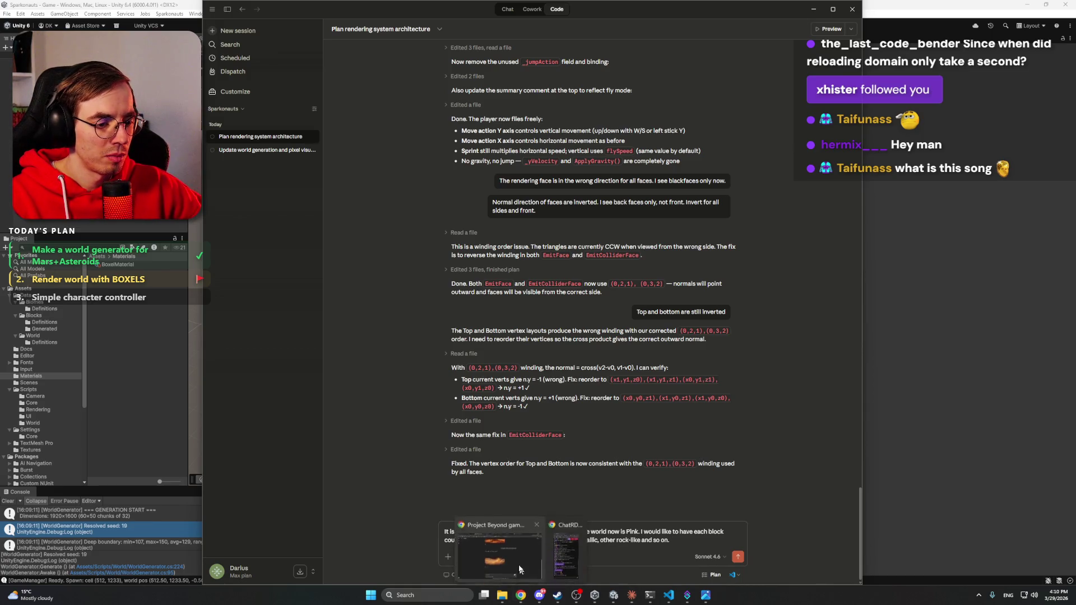
click(521, 544)
click(142, 8)
click(61, 8)
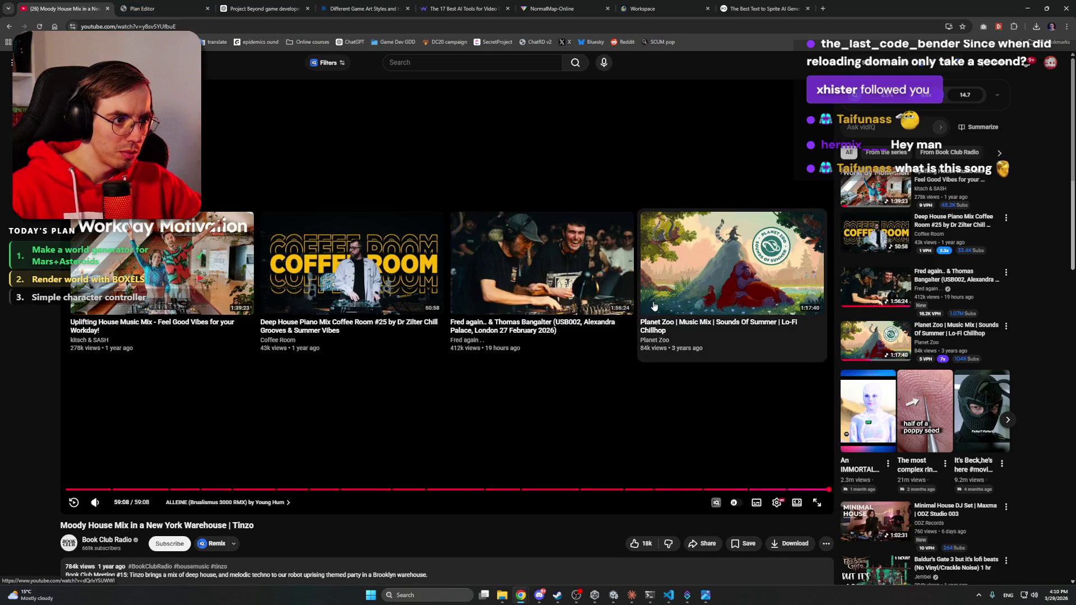
click(710, 287)
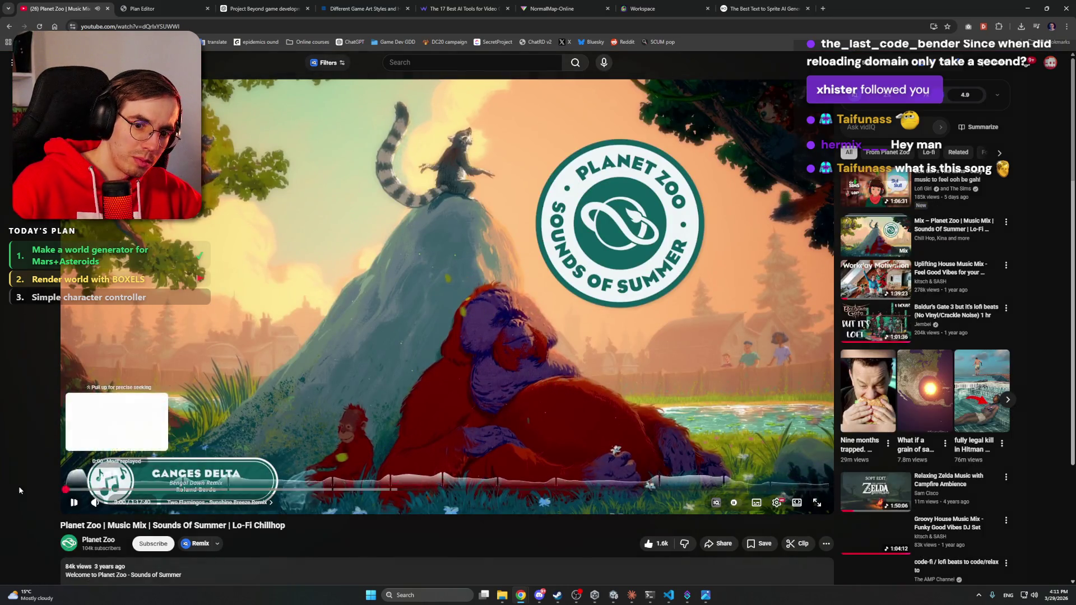
click(1063, 9)
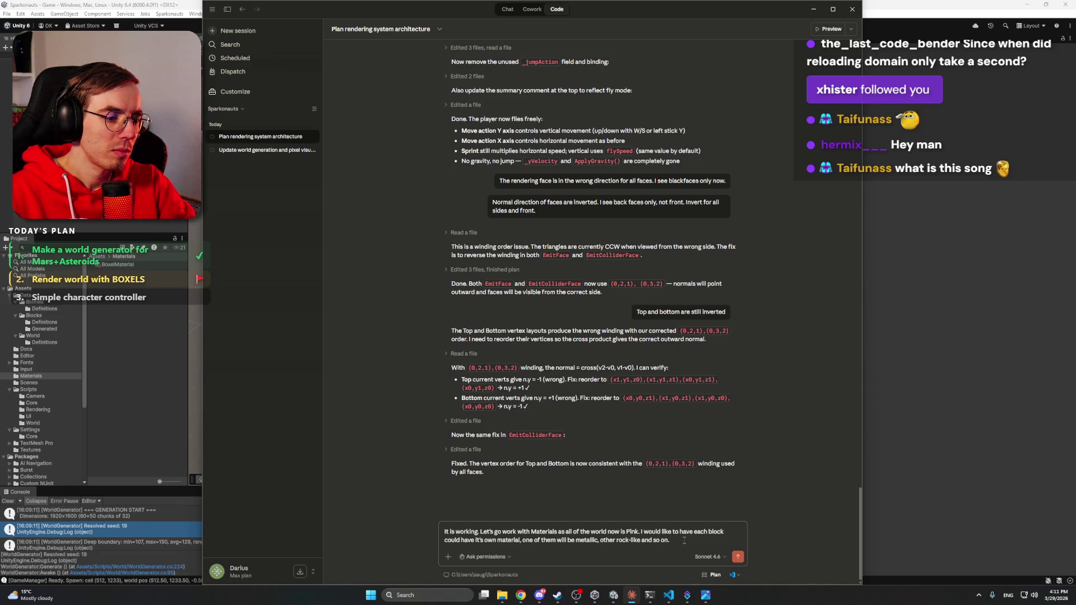
Step: Add that each block SO holds texture slots (main colour, normal map) and ask to brainstorm the approach
key(shift+Return)
text(- )
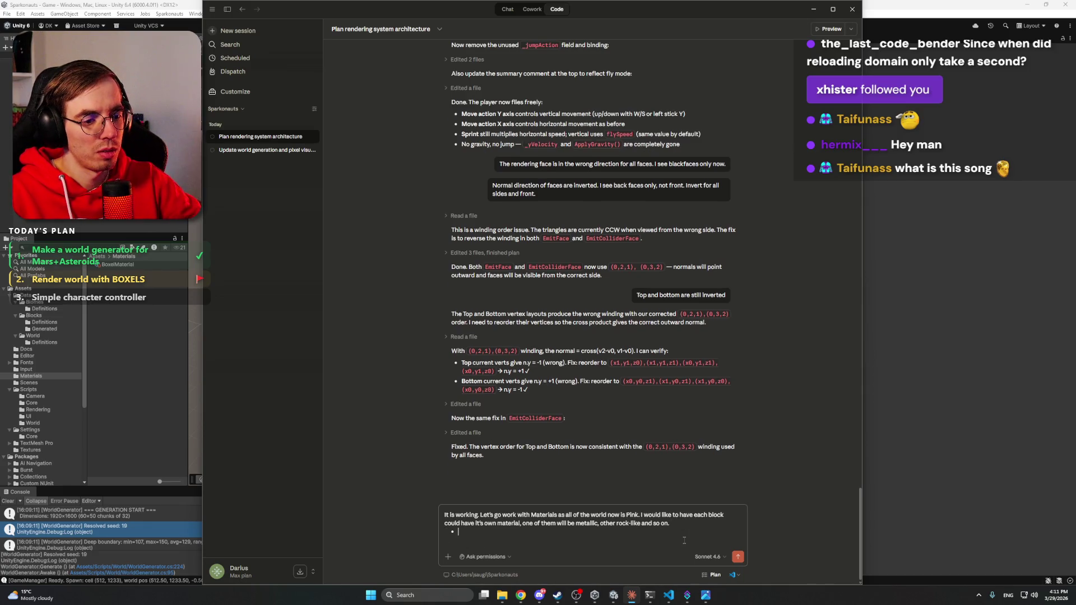
text(EAc)
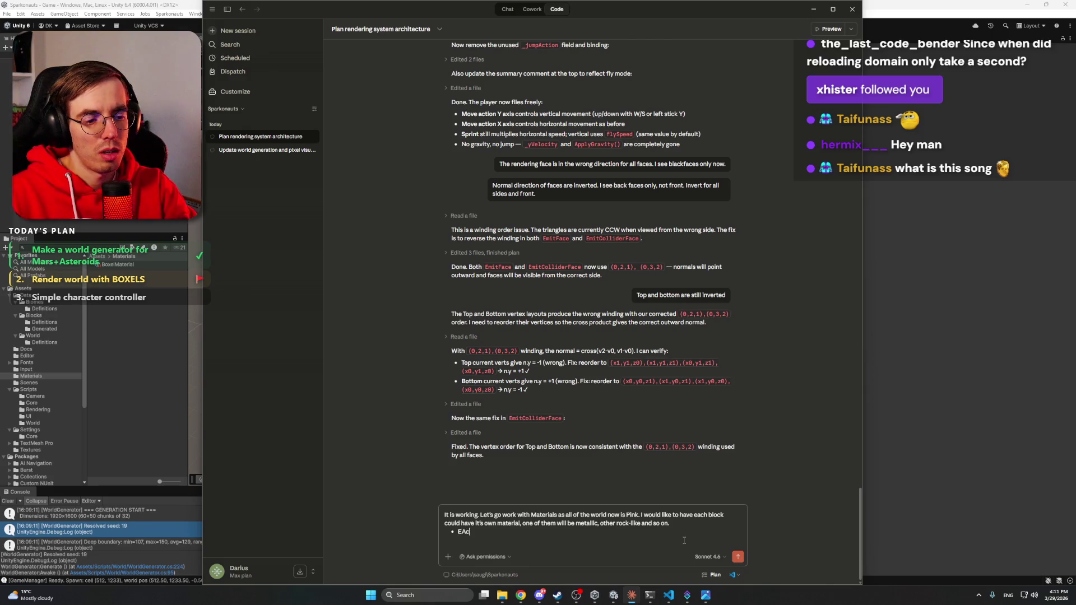
text( BLO)
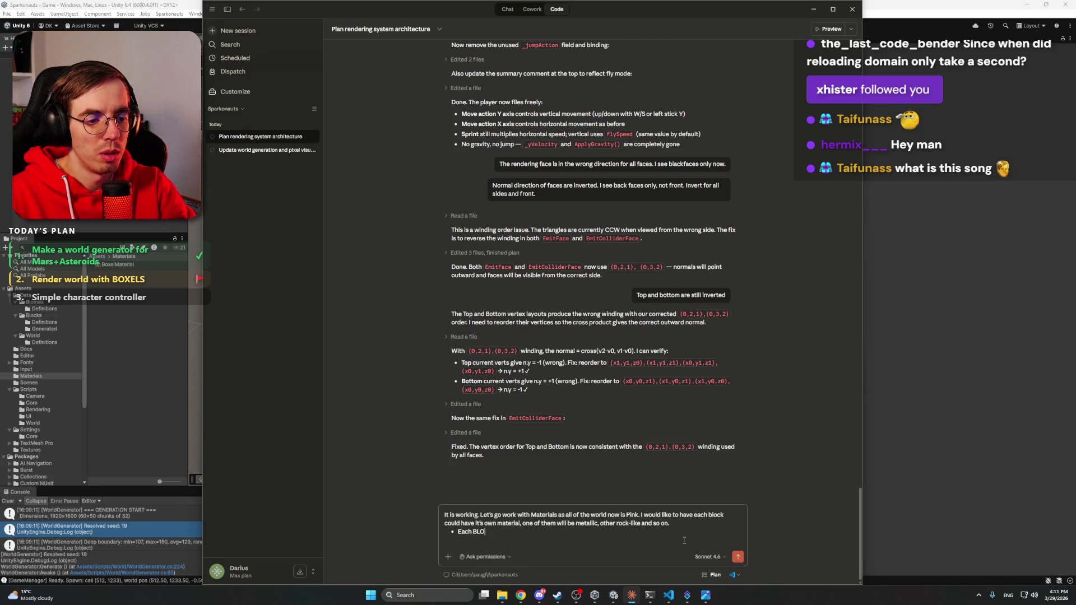
text(lock )
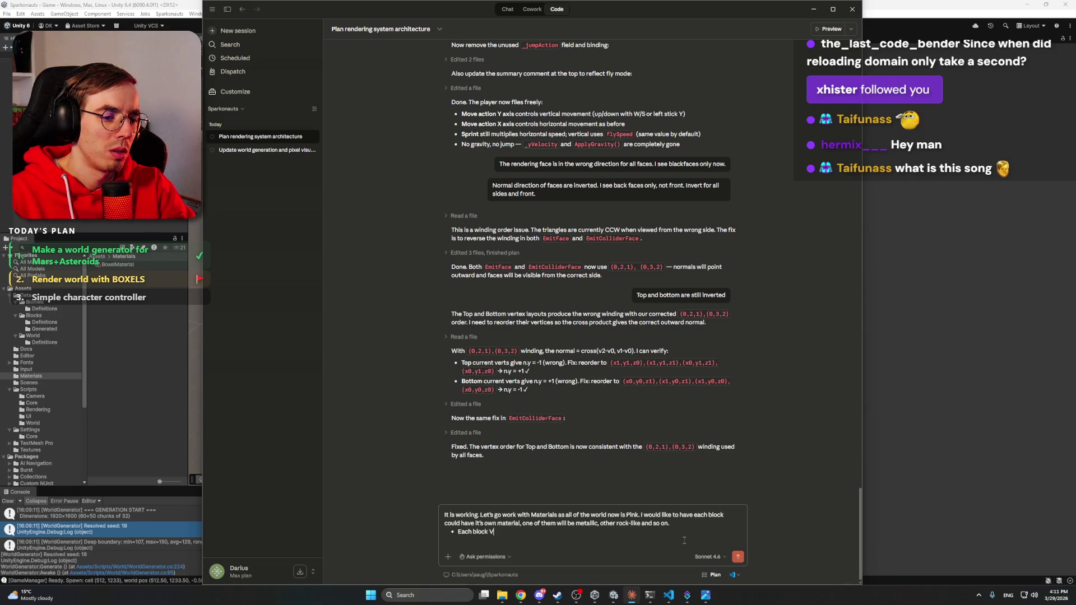
text(SO)
text(o)
text(can have)
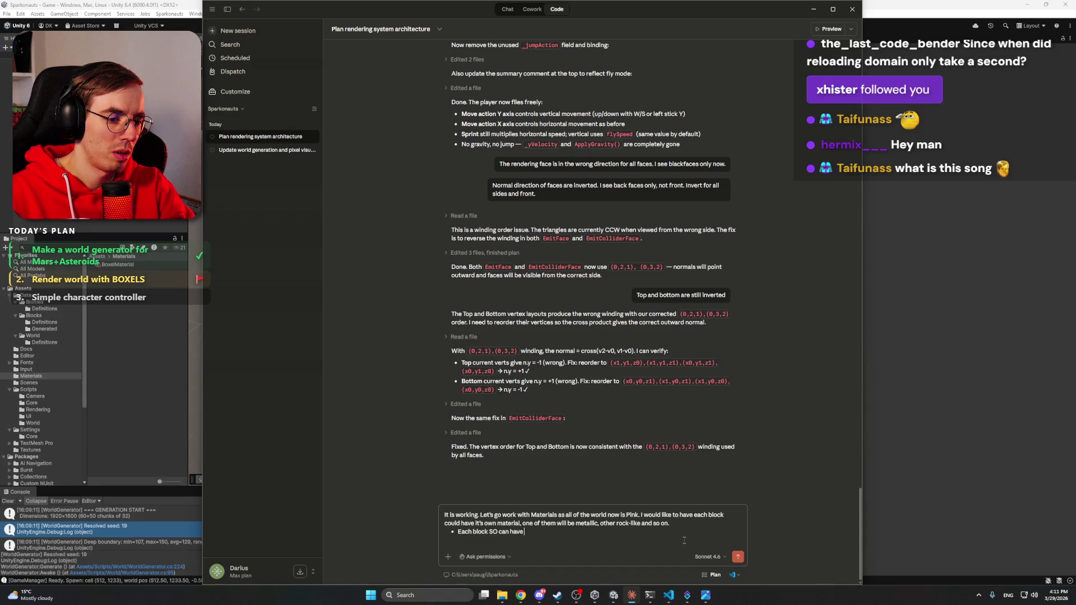
text( a place for)
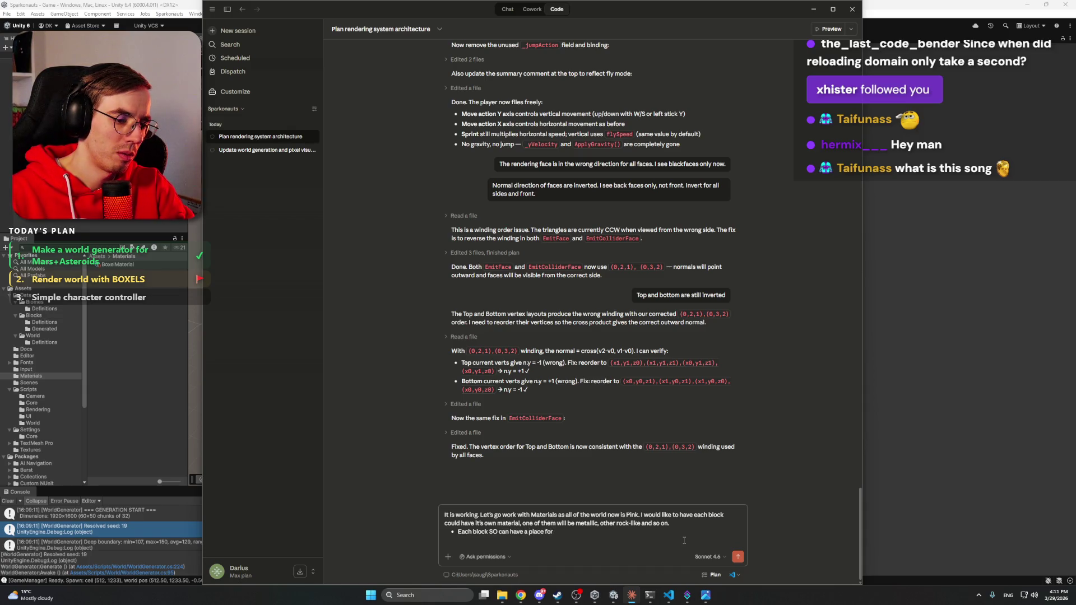
text( Texture)
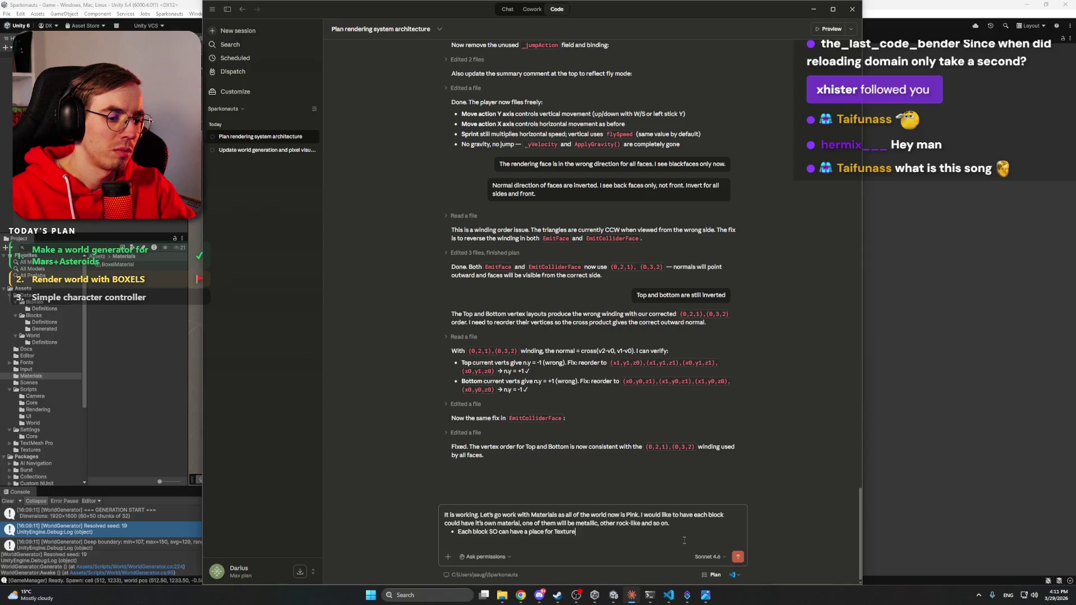
text(()
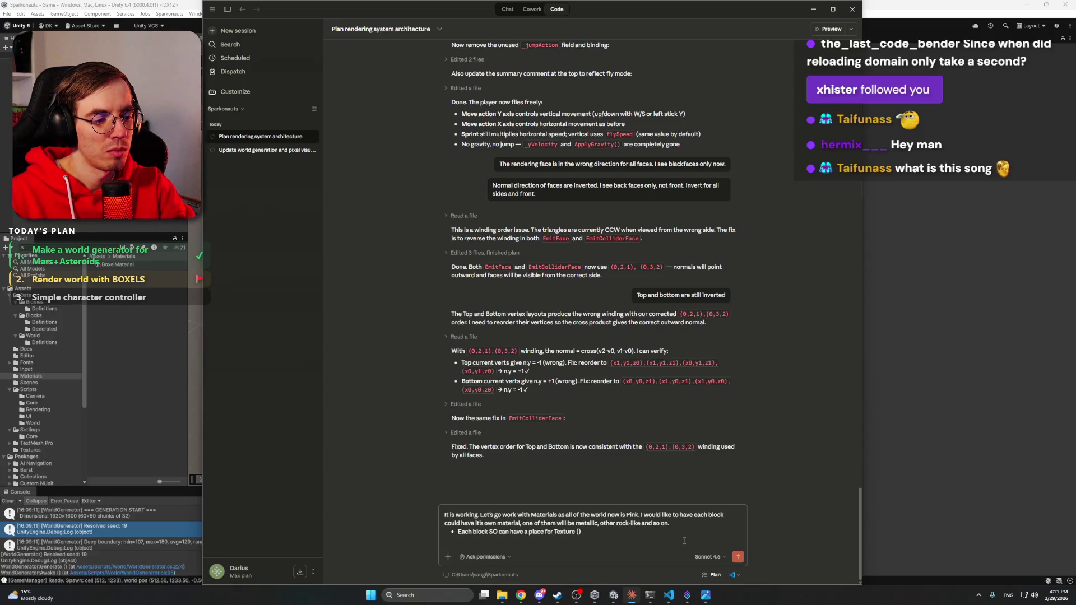
text(main for colors, )
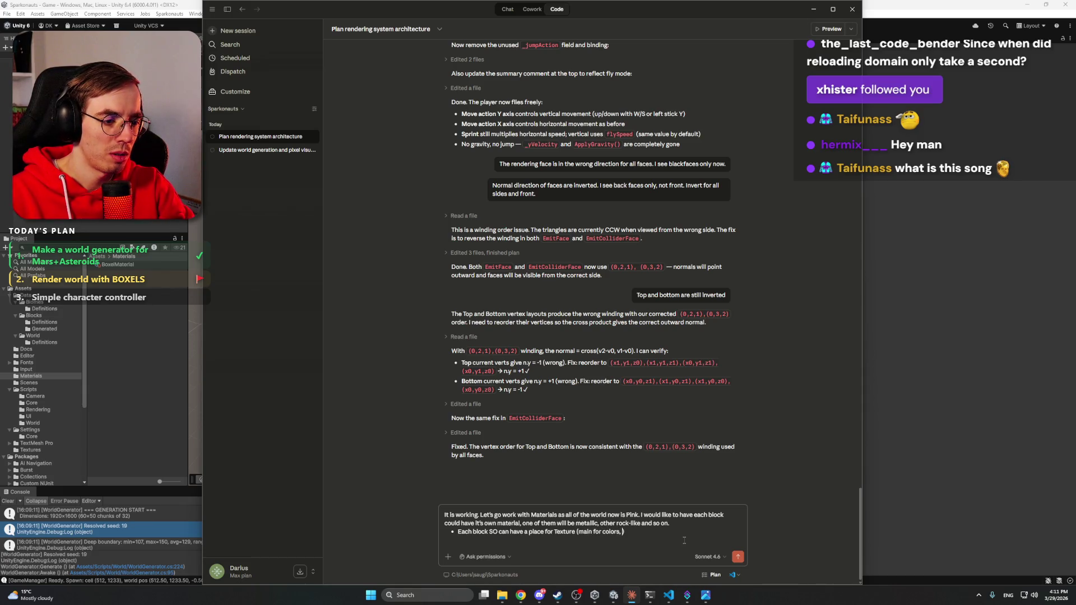
text(normal map, )
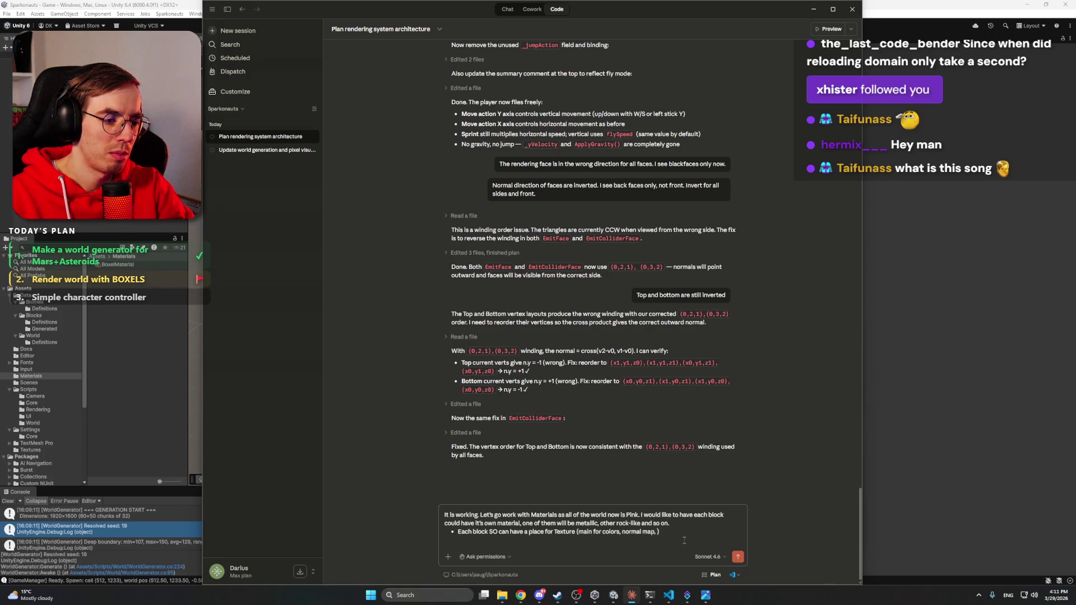
text(and so on to cr)
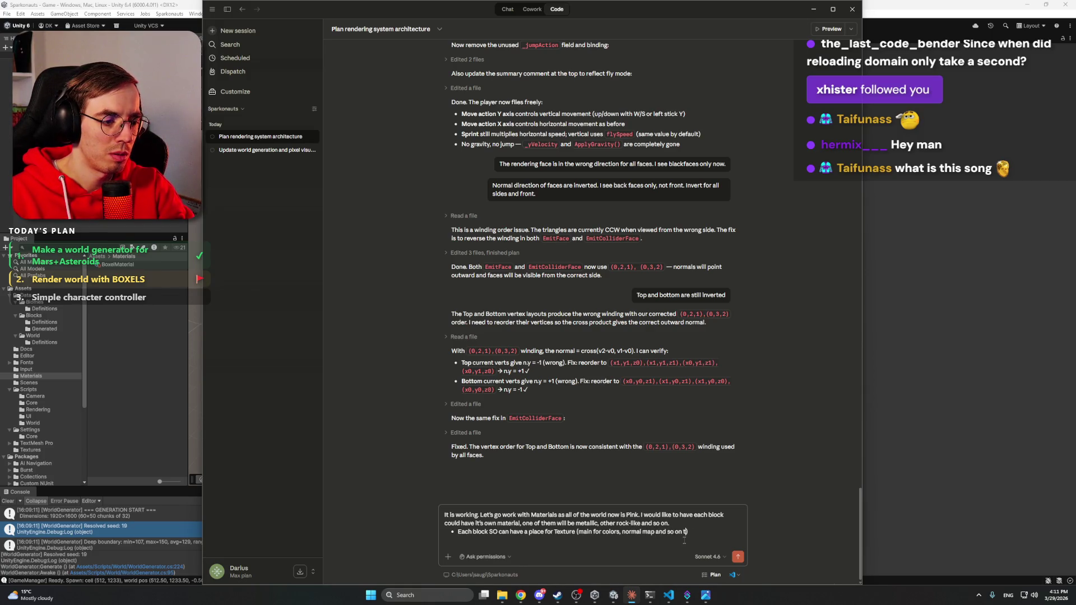
text(eate PBR)
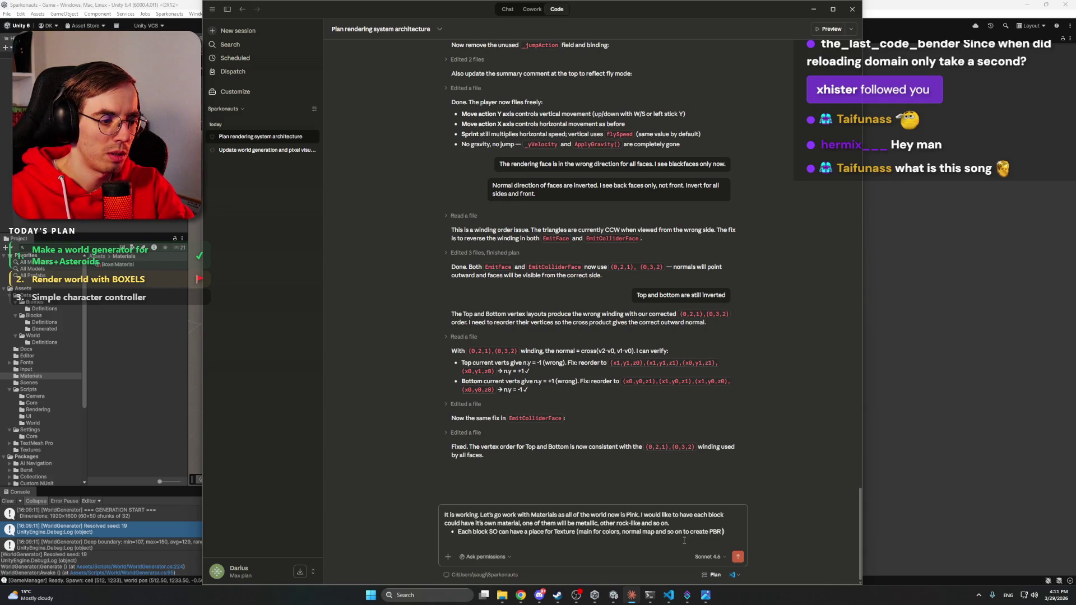
text(material)
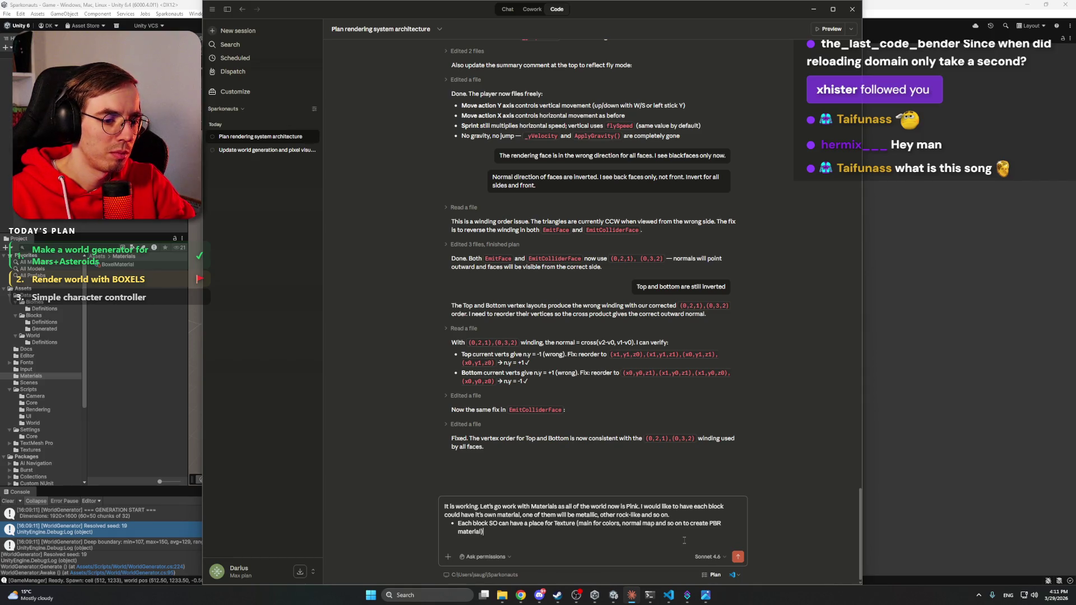
key(shift+Return)
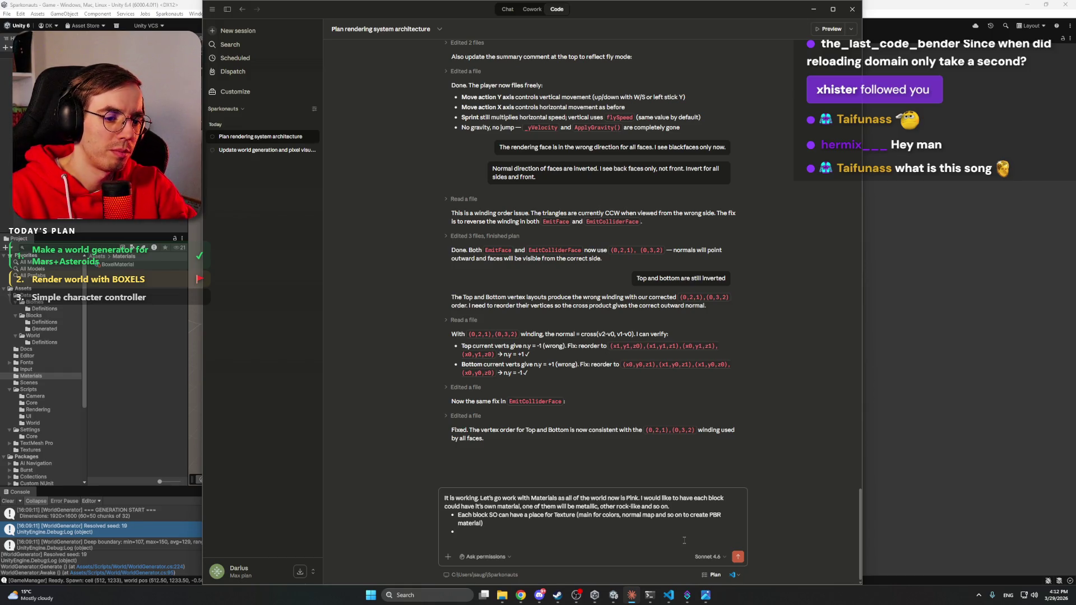
key(BackSpace)
text())
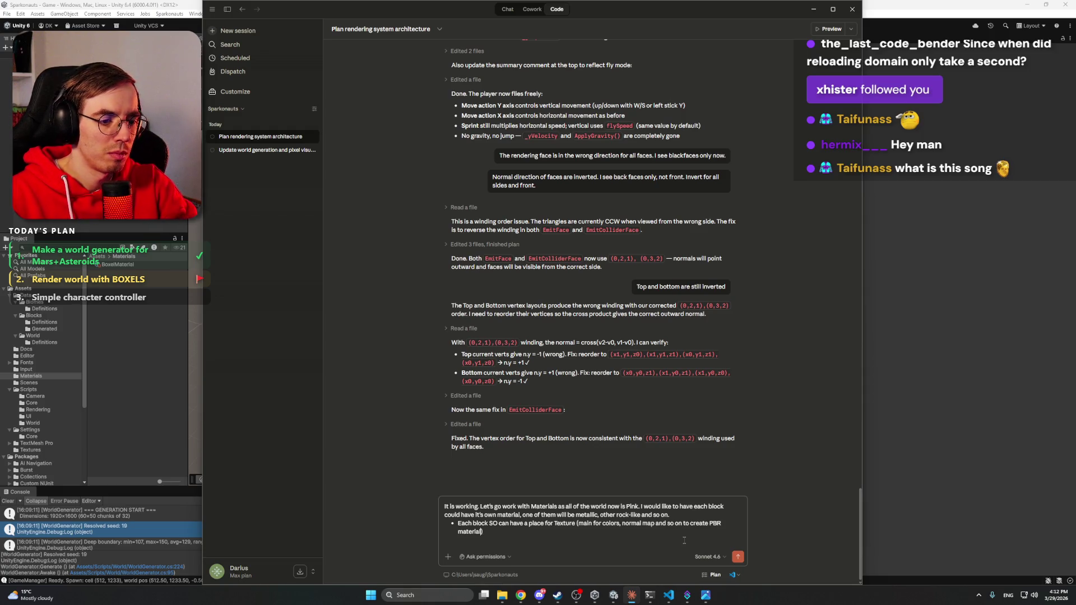
key(BackSpace)
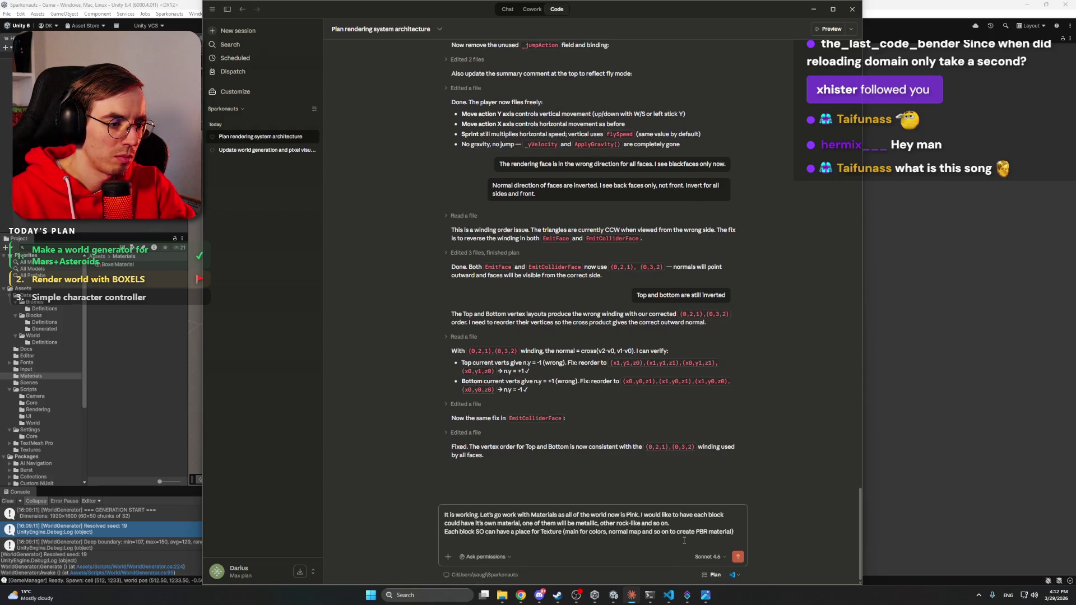
key(BackSpace)
text(Let's brainstorm )
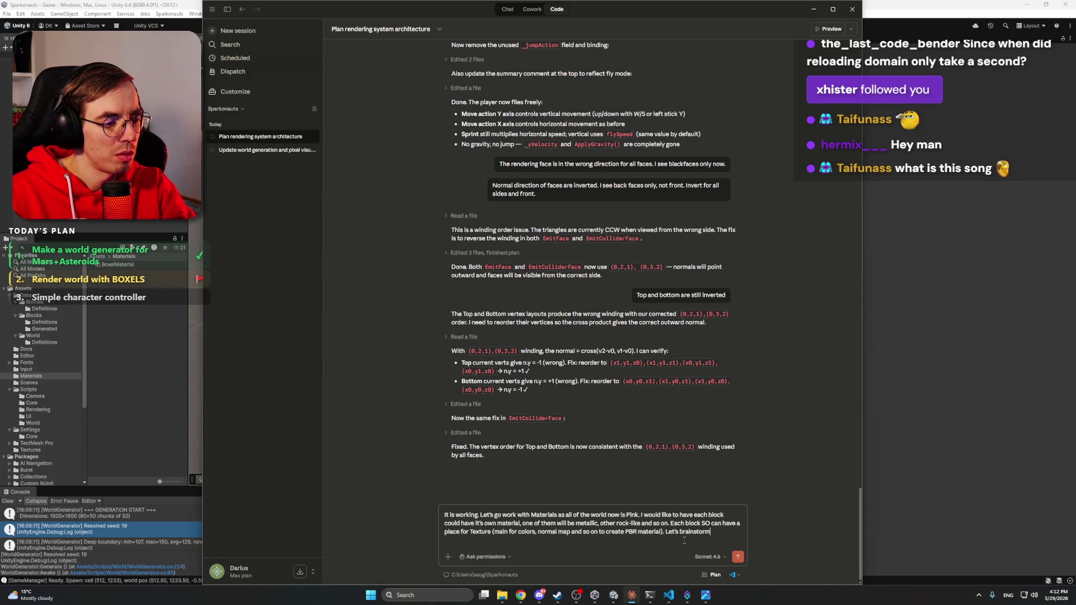
text(the best way )
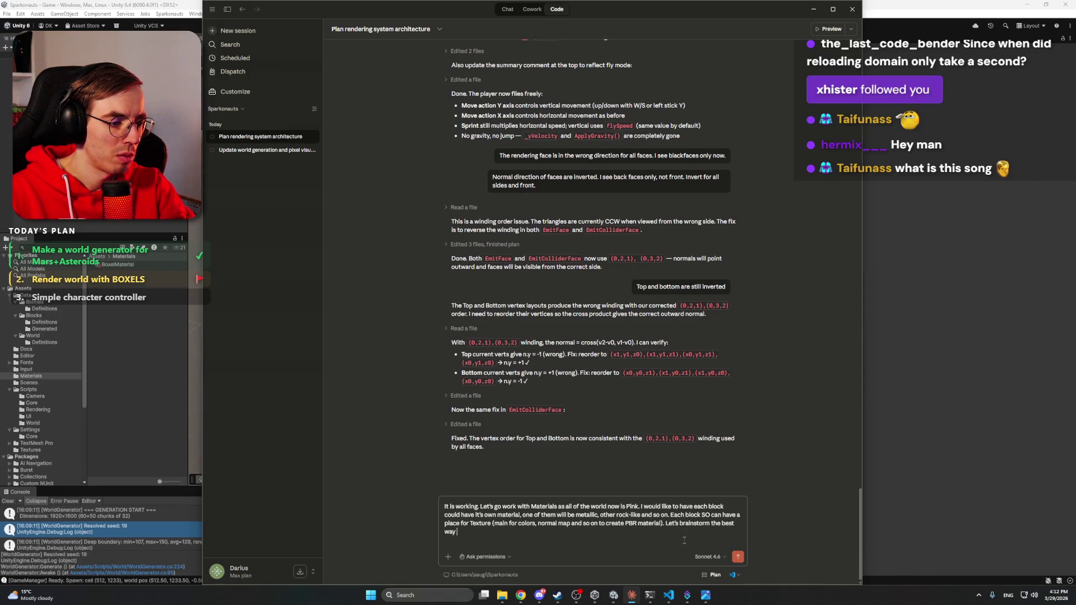
text(to app)
key(BackSpace)
key(BackSpace)
text(oach it.)
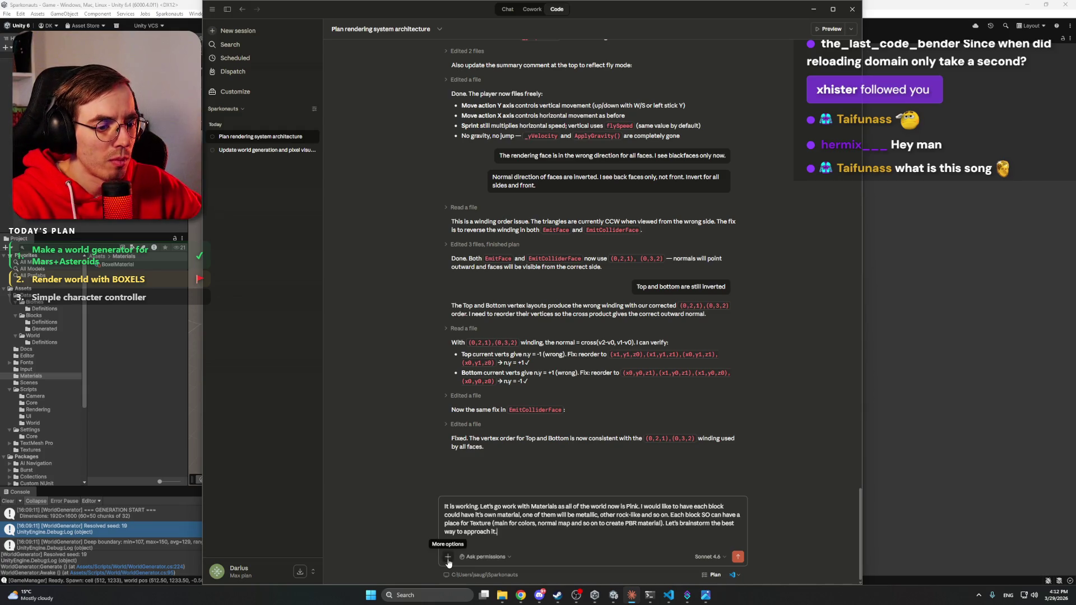
Step: Switch the conversation to Plan mode and send the per-block materials request
click(448, 557)
click(489, 559)
click(489, 558)
click(466, 537)
click(739, 557)
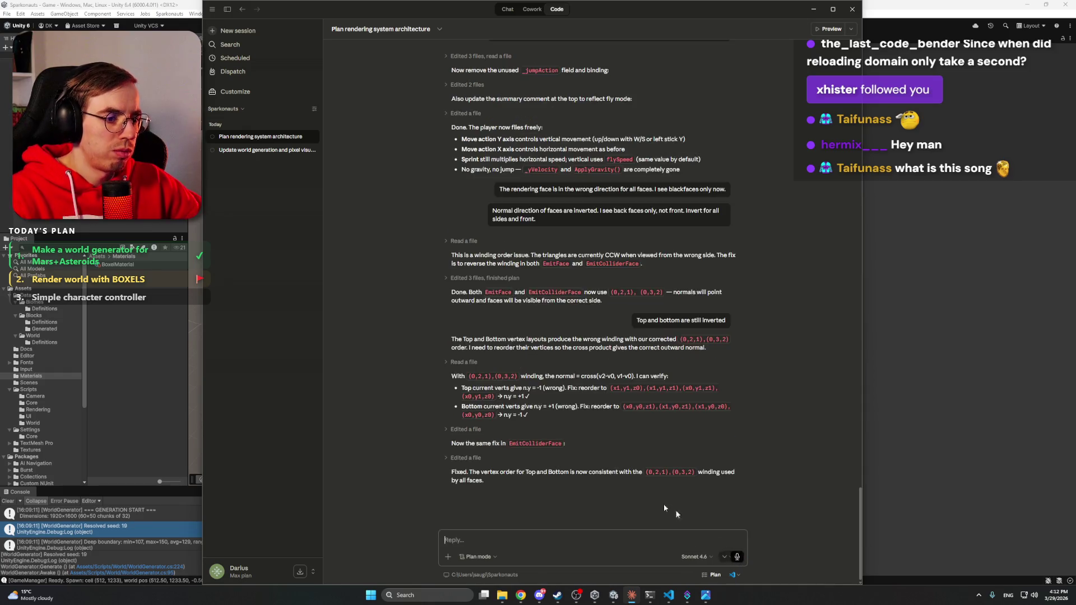
Step: Glance at Discord and the code editor, then flip through the open Chrome tabs
click(540, 597)
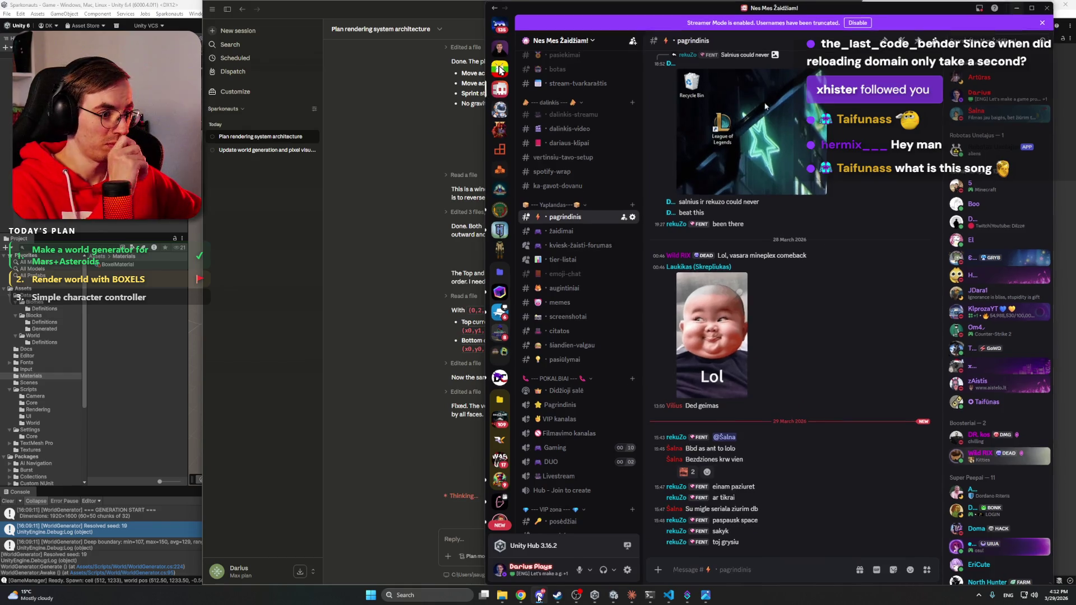
click(539, 596)
click(670, 596)
click(671, 595)
mouse_move(518, 599)
click(498, 564)
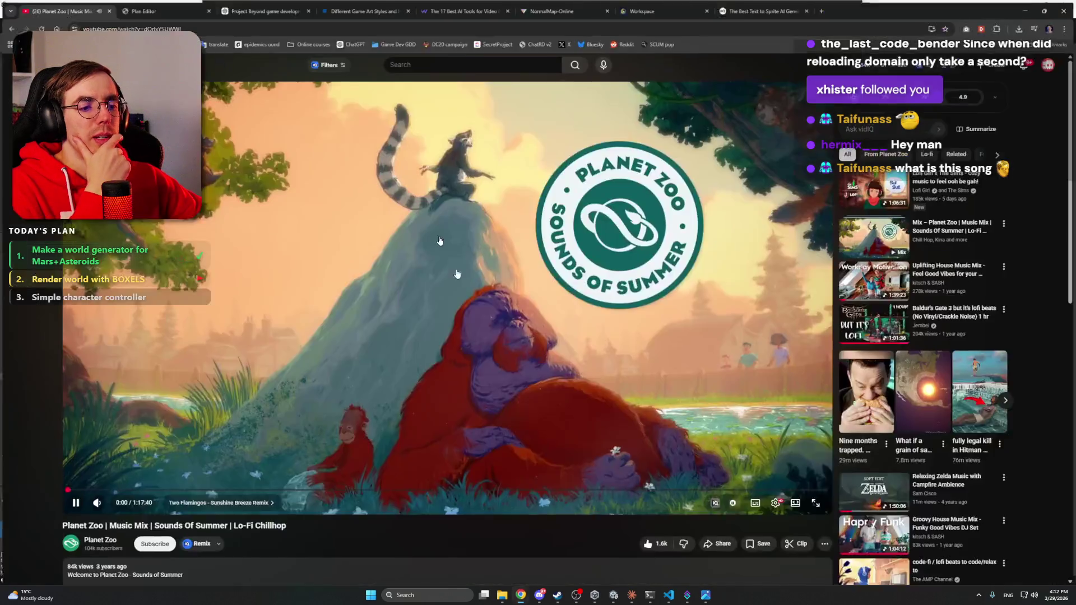
click(667, 8)
click(462, 8)
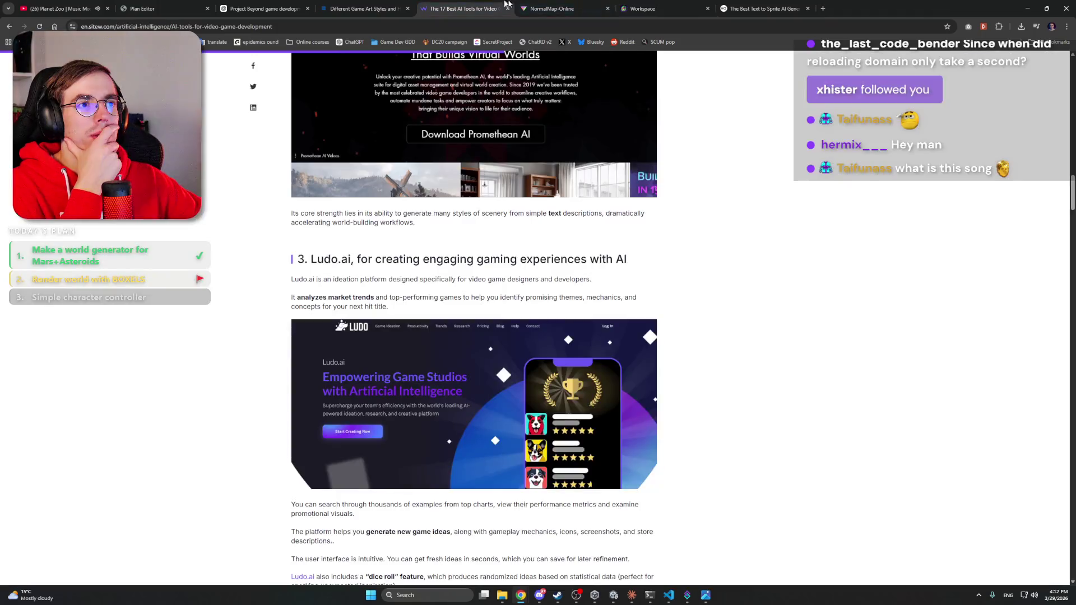
click(645, 9)
click(570, 5)
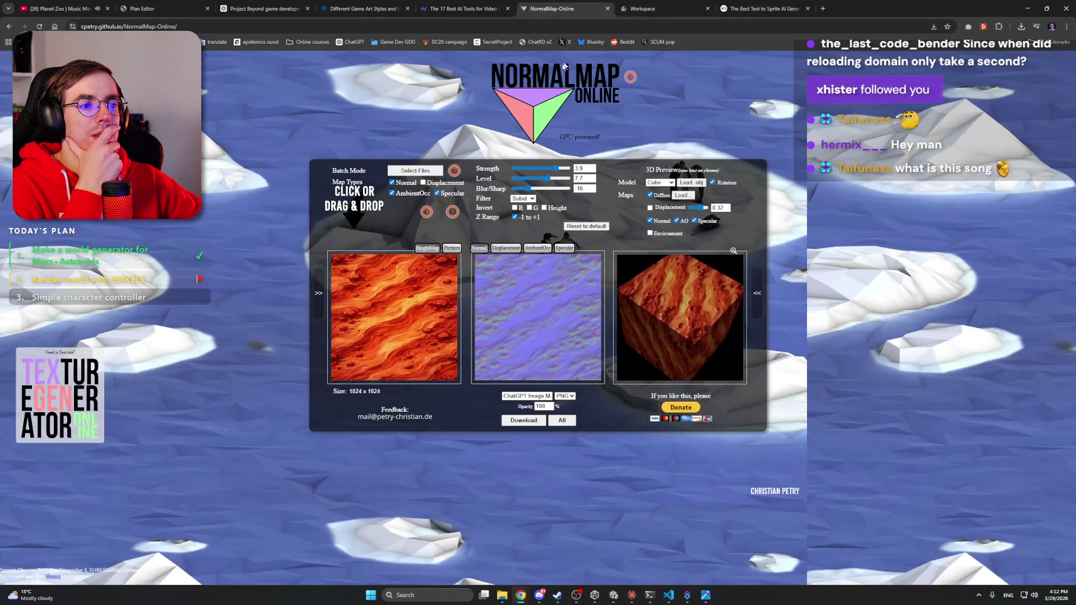
click(365, 6)
click(263, 7)
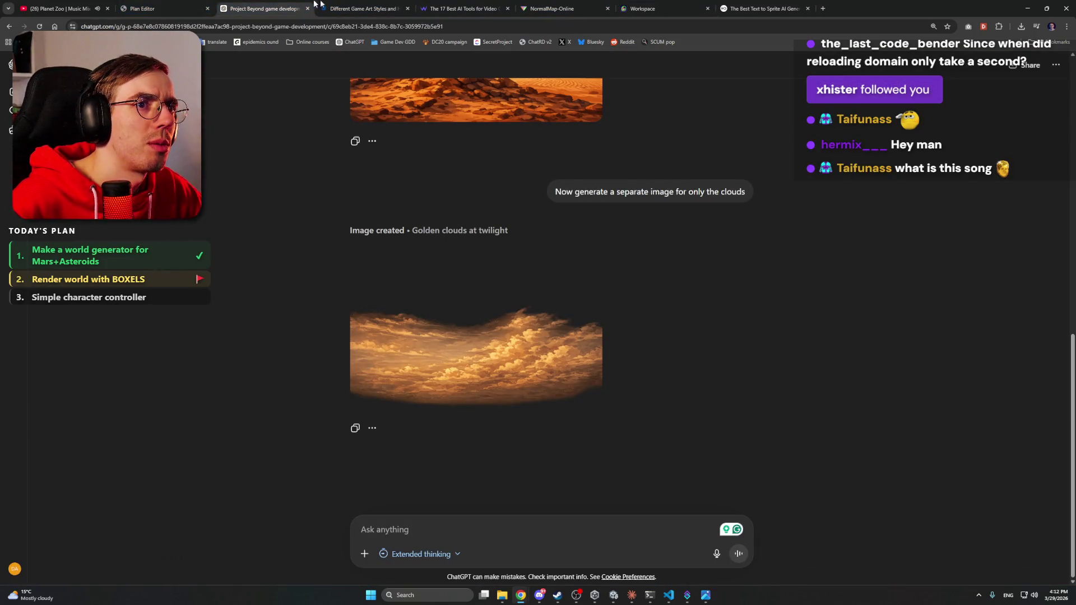
Step: Go back from the ChatGPT chat to the Project Beyond game development project page
key(ctrl+Tab)
scroll(210, 228, down, 4)
scroll(211, 229, up, 3)
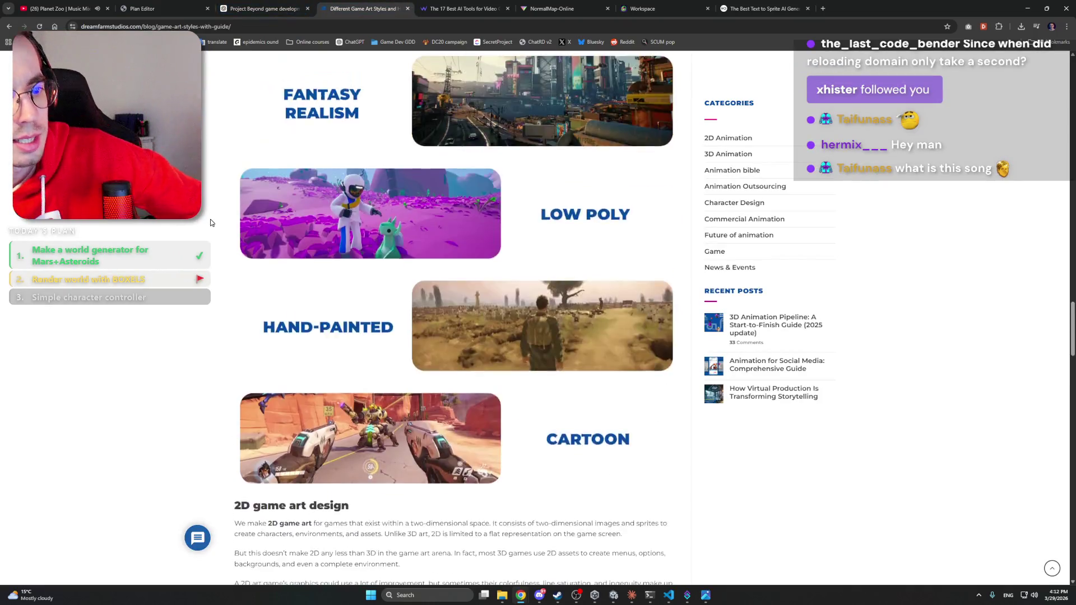
scroll(211, 228, down, 6)
scroll(211, 228, up, 1)
key(ctrl+shift+Tab)
key(ctrl+shift+Tab)
click(249, 3)
scroll(267, 218, up, 3)
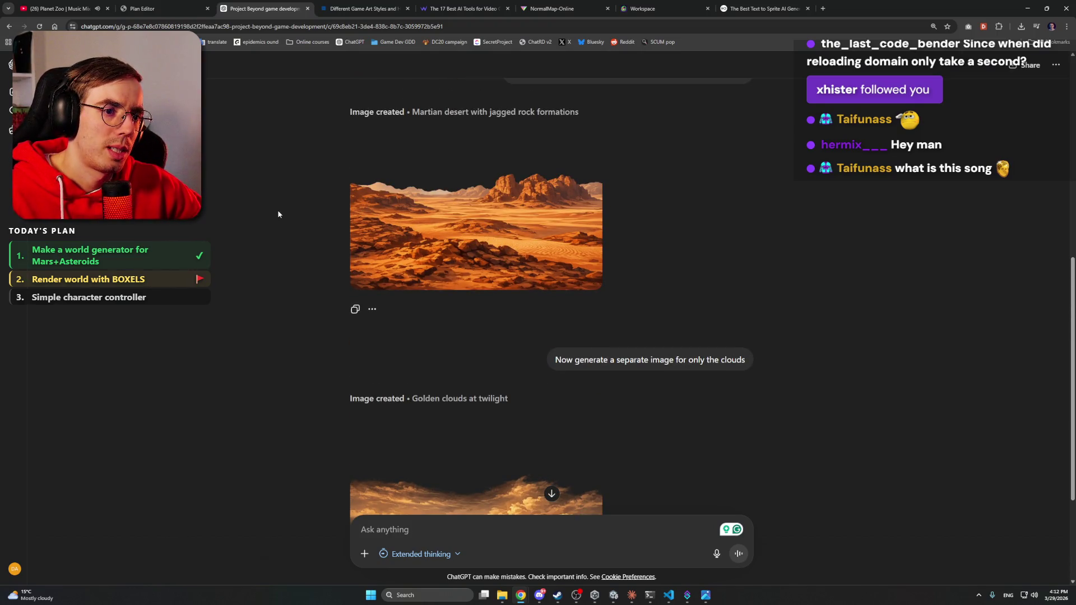
click(1029, 8)
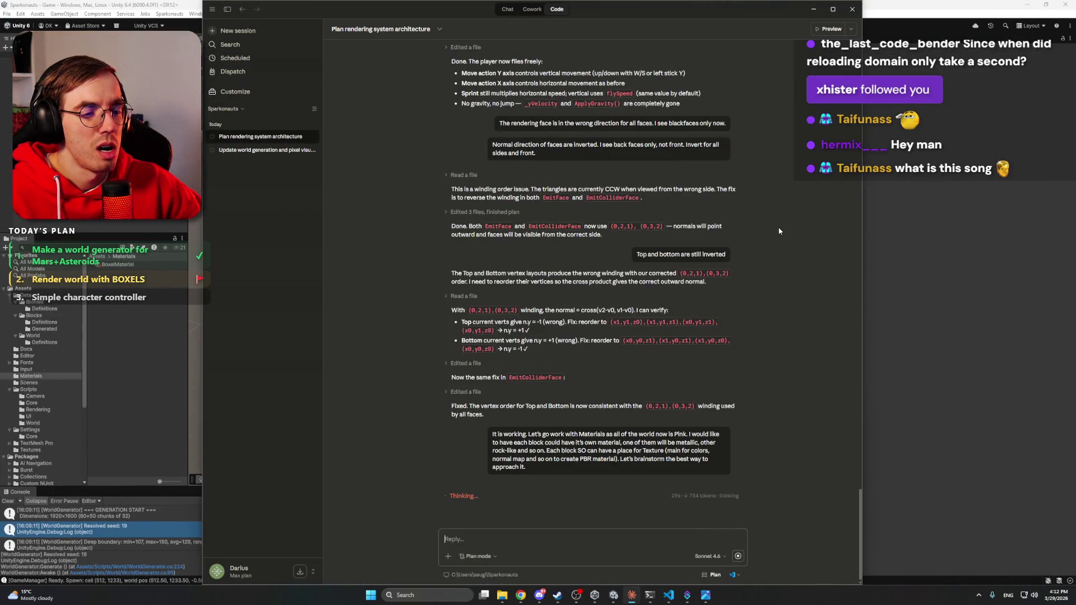
click(520, 595)
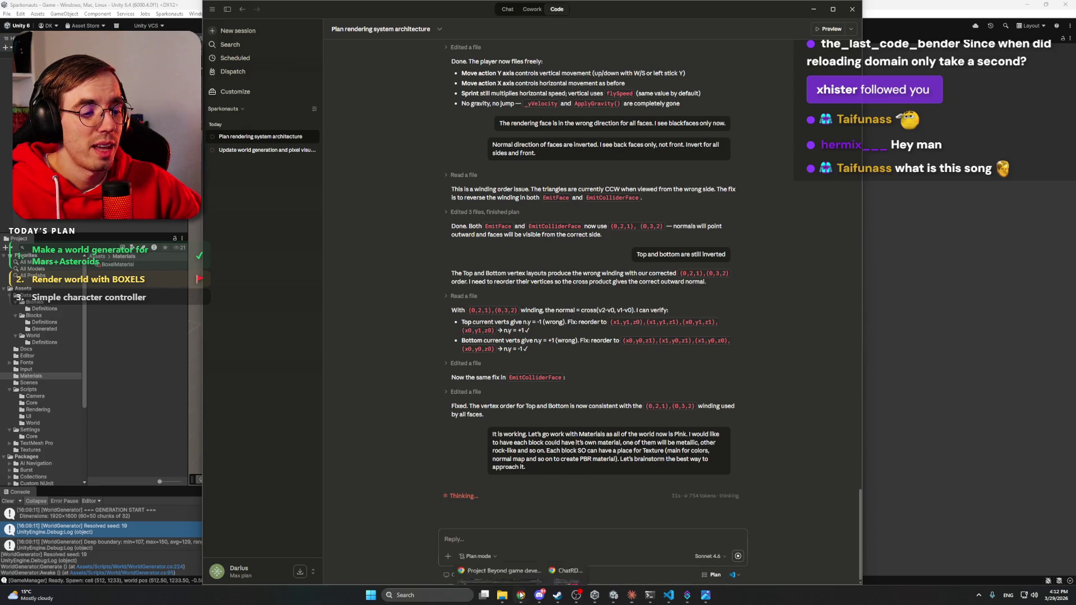
key(ctrl+shift+Tab)
key(ctrl+Tab)
scroll(265, 235, down, 3)
key(alt+Left)
Step: Ask ChatGPT to generate a seamless Rock / Regolith texture for a Minecraft texture pack
click(472, 157)
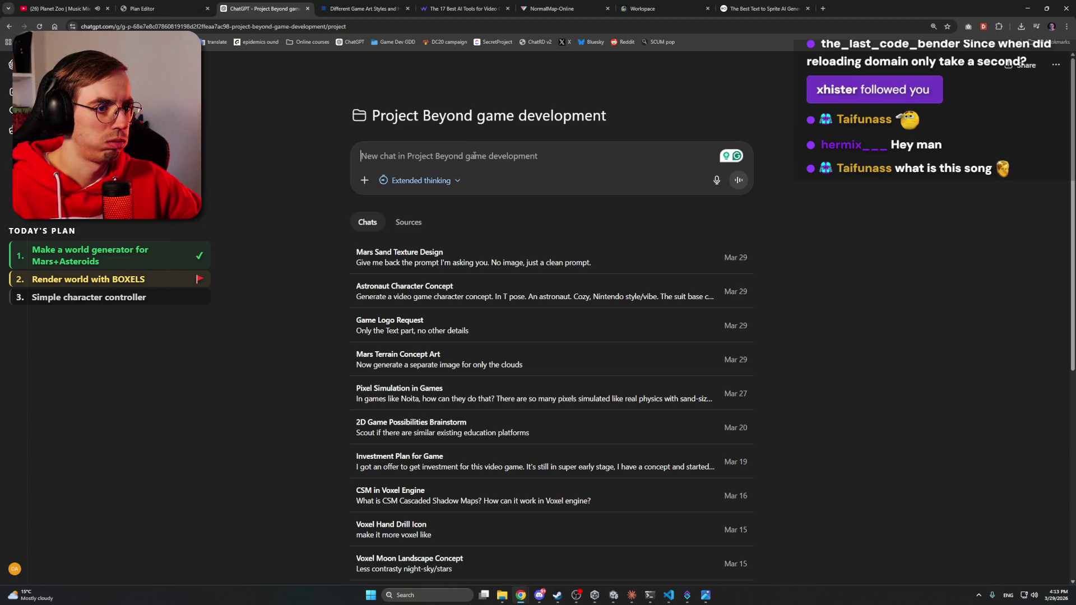
text(Generate an)
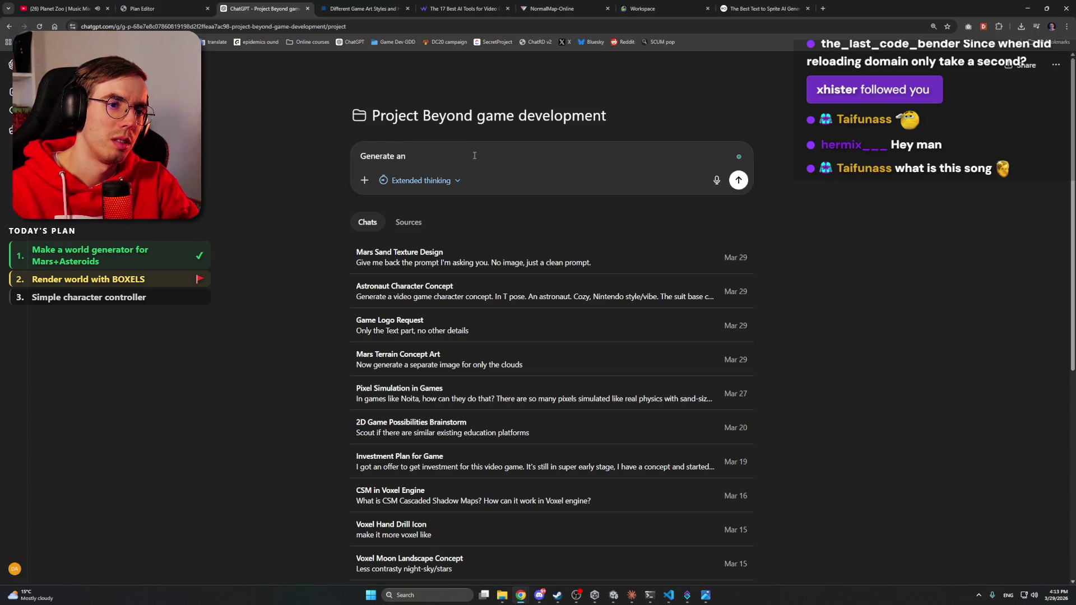
key(BackSpace)
key(BackSpace)
text(texture of )
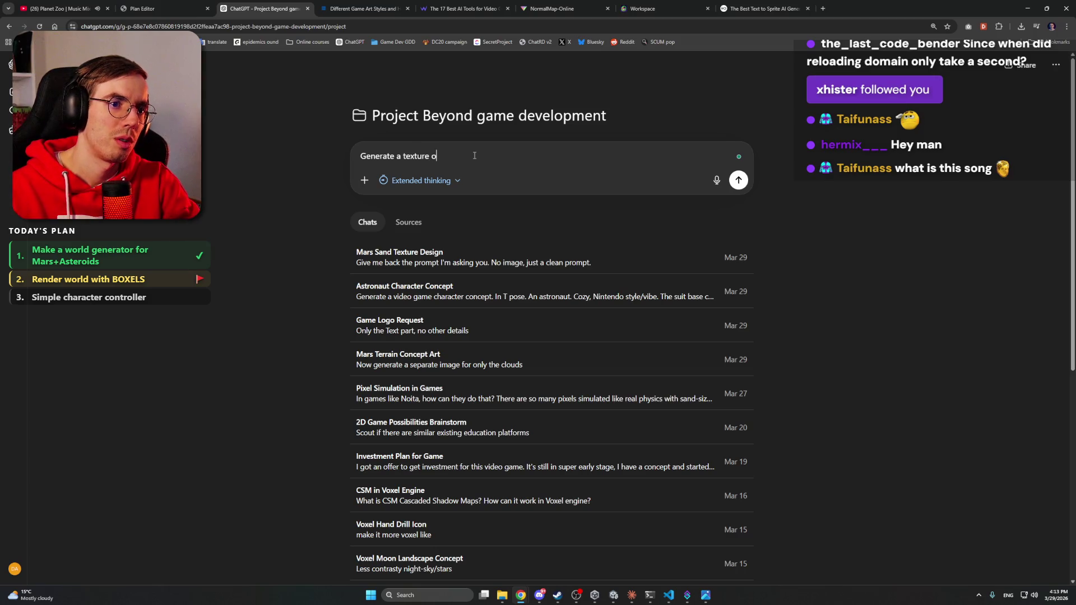
text(Rock)
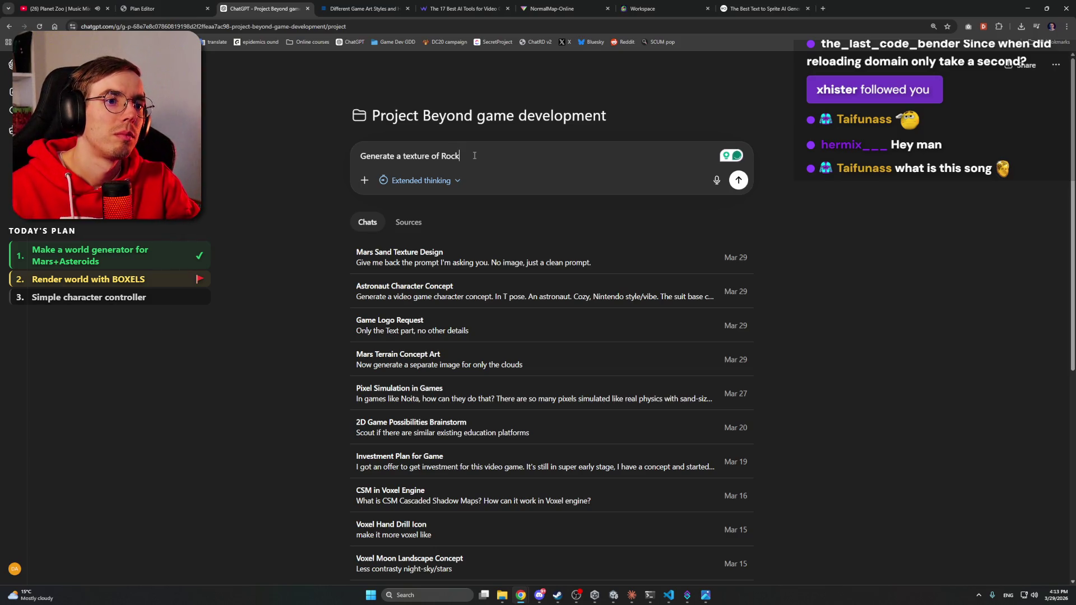
text( /Regolith)
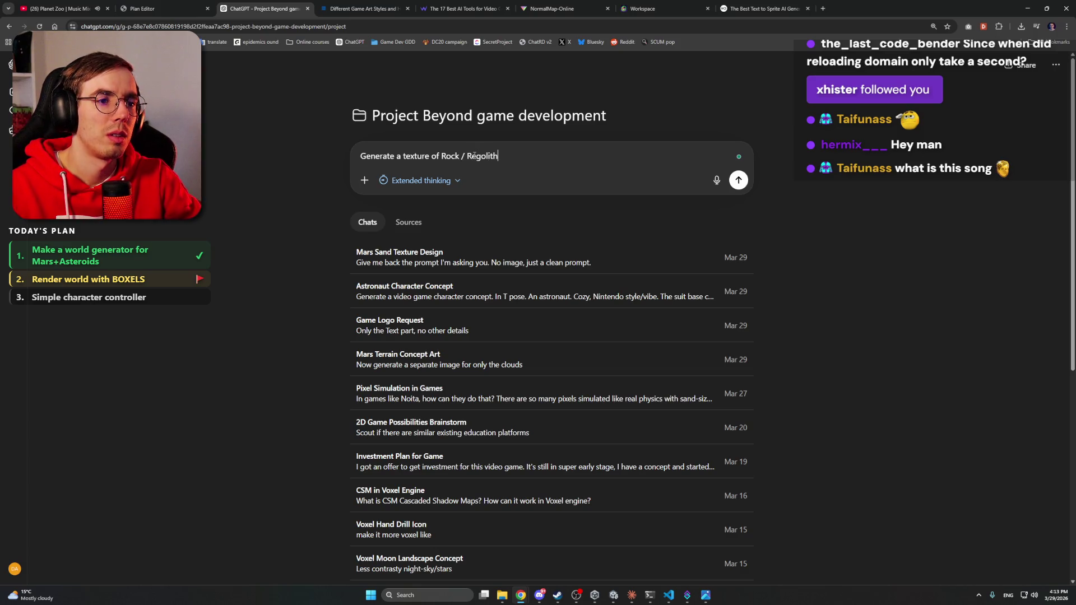
text(. Seamless.)
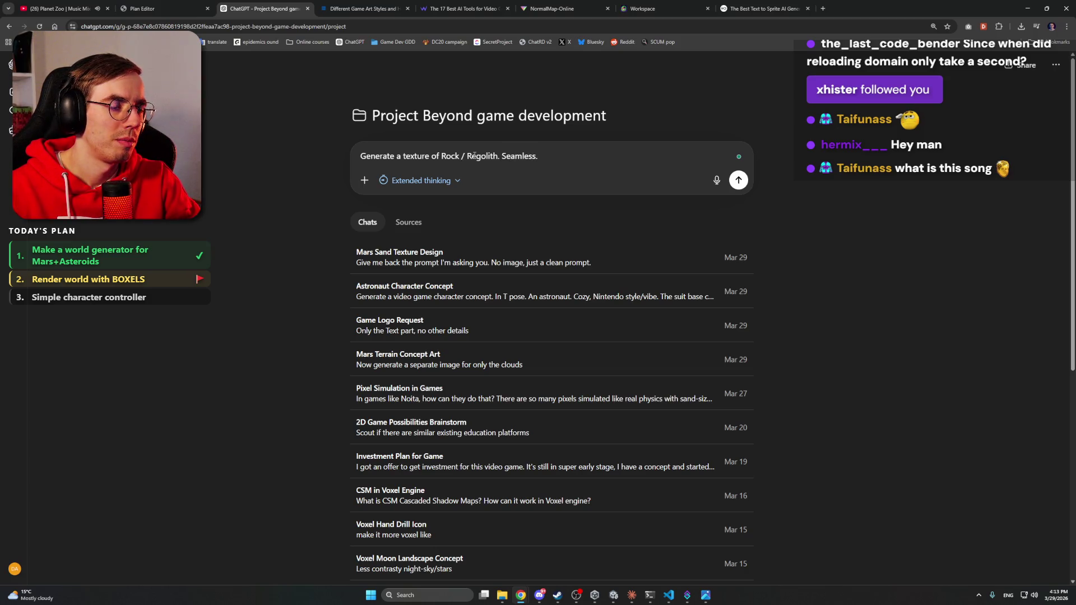
text( Li)
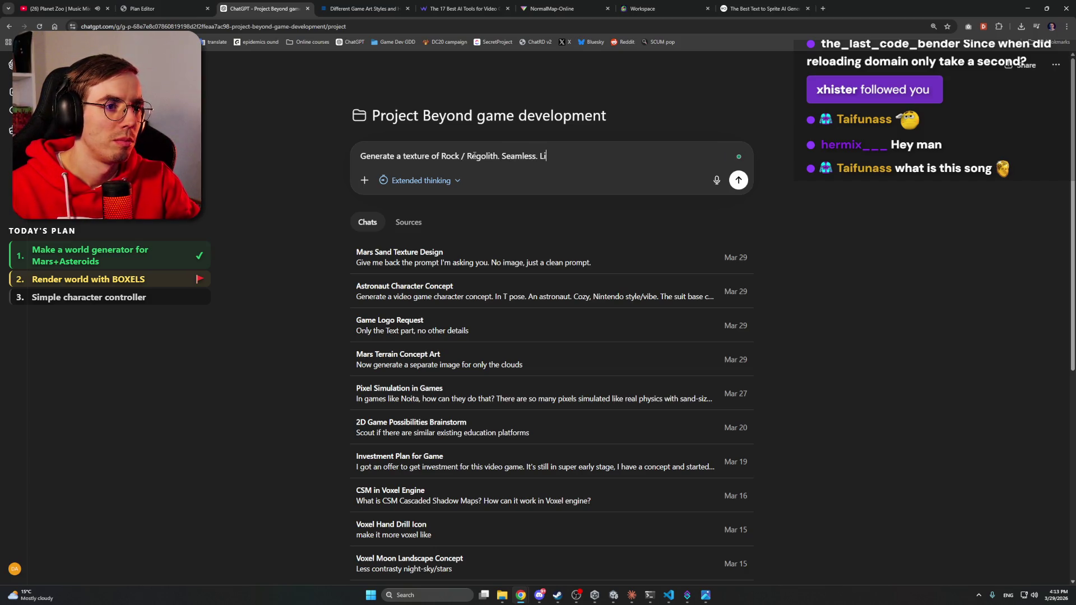
text(ke n Minec)
key(BackSpace)
key(BackSpace)
key(BackSpace)
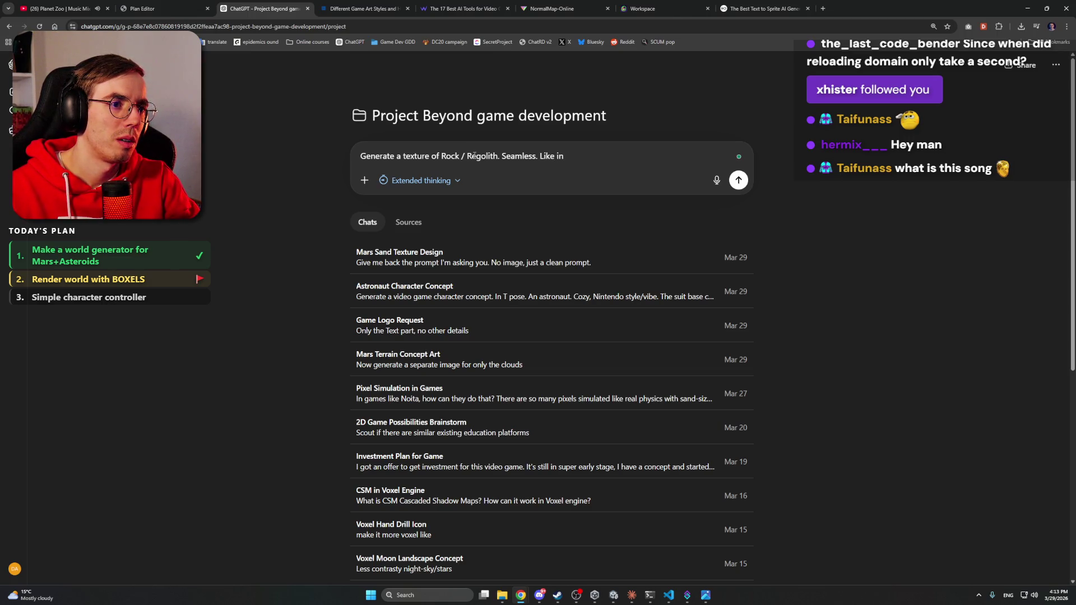
text(for a Minecra)
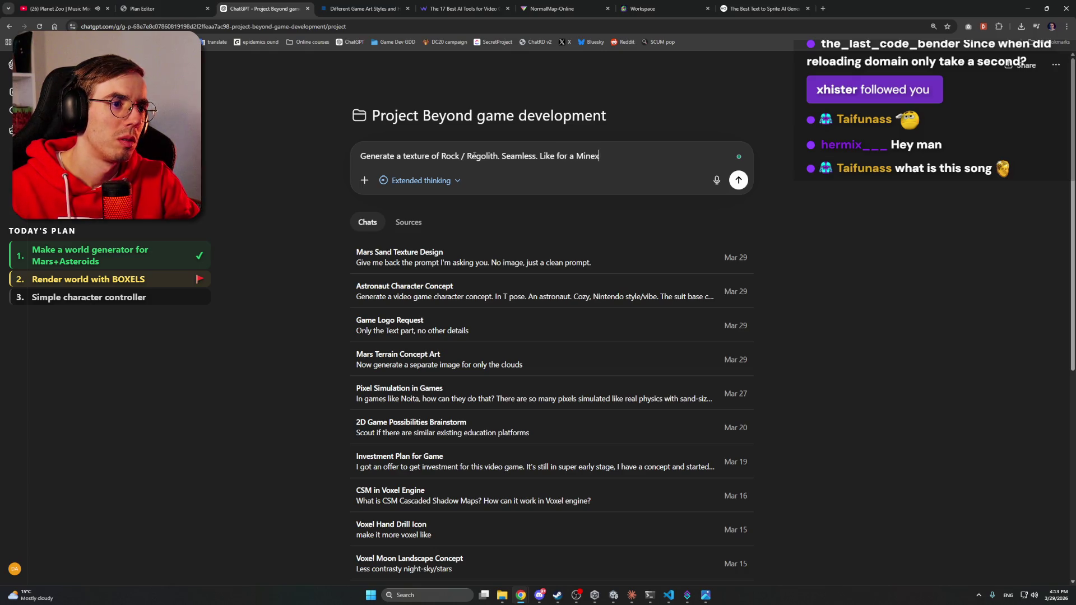
text(ft texture pa)
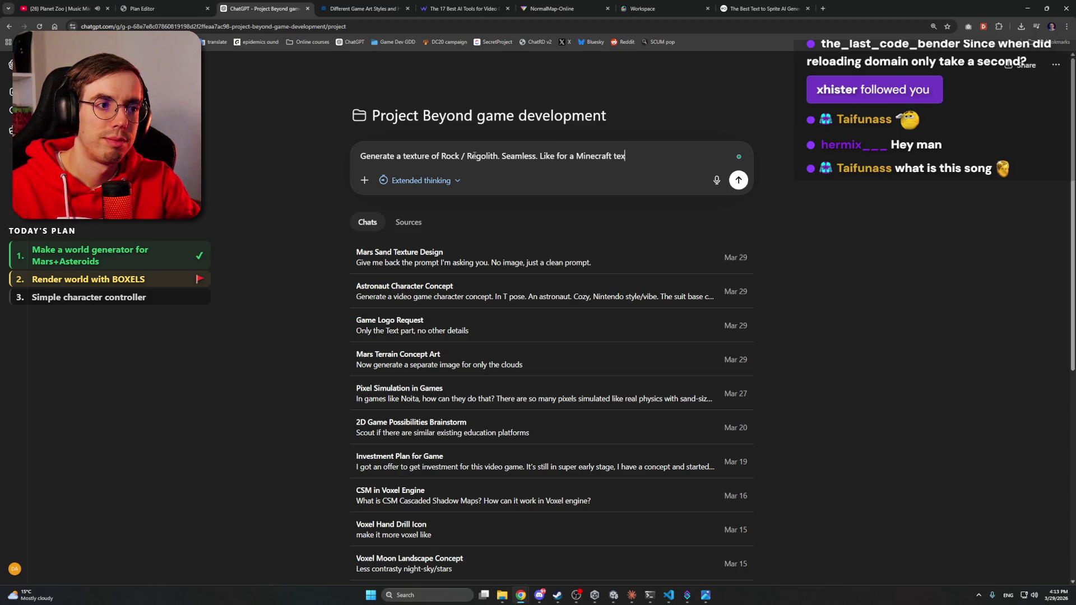
text(ck.)
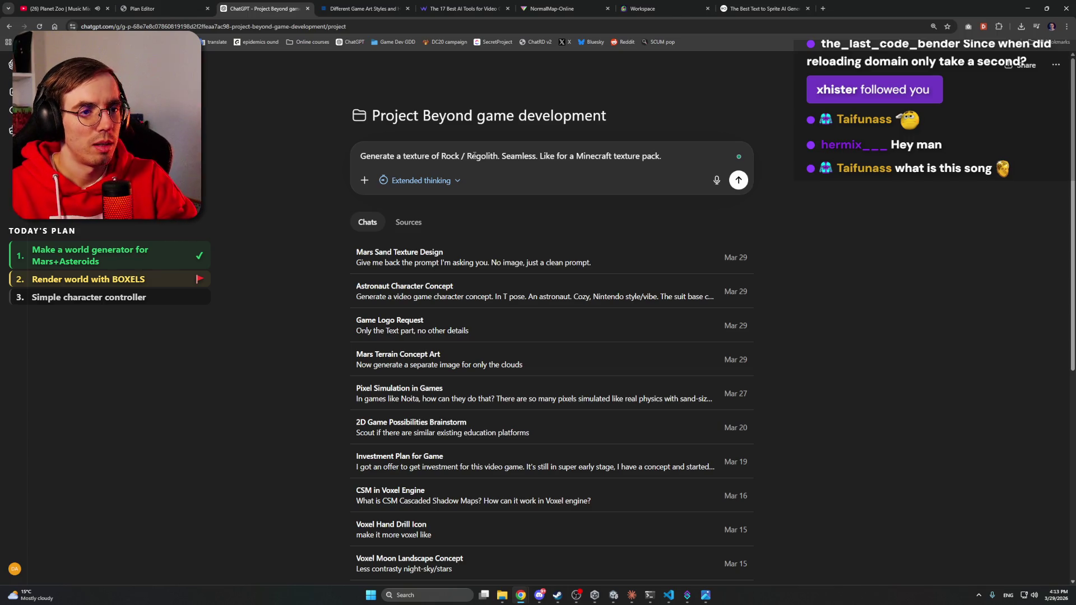
key(Return)
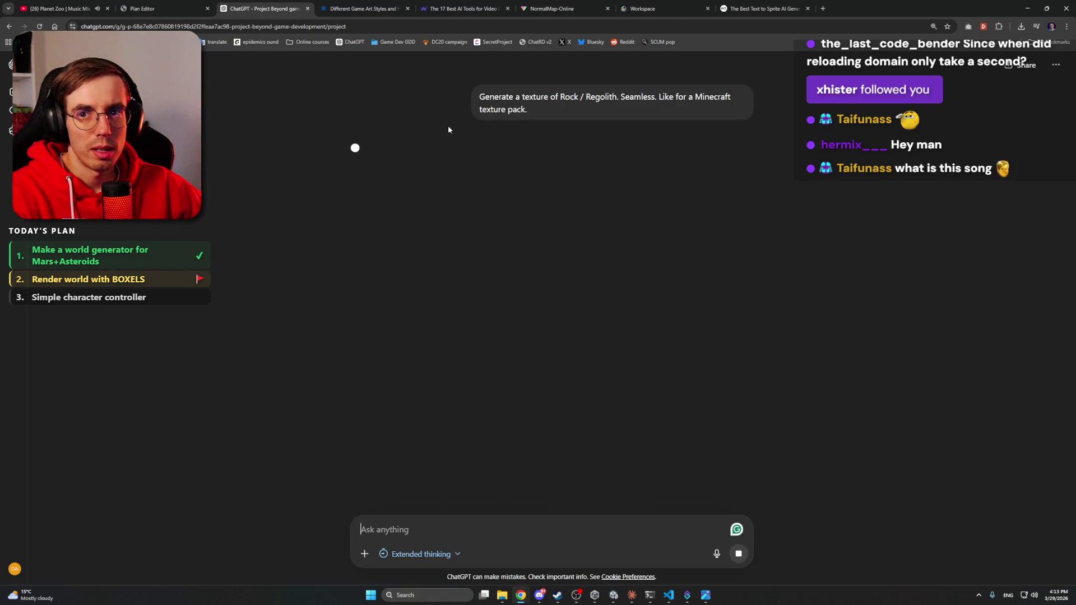
key(alt+Tab)
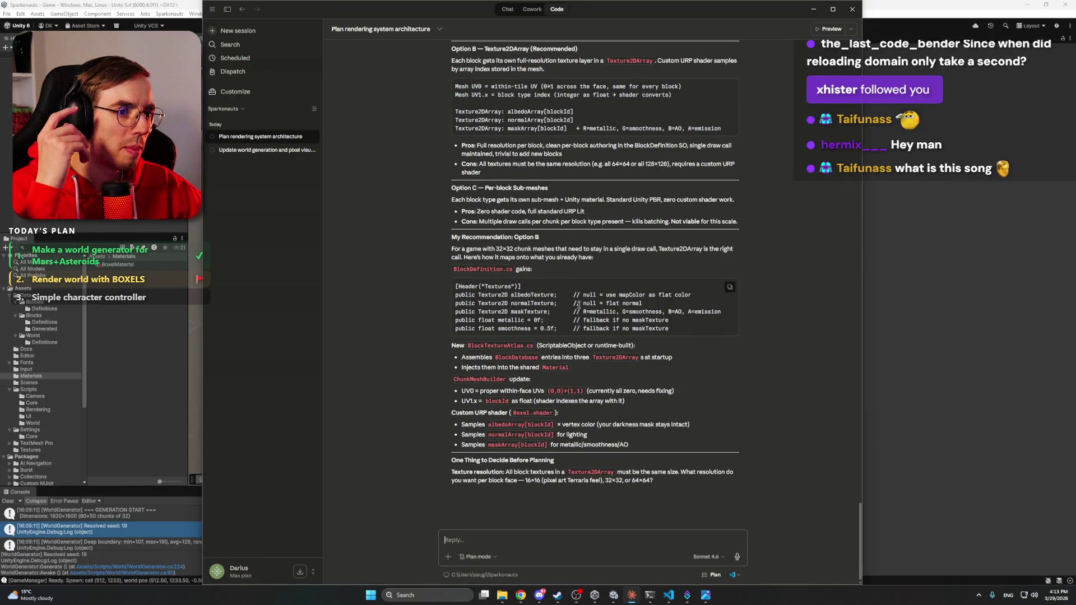
scroll(562, 279, up, 5)
scroll(562, 279, up, 1)
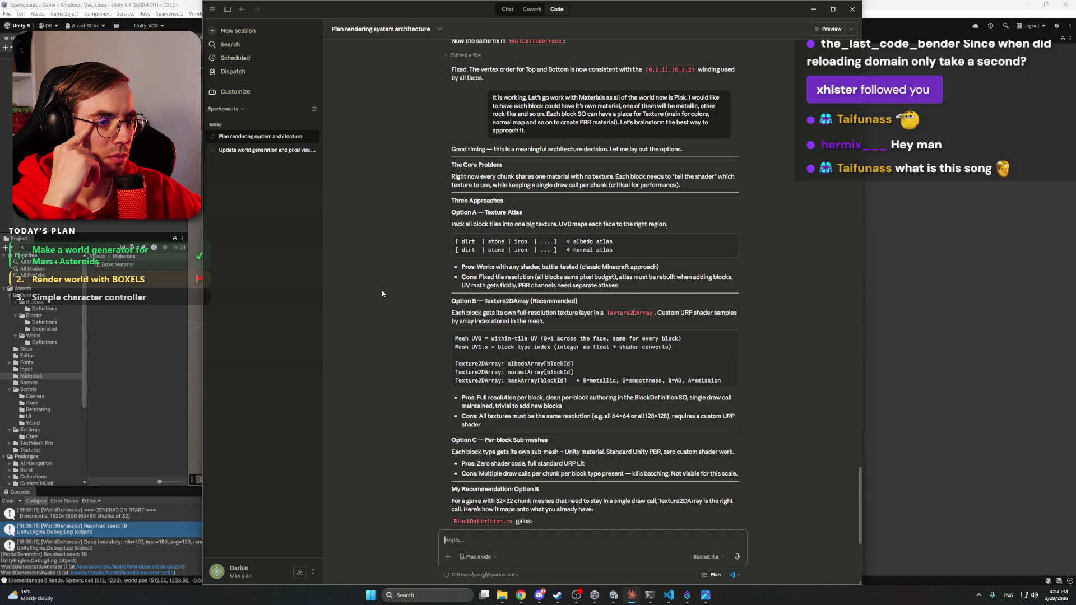
scroll(539, 269, down, 1)
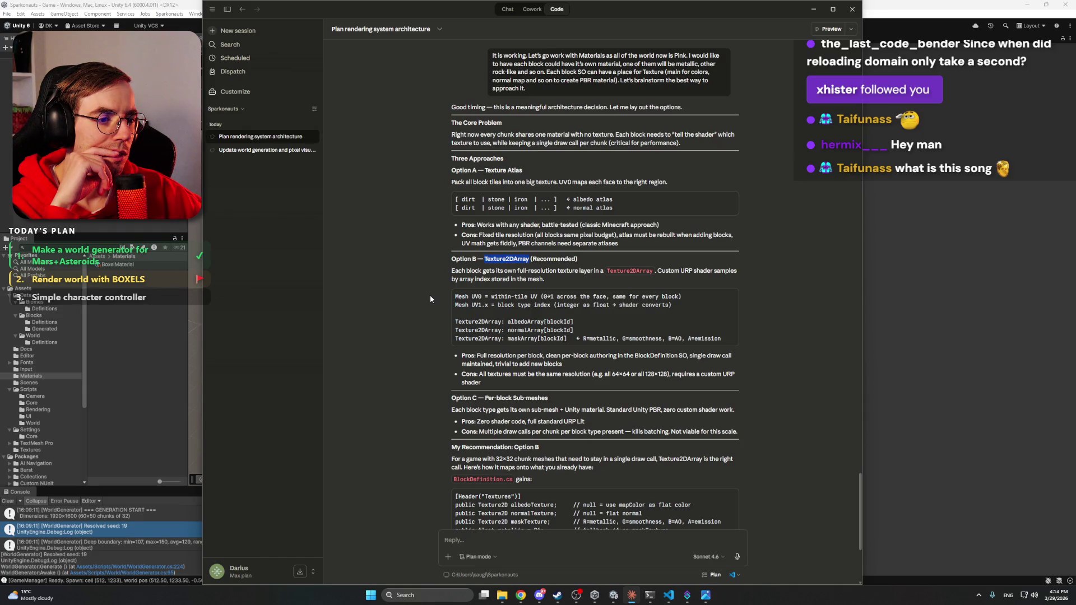
mouse_move(485, 261)
mouse_down()
mouse_move(499, 261)
mouse_move(451, 261)
mouse_up()
key(ctrl+c)
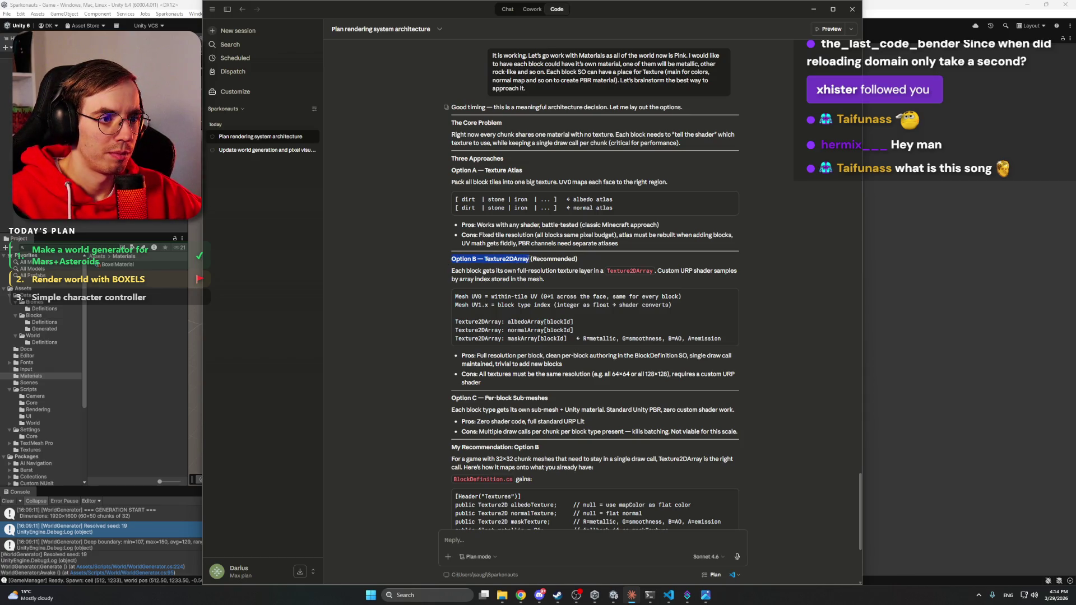
scroll(529, 503, down, 5)
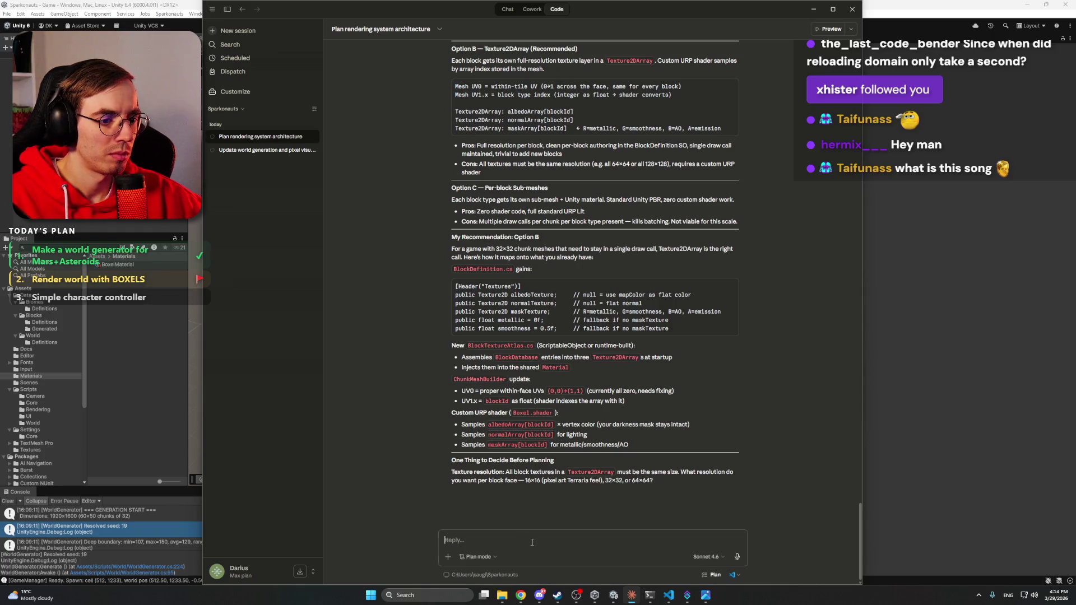
Step: Reply to Claude choosing Option B — Texture2DArray at 32x pixels, keeping Plan mode
text(Let's go with)
key(ctrl+v)
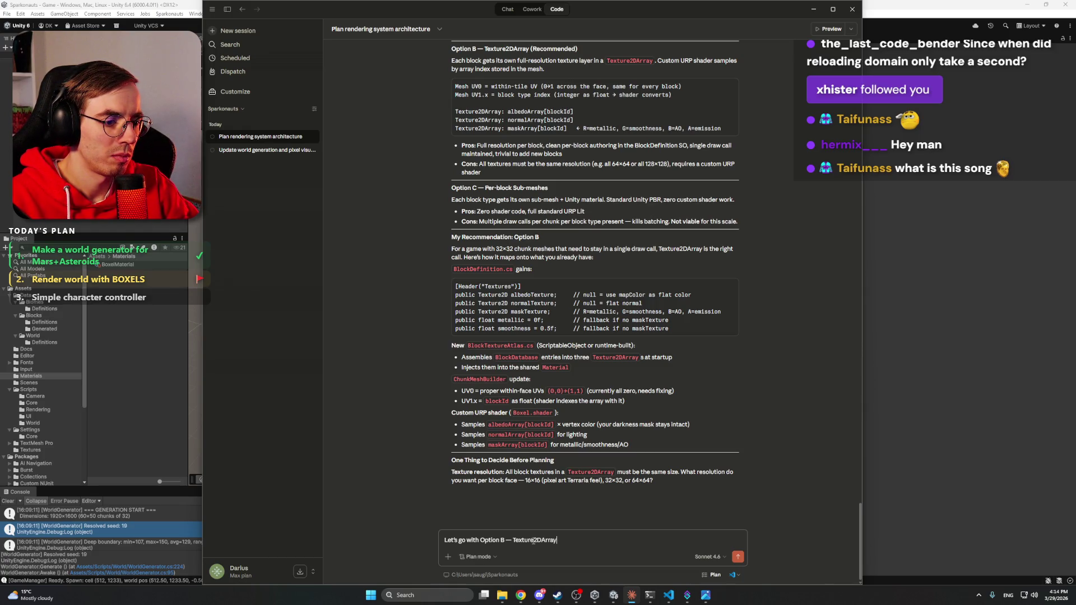
text(Let's go with 32x pixels.)
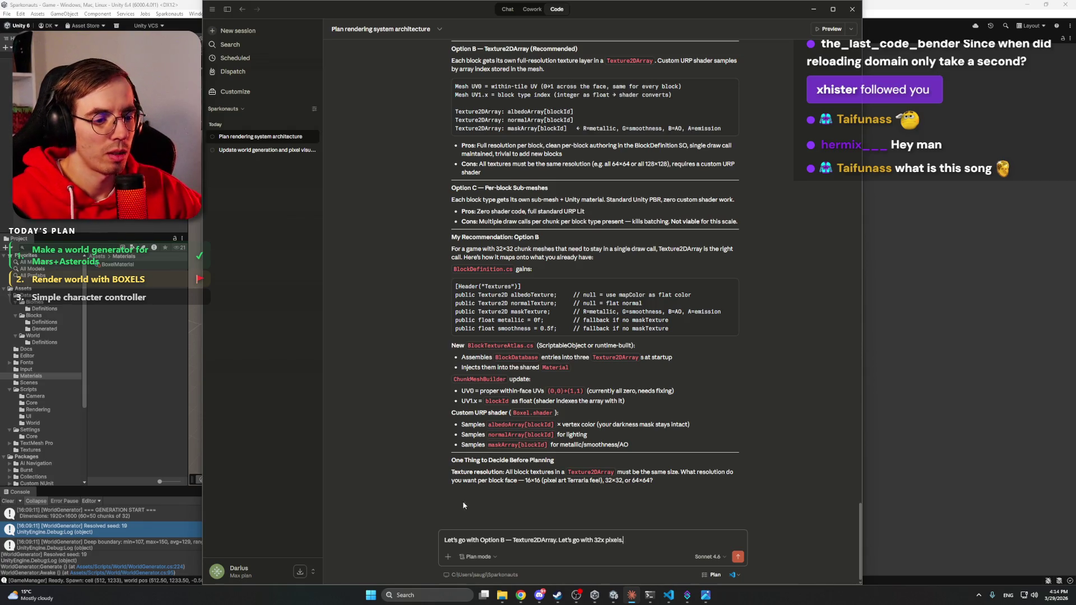
click(478, 557)
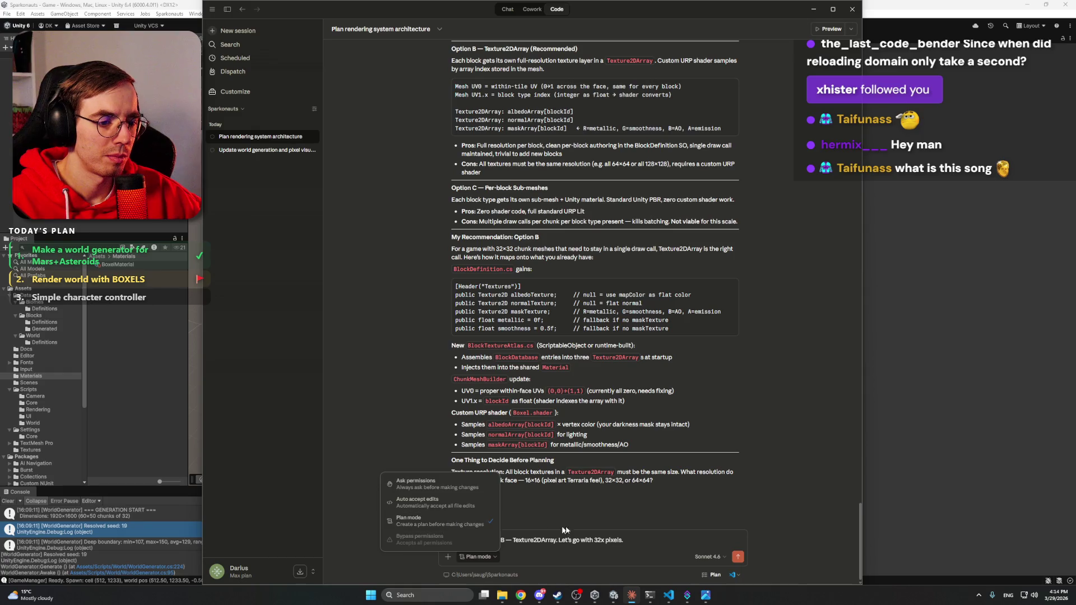
click(655, 539)
click(737, 556)
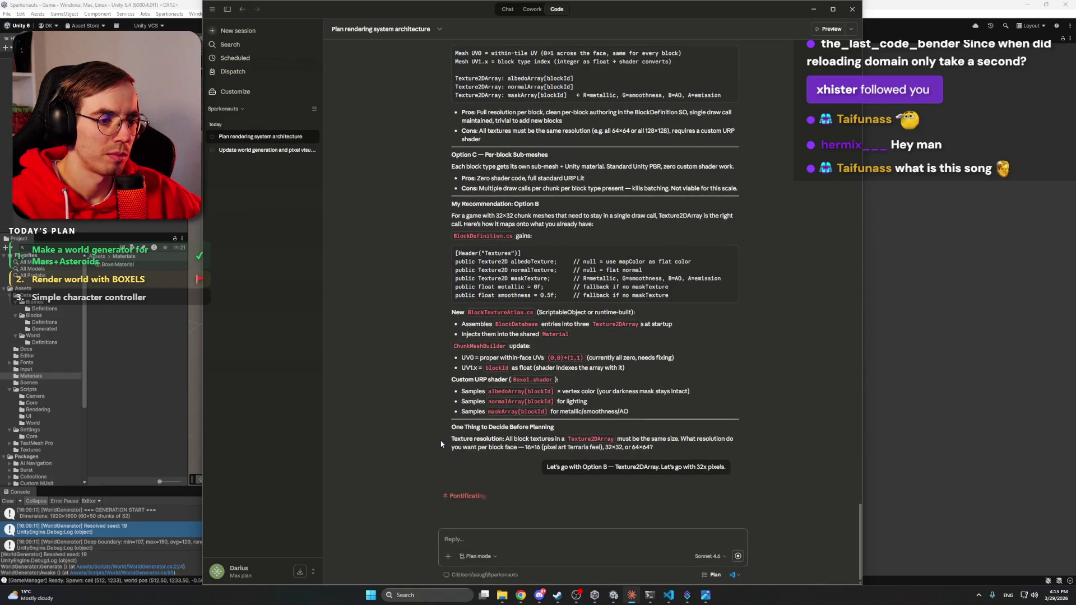
click(943, 4)
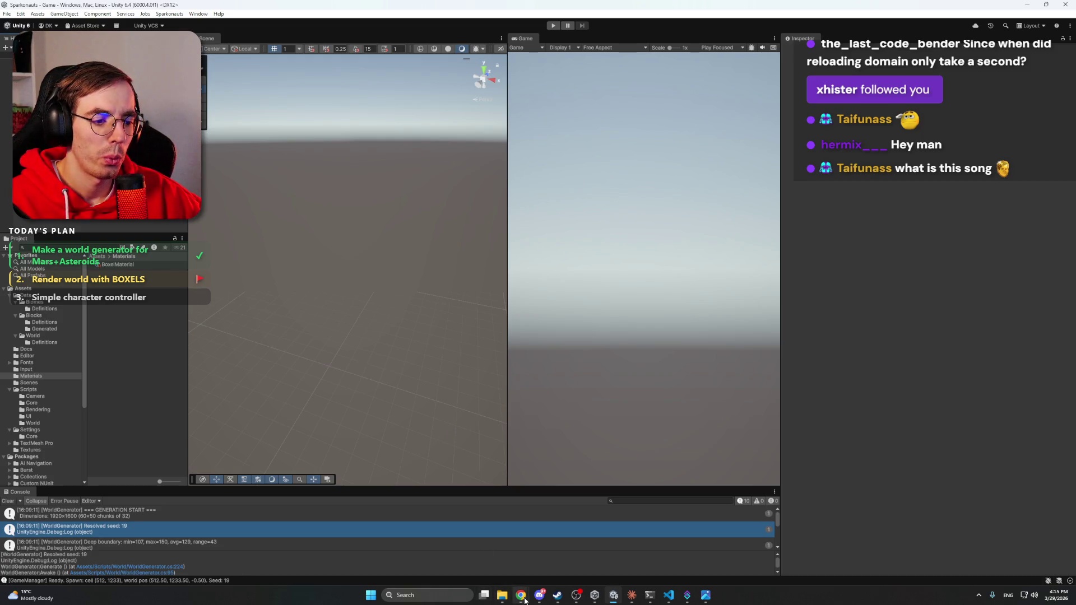
Step: Open the own twitch.tv channel page in a new Chrome tab
mouse_move(521, 596)
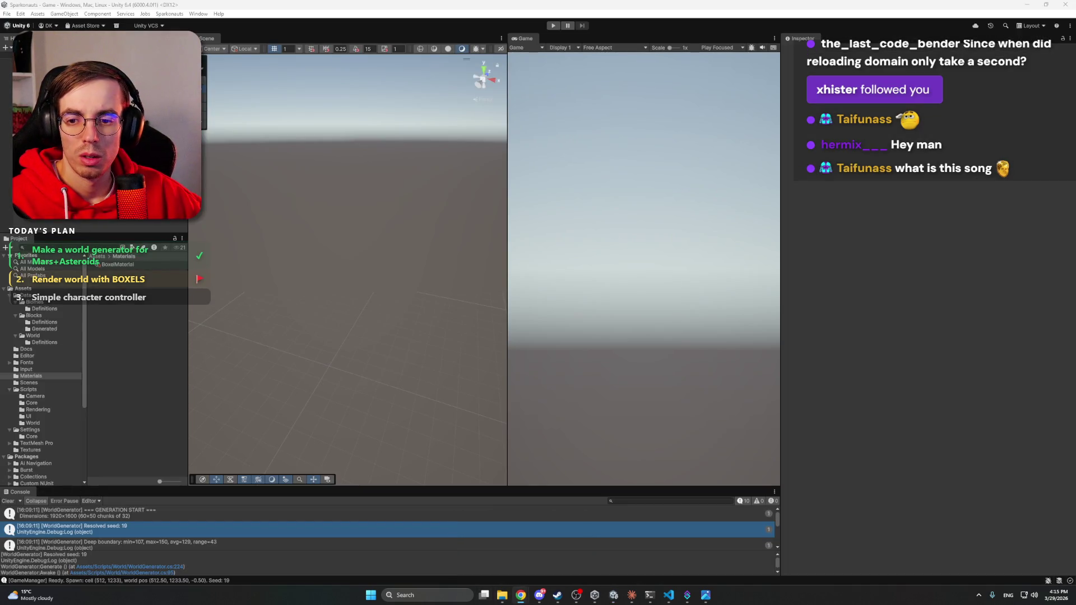
click(498, 552)
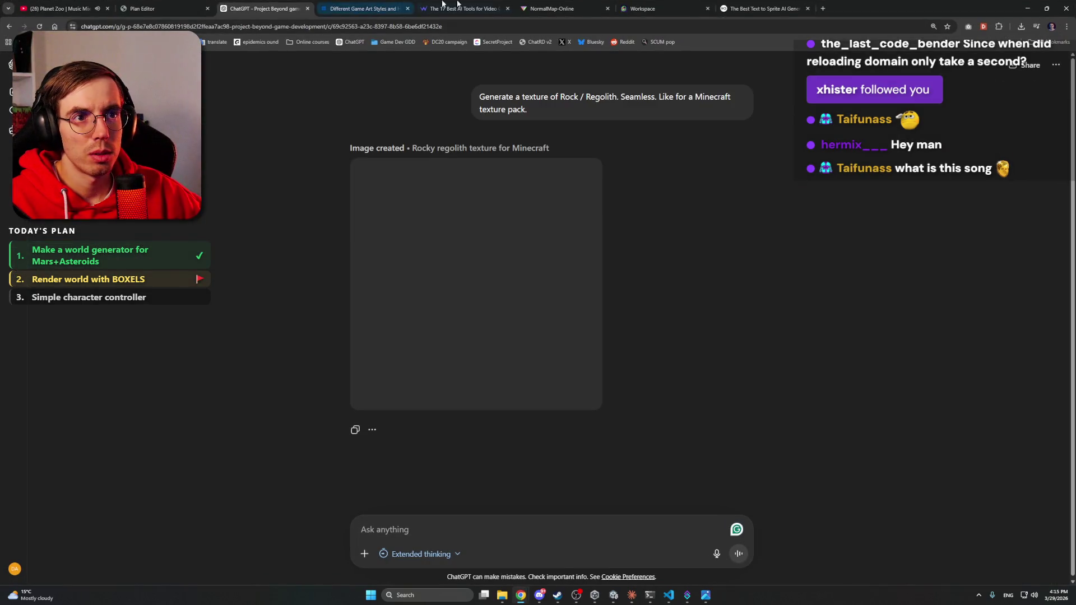
key(ctrl+t)
text(tw)
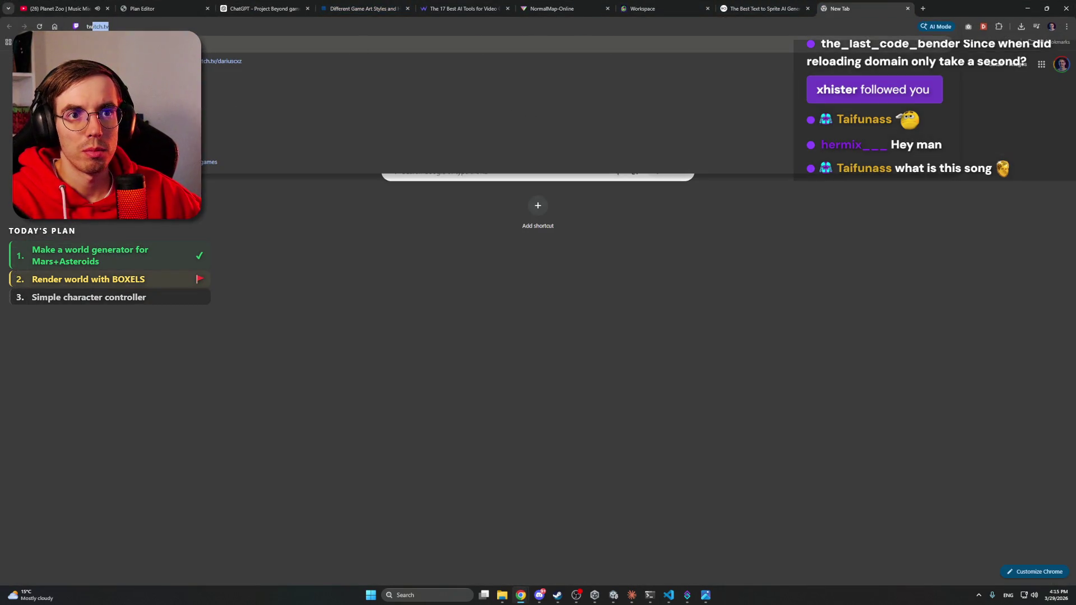
key(Return)
click(261, 24)
text(dariuscxz)
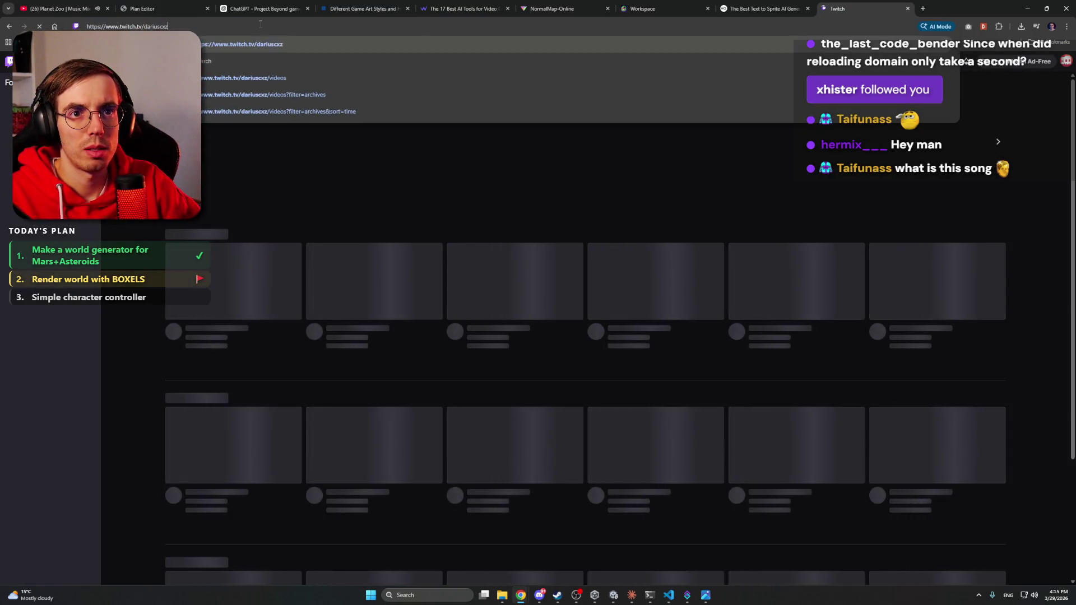
key(Return)
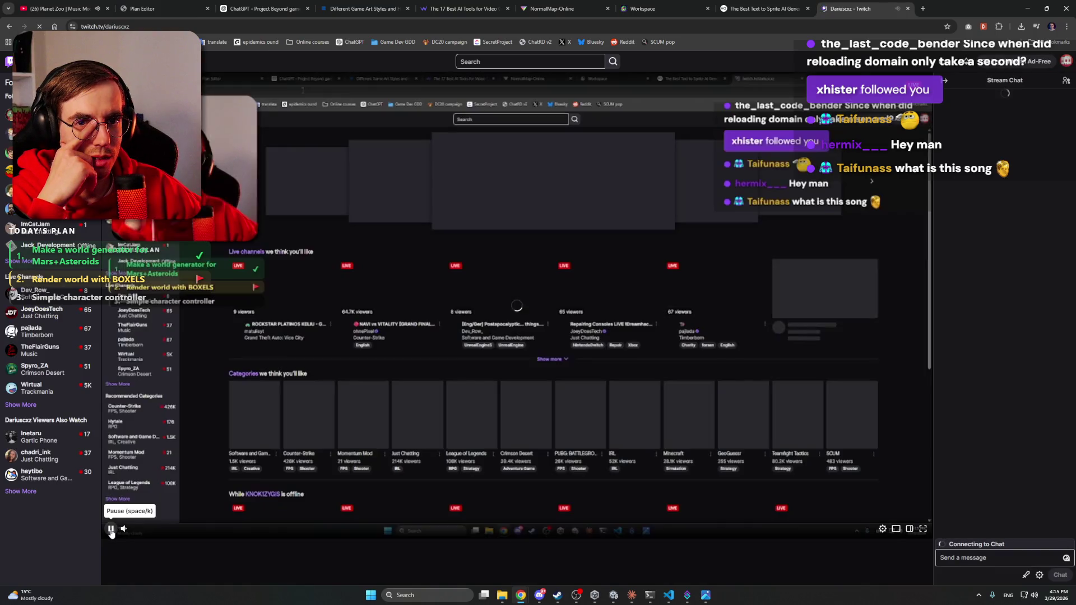
Step: Pause the stream, post 'Test' in the stream chat, and close the Twitch tab
click(114, 529)
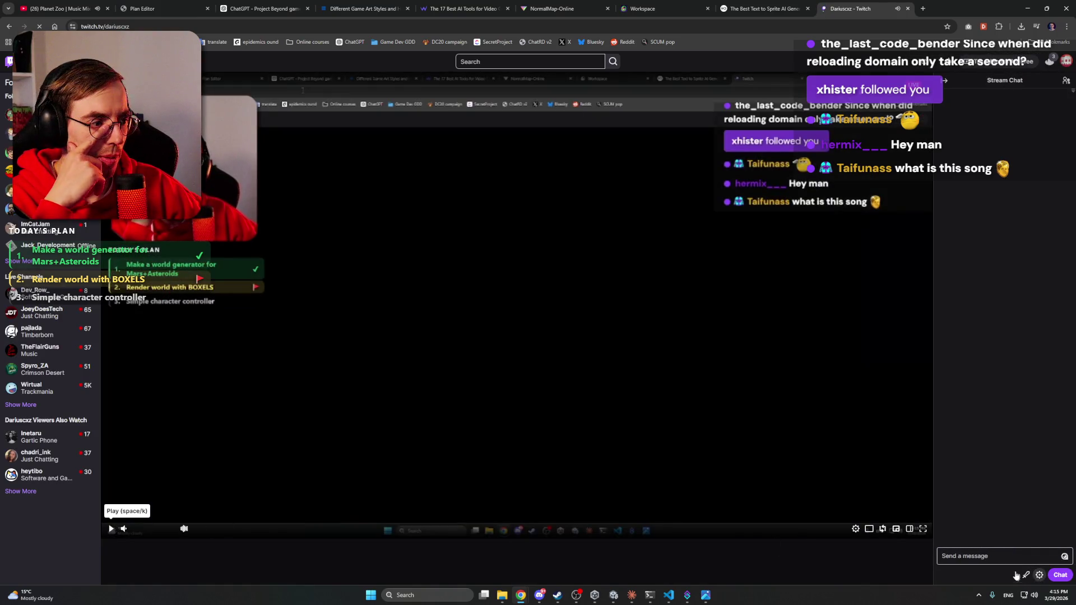
click(993, 555)
text(Test)
key(Return)
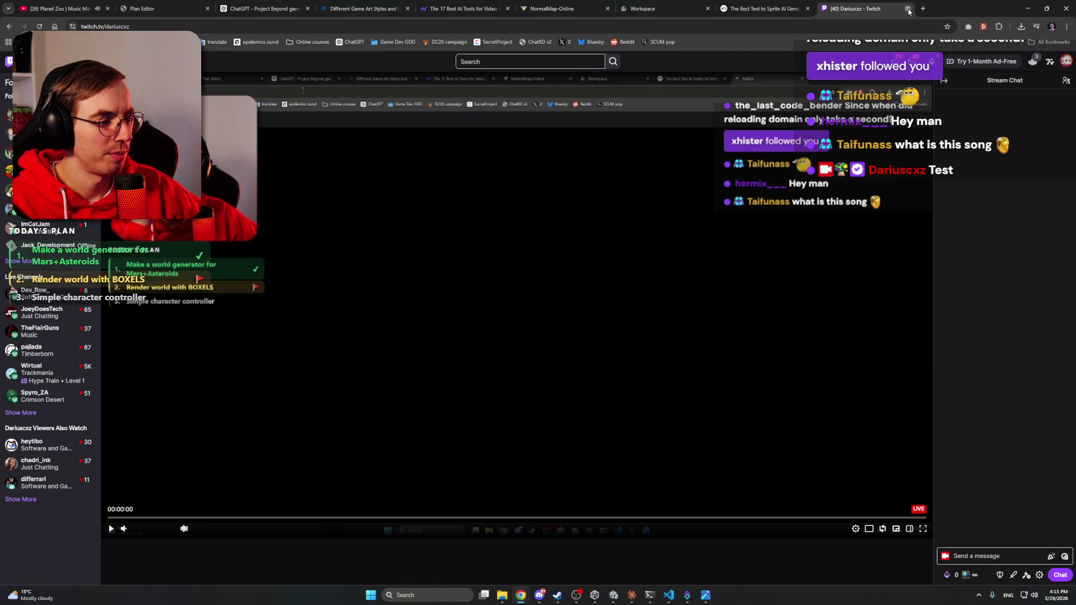
click(908, 9)
click(552, 8)
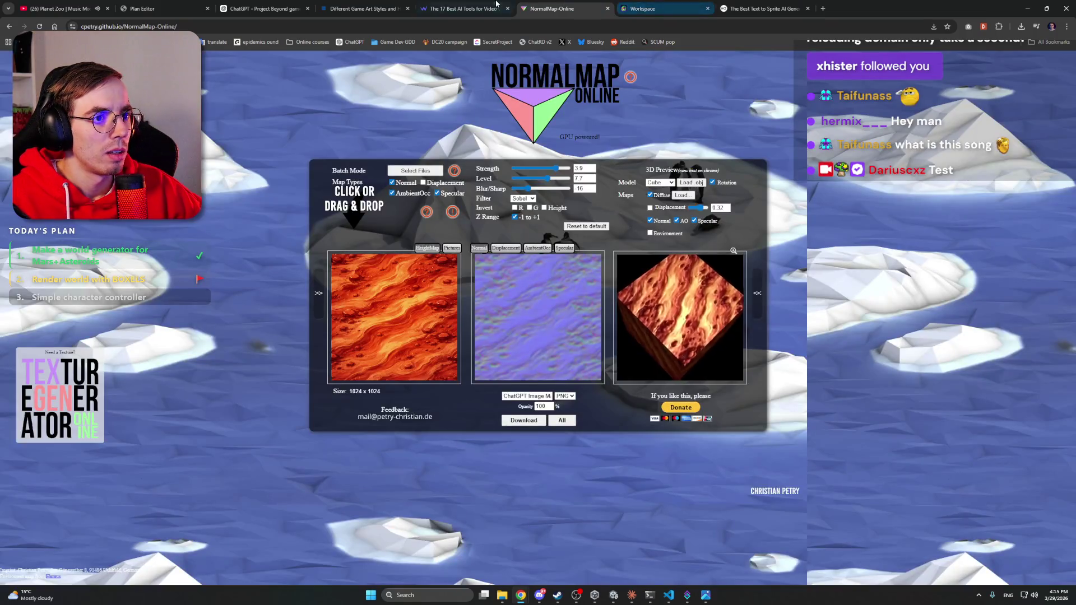
Step: Save ChatGPT's generated rocky regolith texture image to disk
click(364, 8)
click(281, 5)
mouse_move(434, 240)
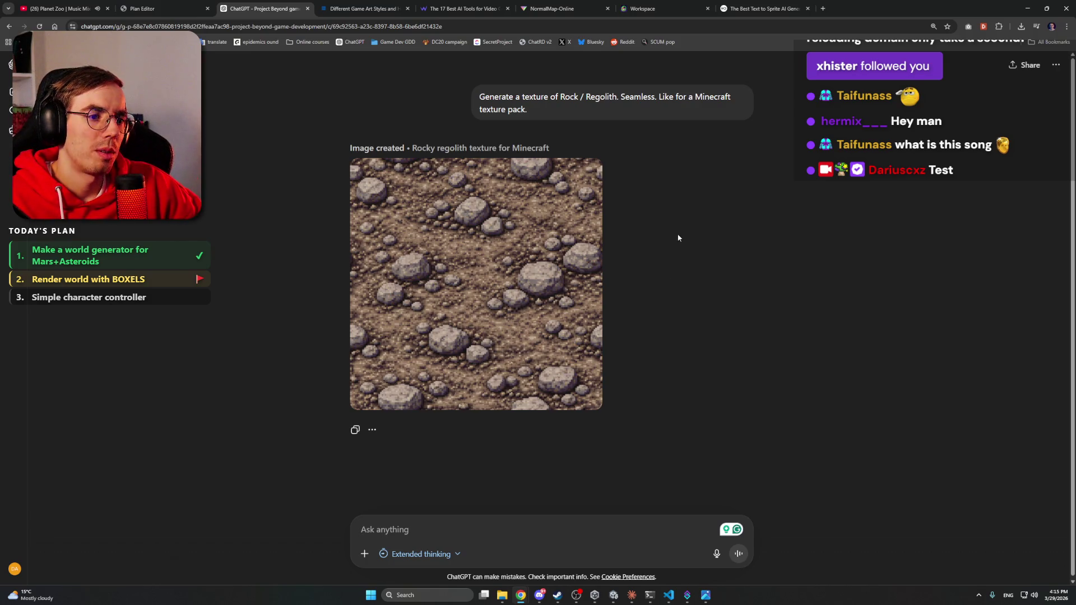
click(499, 255)
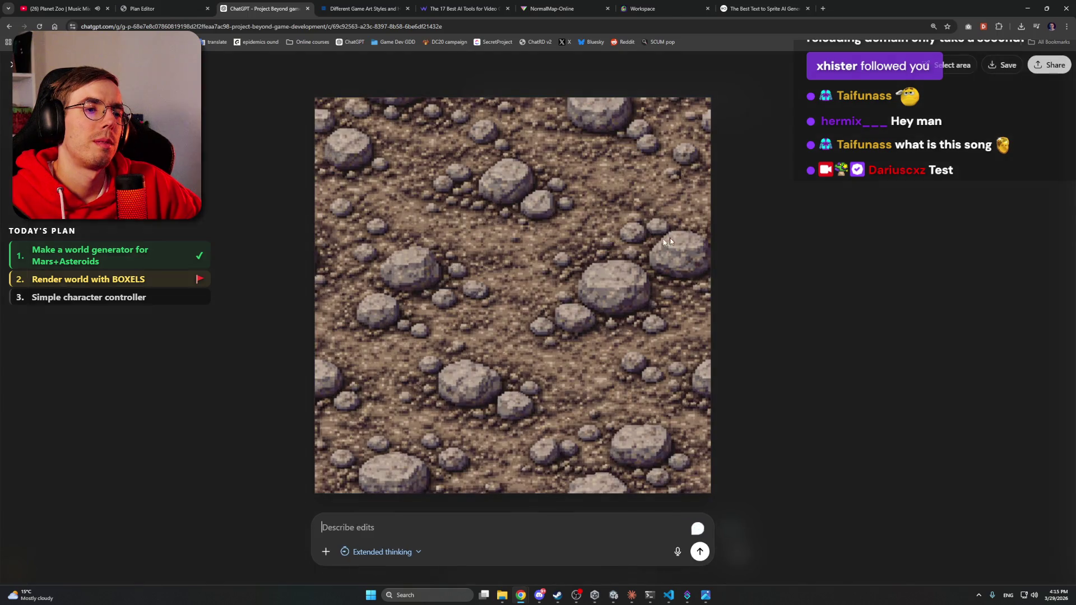
click(1002, 68)
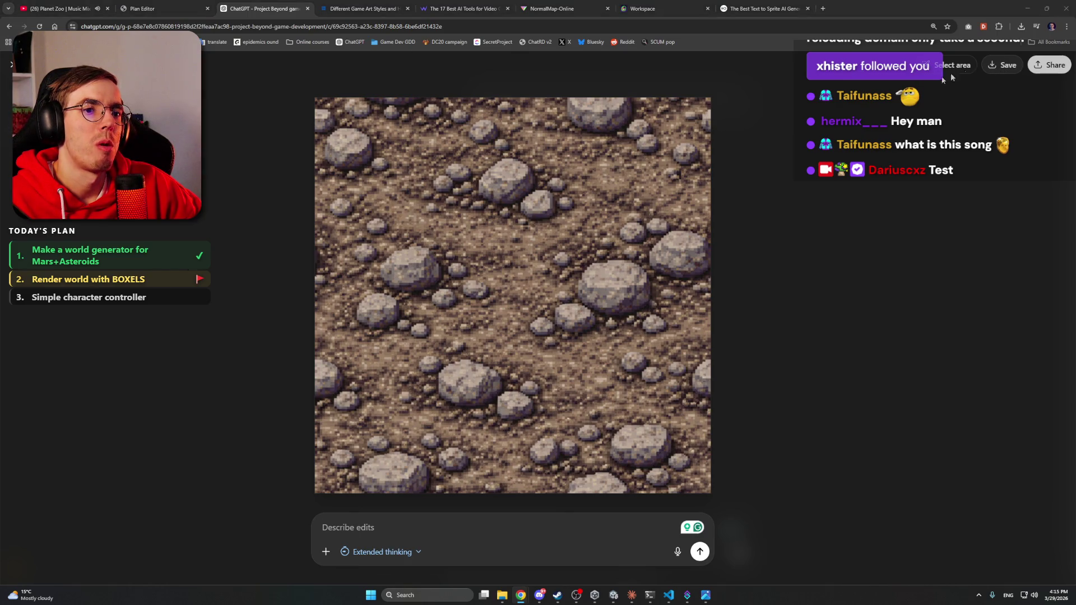
click(850, 510)
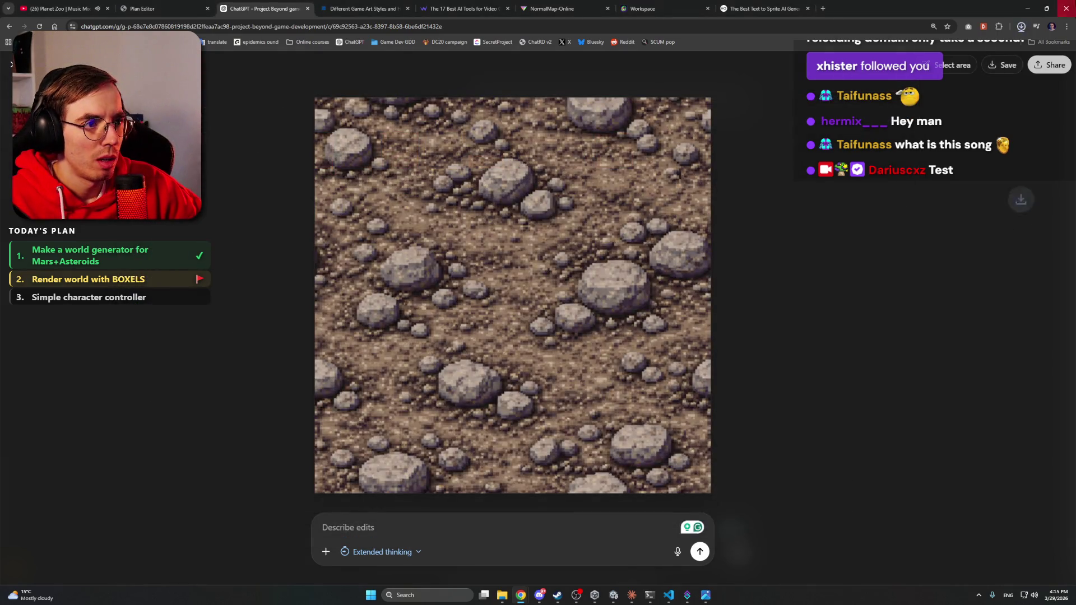
key(alt+Tab)
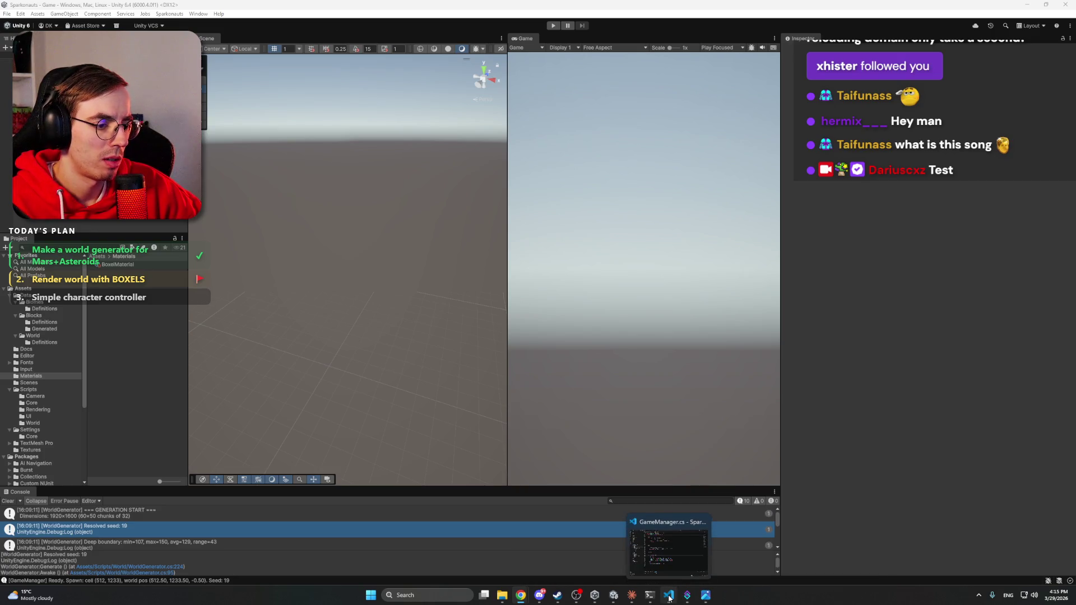
Step: Launch Adobe Photoshop 2026 from the app launcher with 'pho'
click(630, 597)
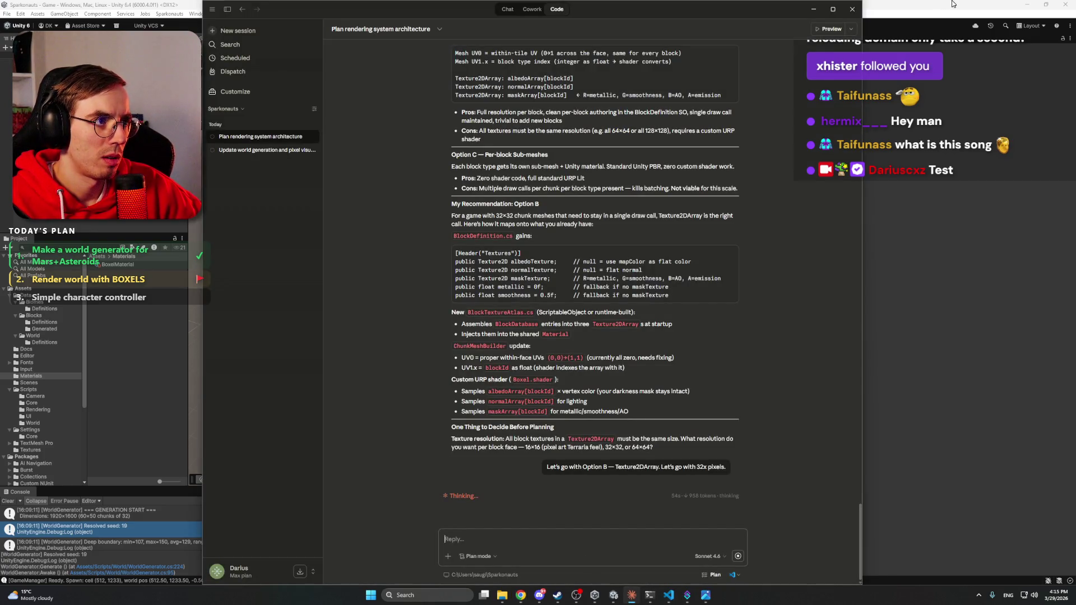
click(979, 4)
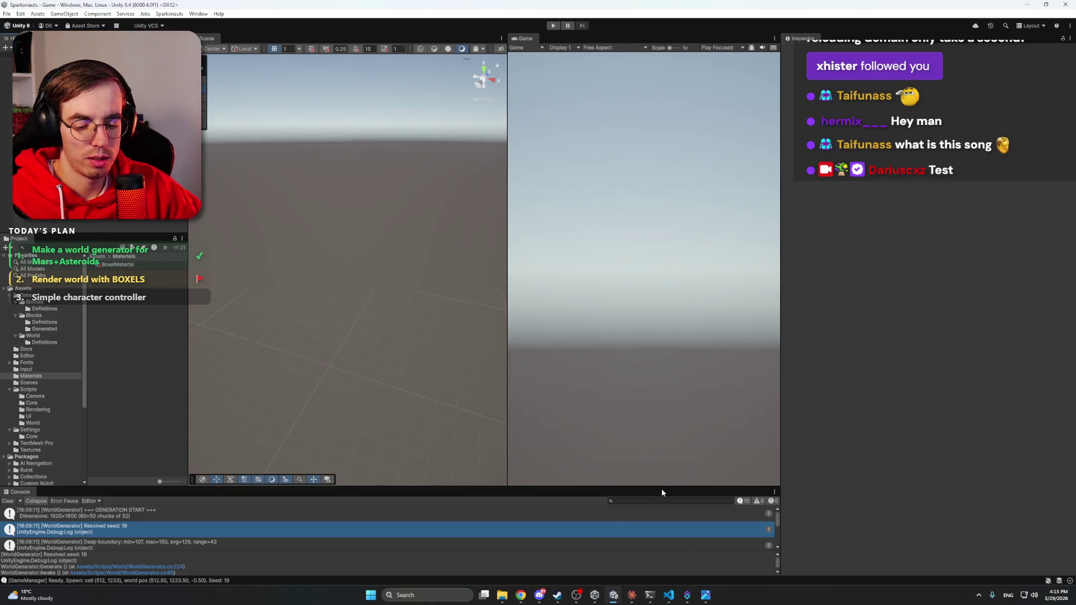
click(372, 595)
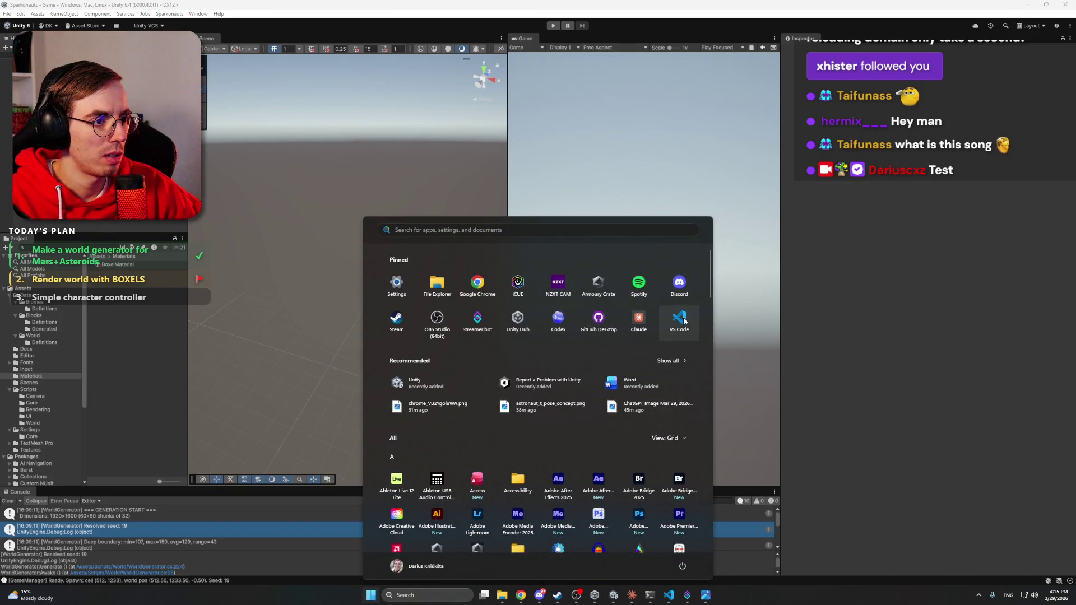
text(pho)
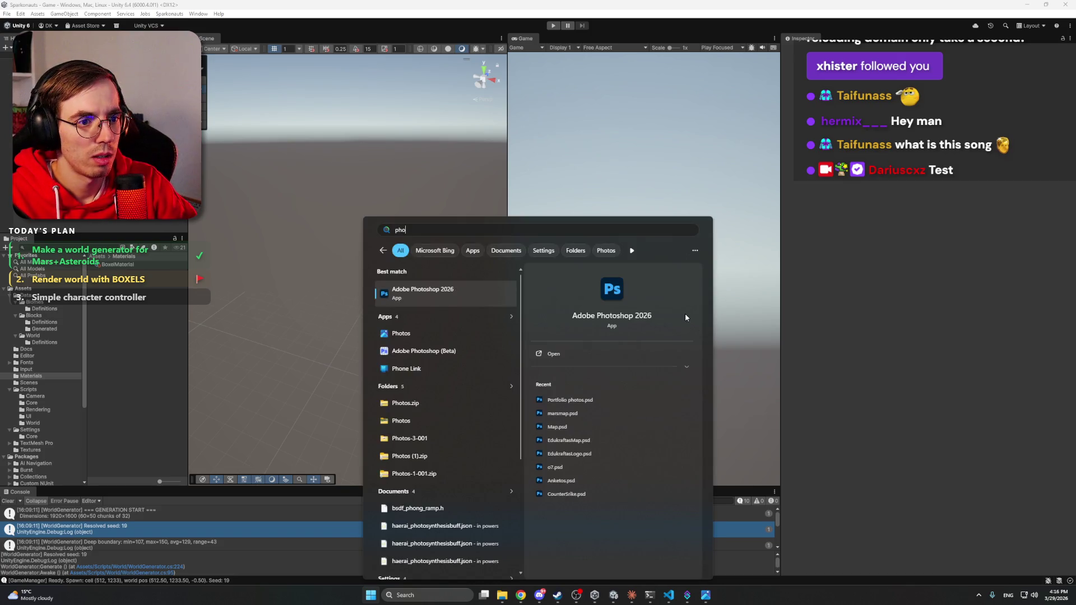
key(Return)
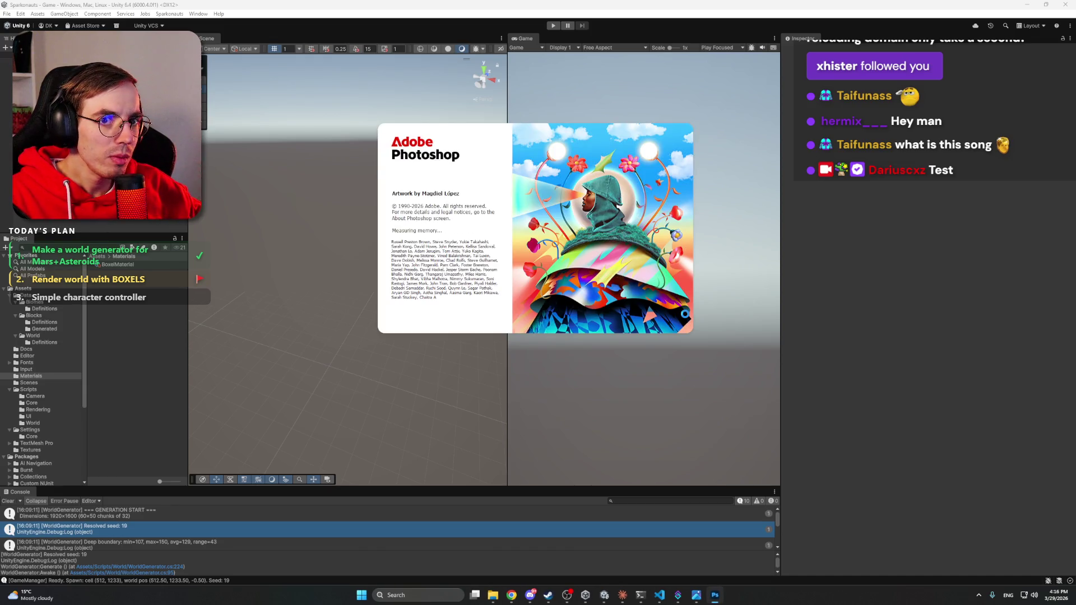
Step: Glance at Discord and the rock texture in Chrome, then minimise Chrome
click(530, 596)
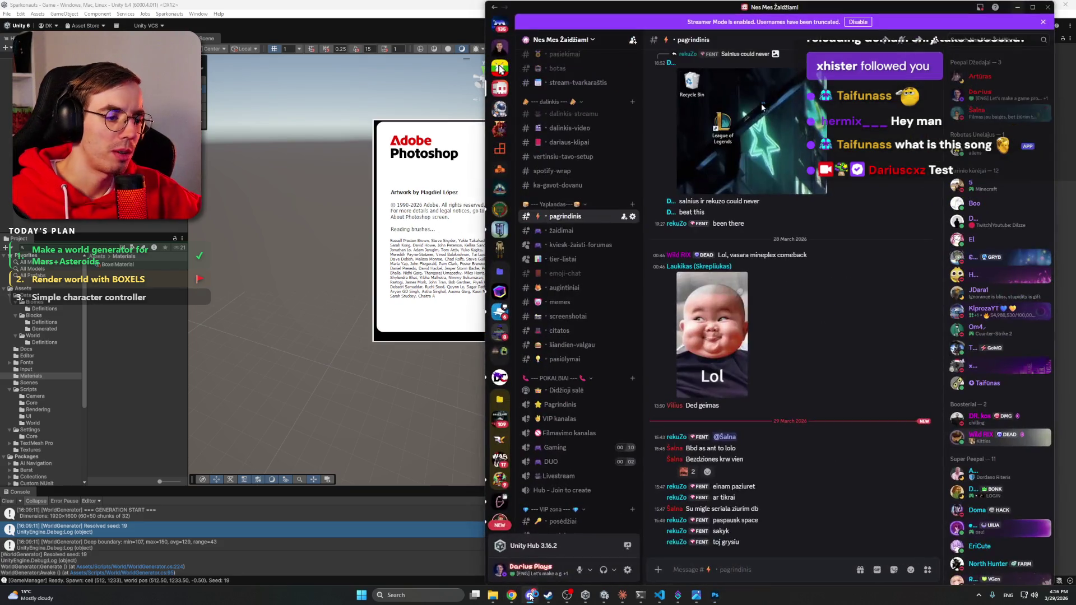
click(530, 596)
click(512, 595)
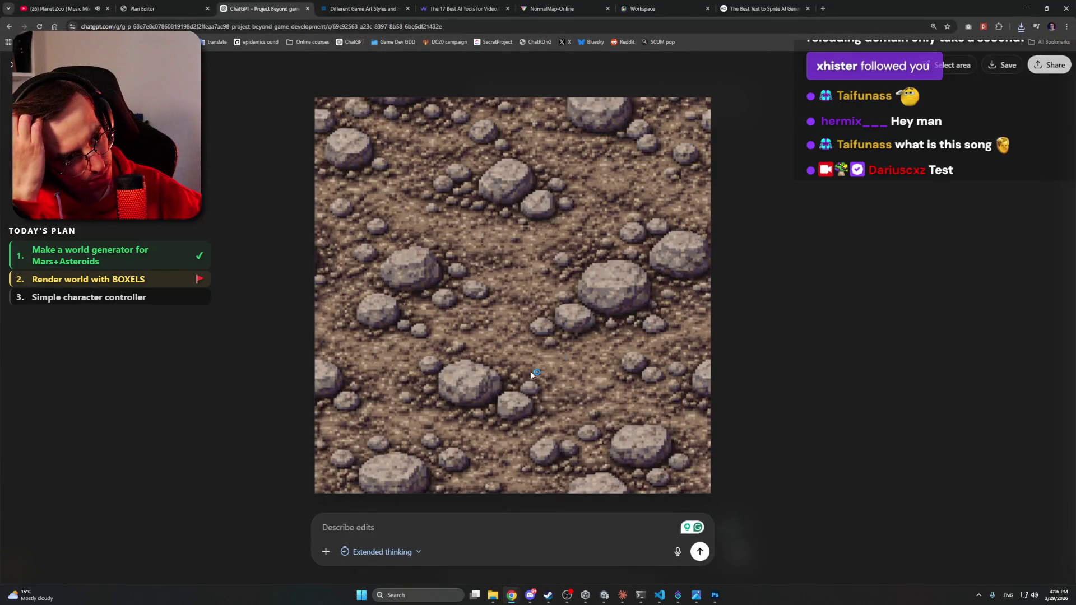
click(1029, 10)
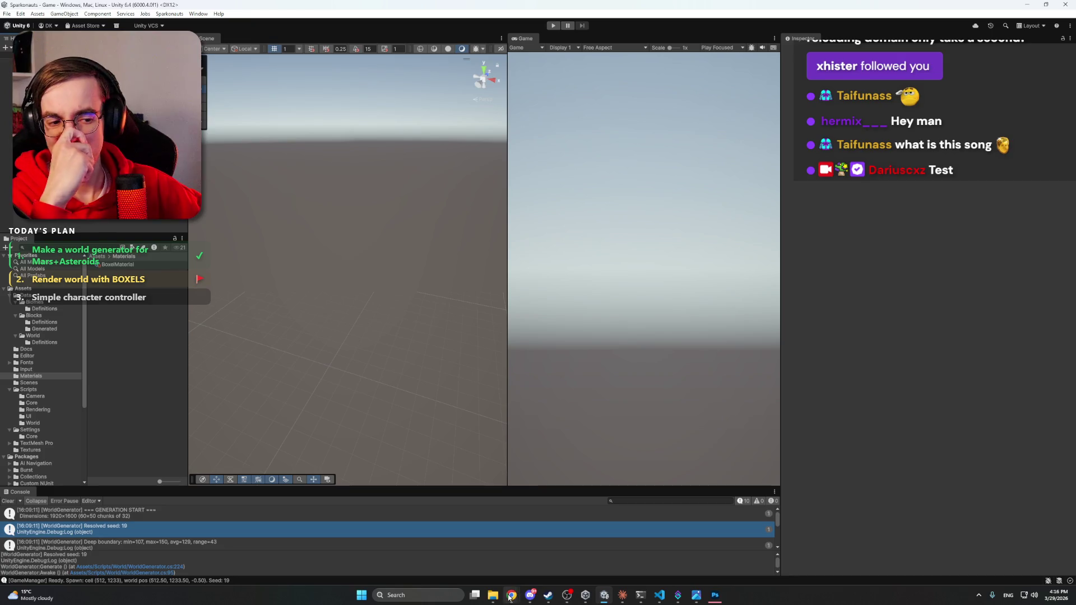
mouse_move(510, 596)
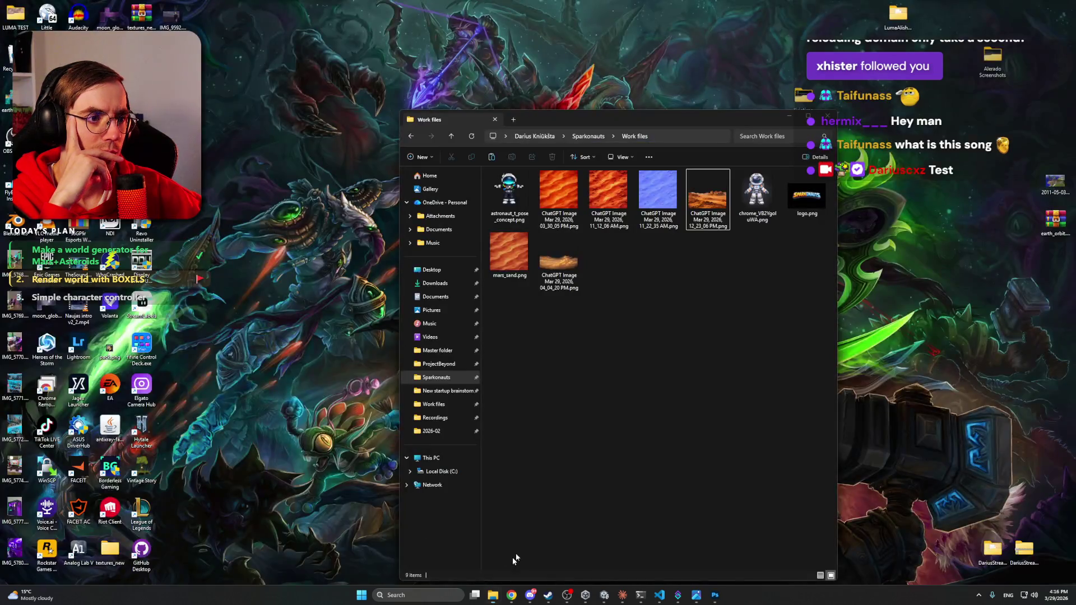
Step: Open mars_sand.png from the Work files folder and zoom in on it
click(515, 558)
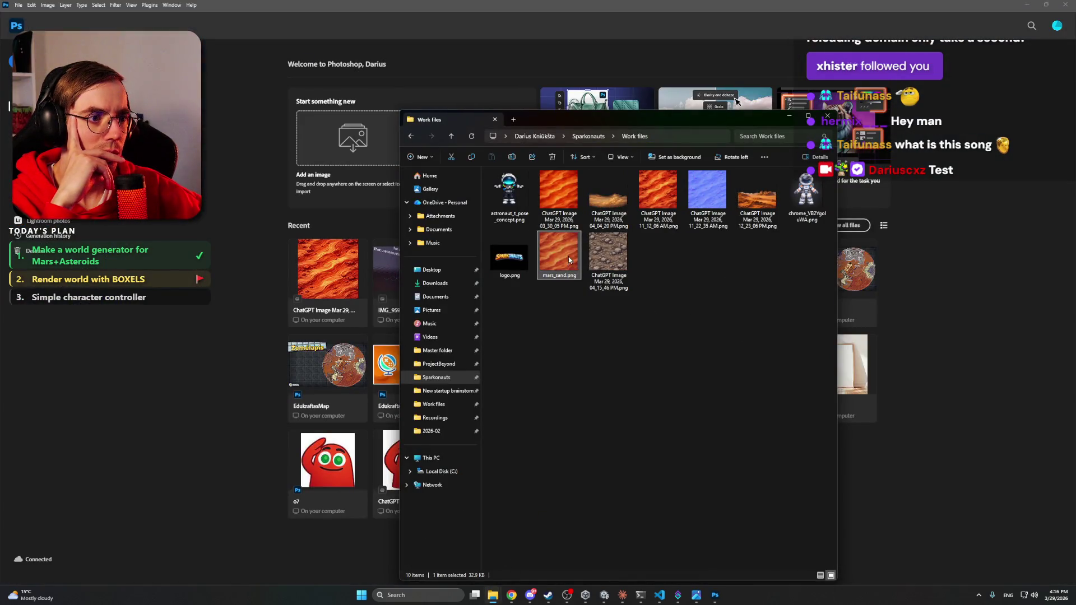
click(231, 306)
key(Escape)
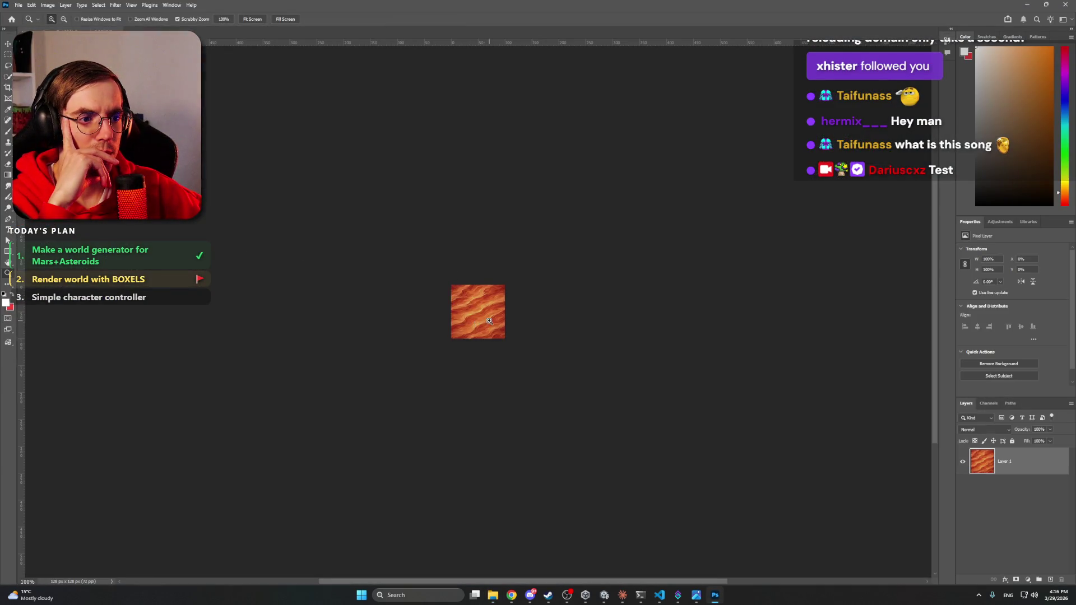
click(534, 312)
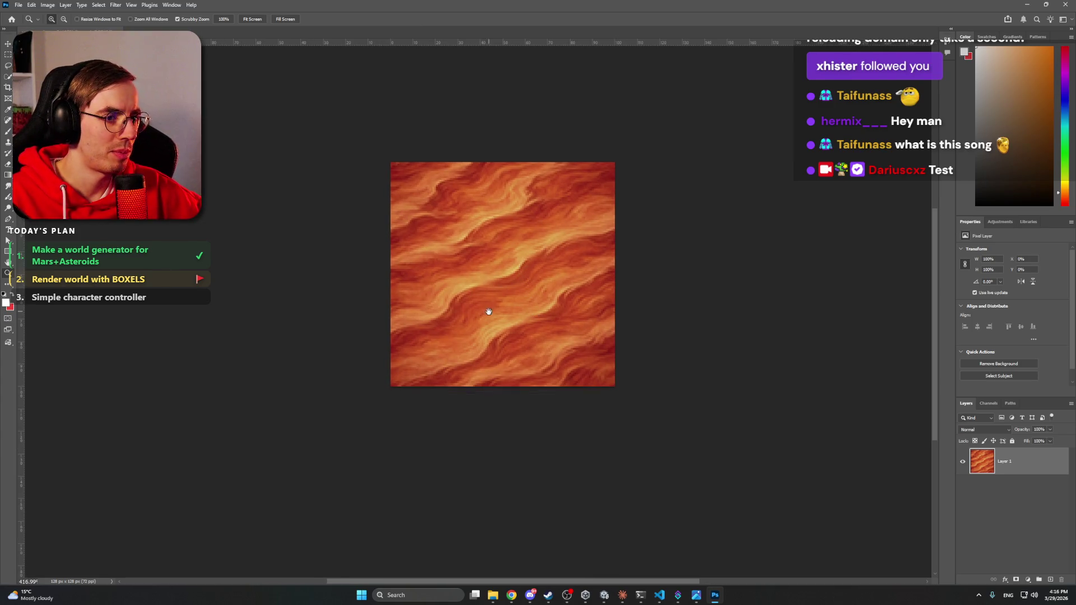
drag(523, 270, 490, 314)
Step: Resize the image to 32×32 pixels with Preserve Details 2.0 resampling
click(52, 5)
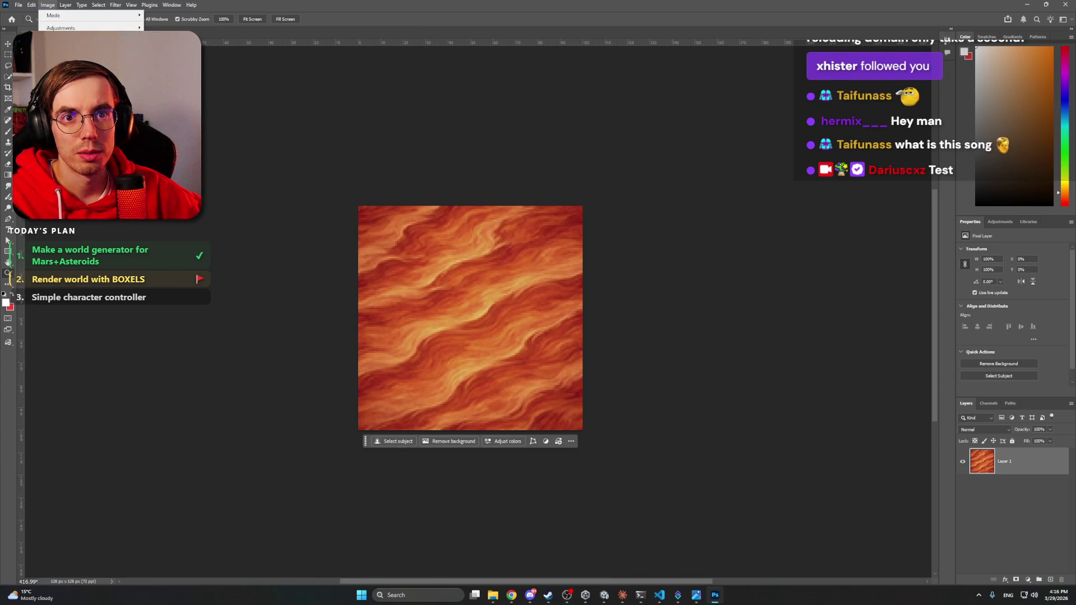
mouse_move(112, 89)
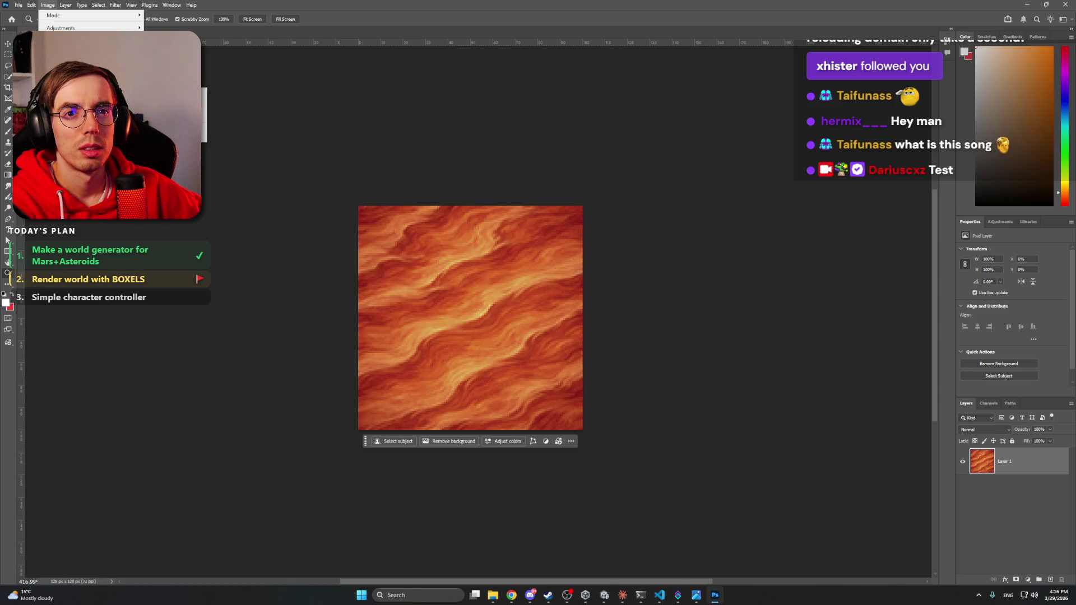
click(73, 82)
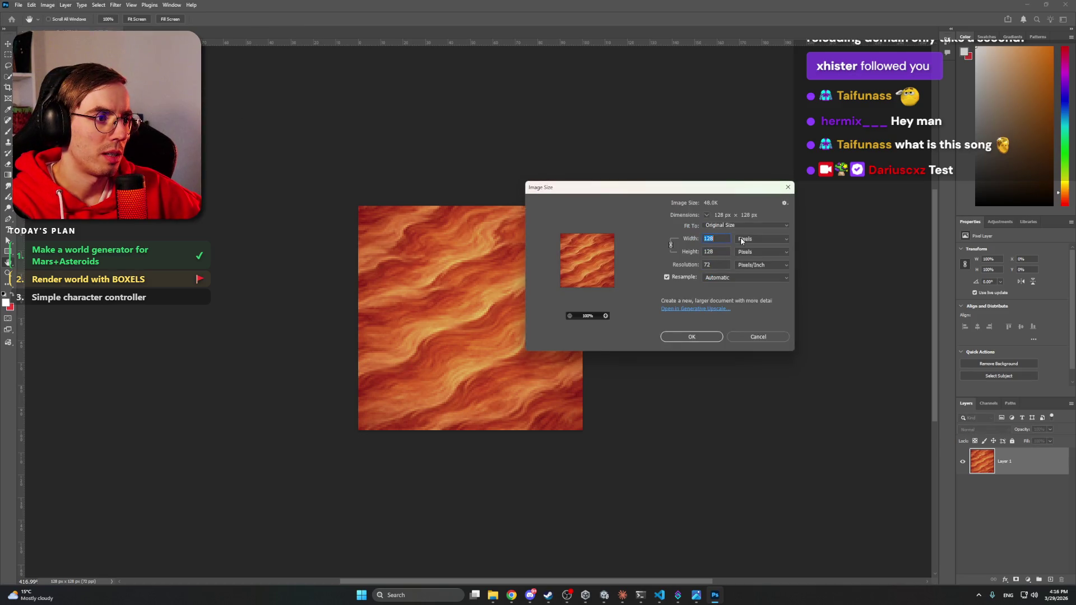
text(32)
double_click(606, 316)
double_click(606, 316)
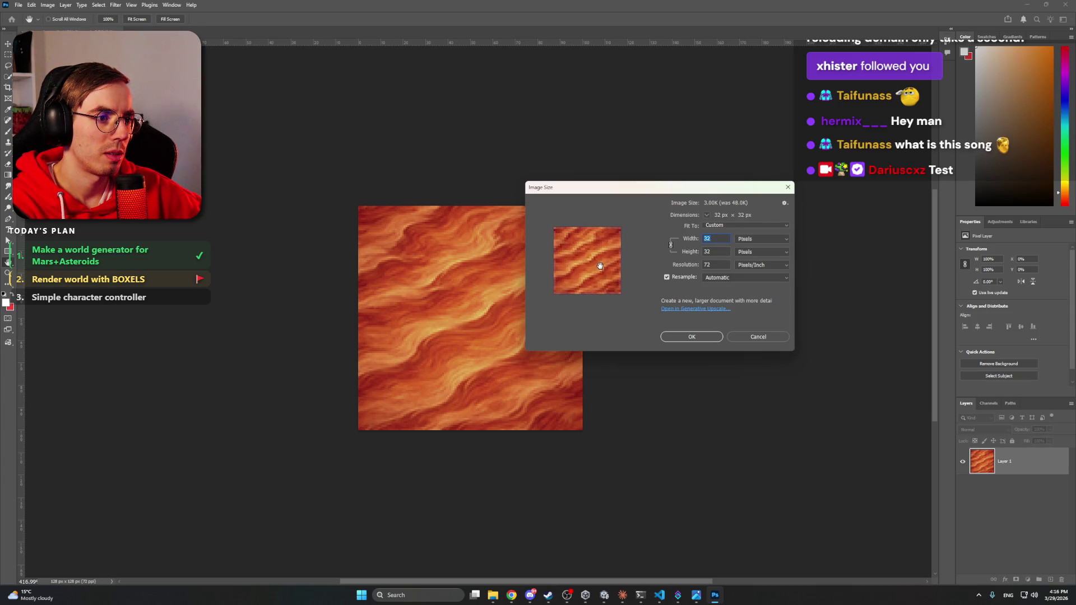
click(722, 277)
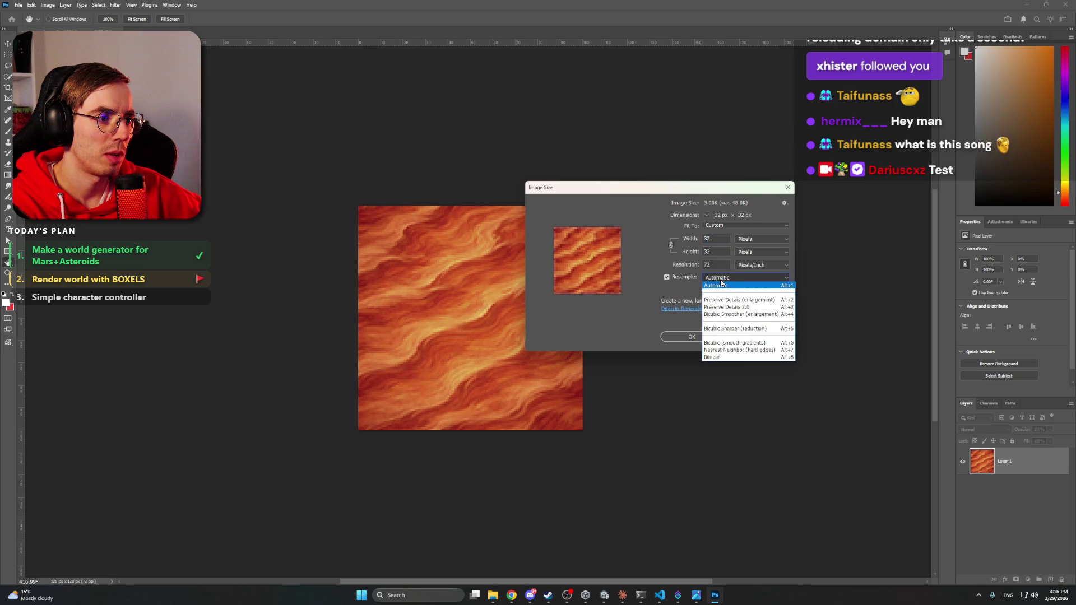
click(742, 300)
click(740, 278)
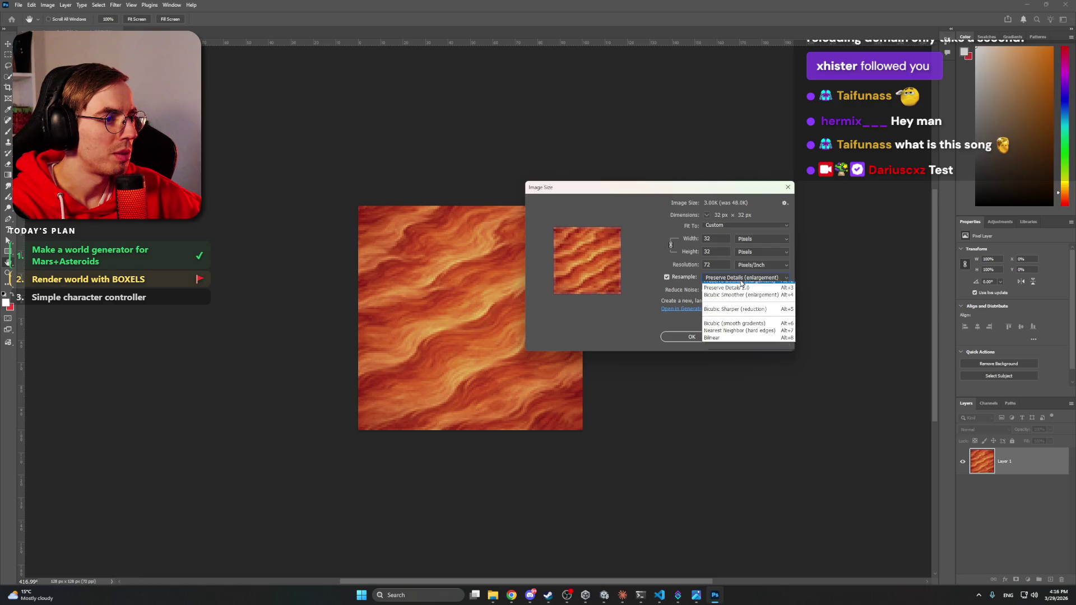
click(736, 300)
click(711, 339)
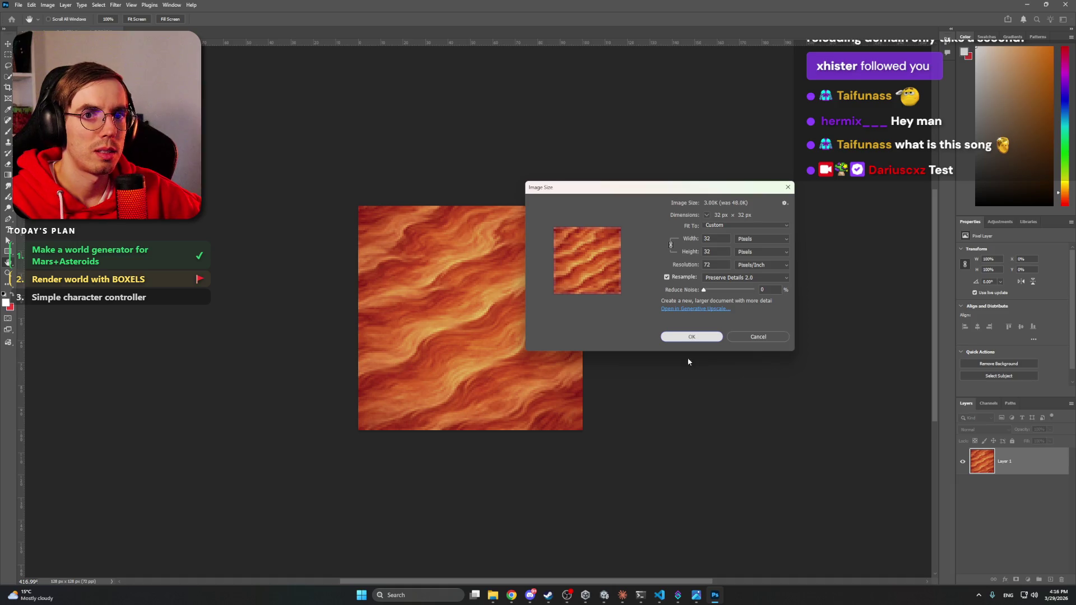
click(692, 337)
key(z)
key(ctrl+plus)
key(ctrl+plus)
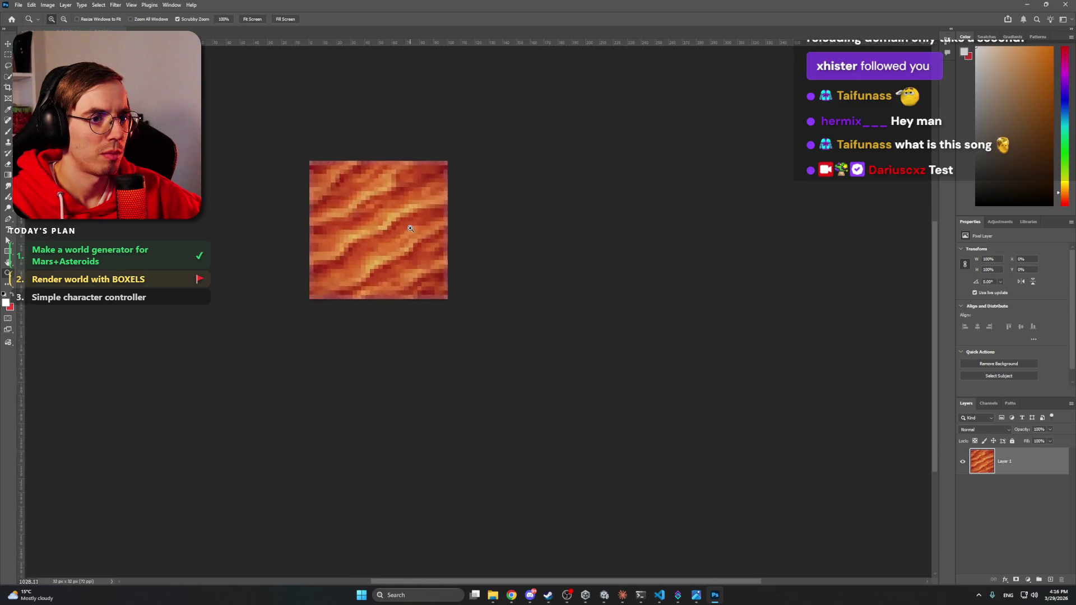
Step: Duplicate the texture layer with Ctrl+J and merge the copies into one layer
key(ctrl+j)
key(ctrl+j)
key(ctrl+j)
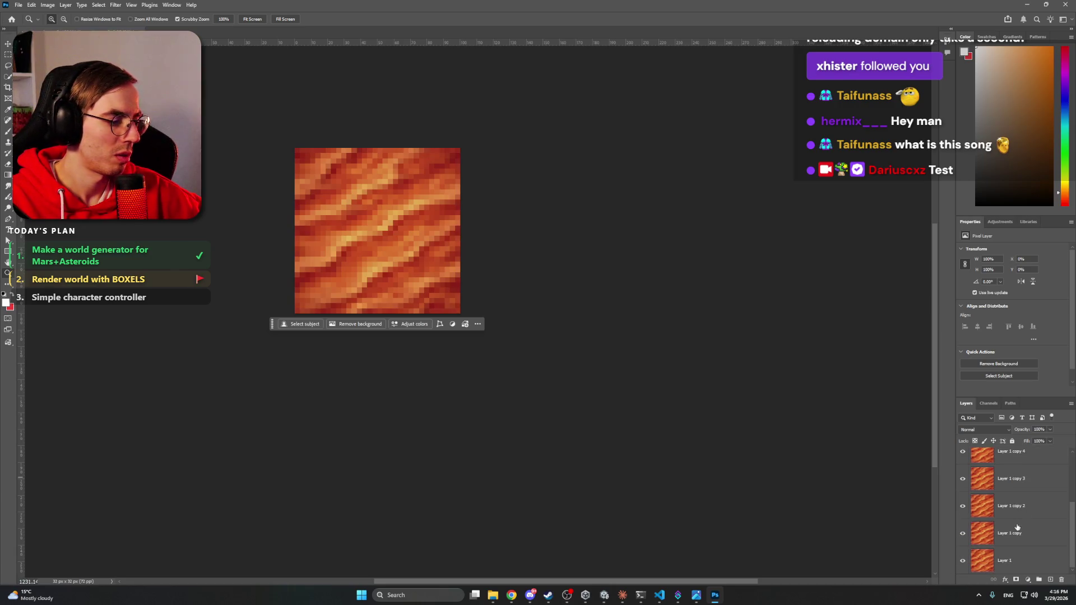
shift+click(1014, 561)
right_click(1014, 560)
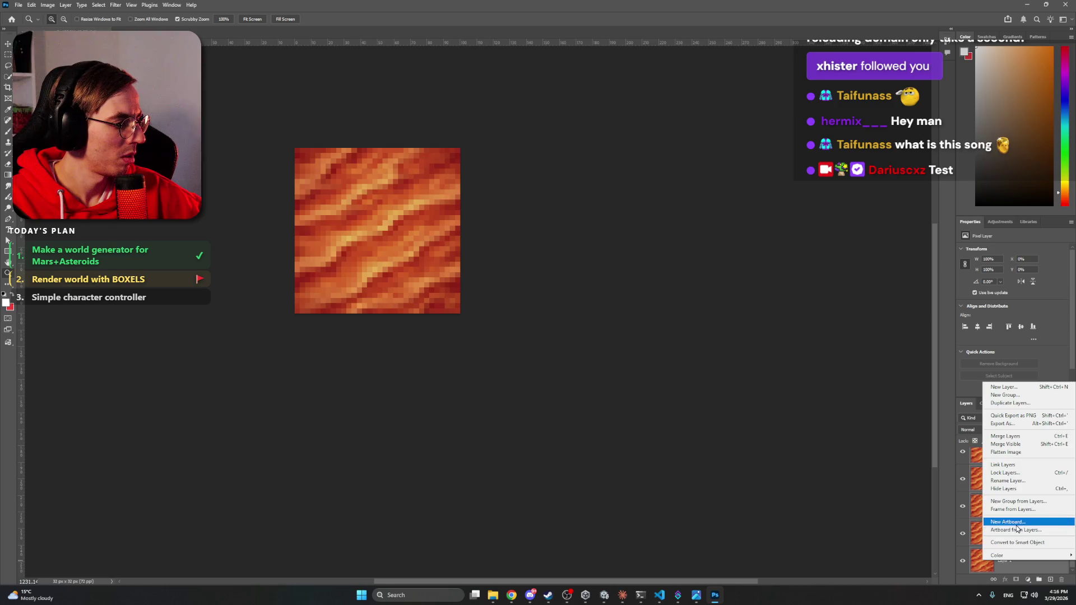
click(1006, 437)
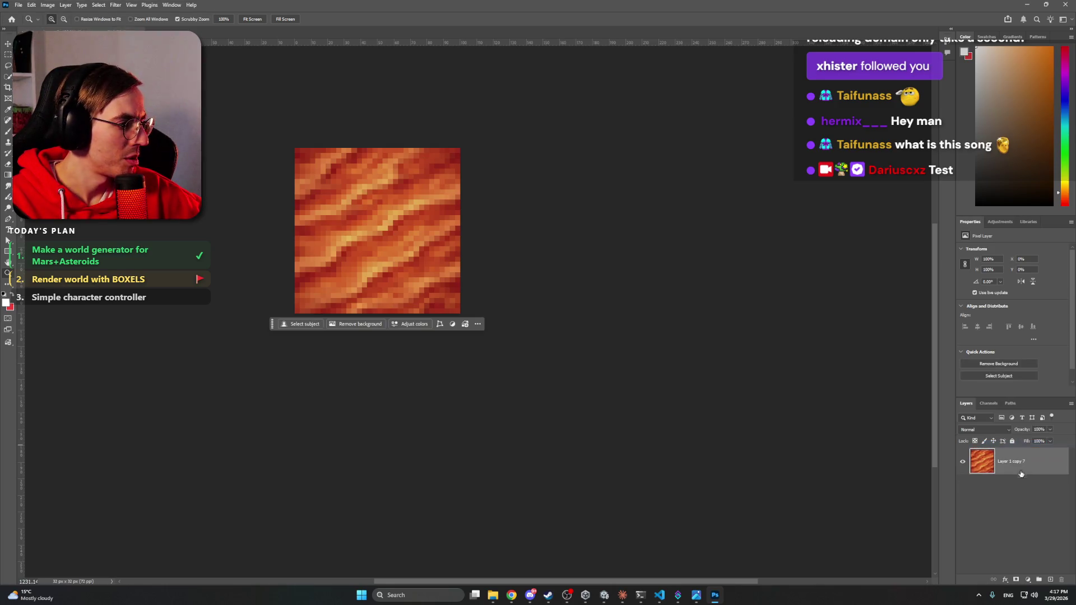
click(1003, 509)
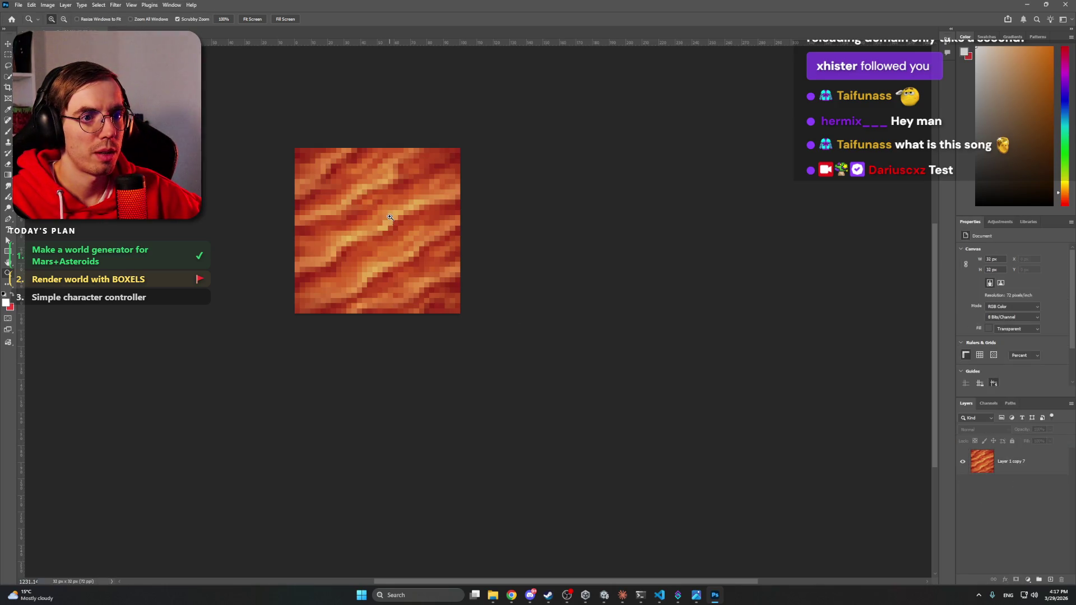
Step: Browse the panel menus without changes and bring the Work files folder forward
click(131, 5)
click(122, 5)
click(170, 5)
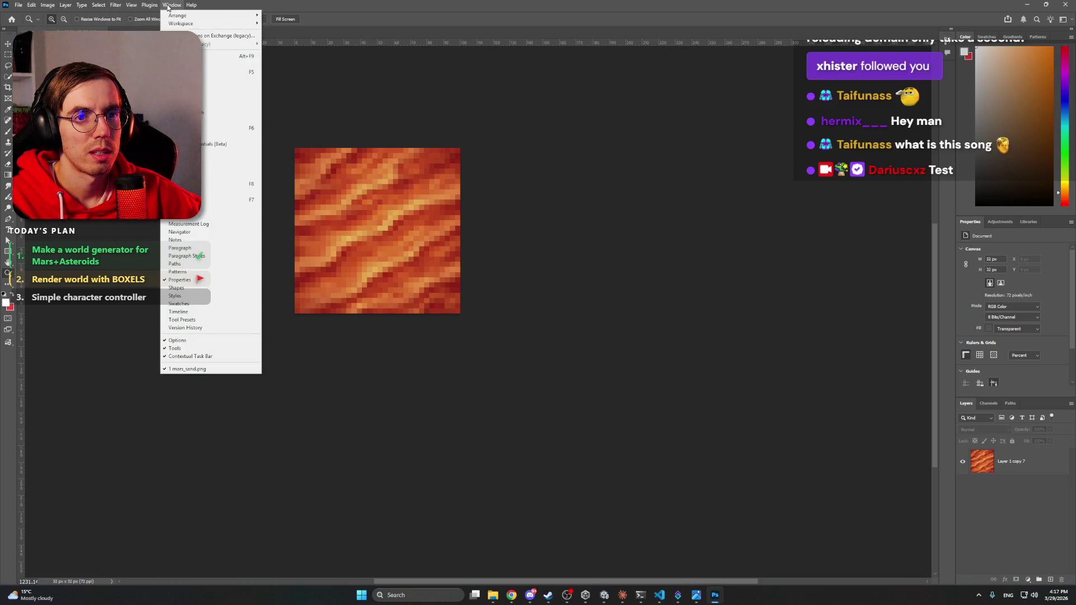
click(991, 492)
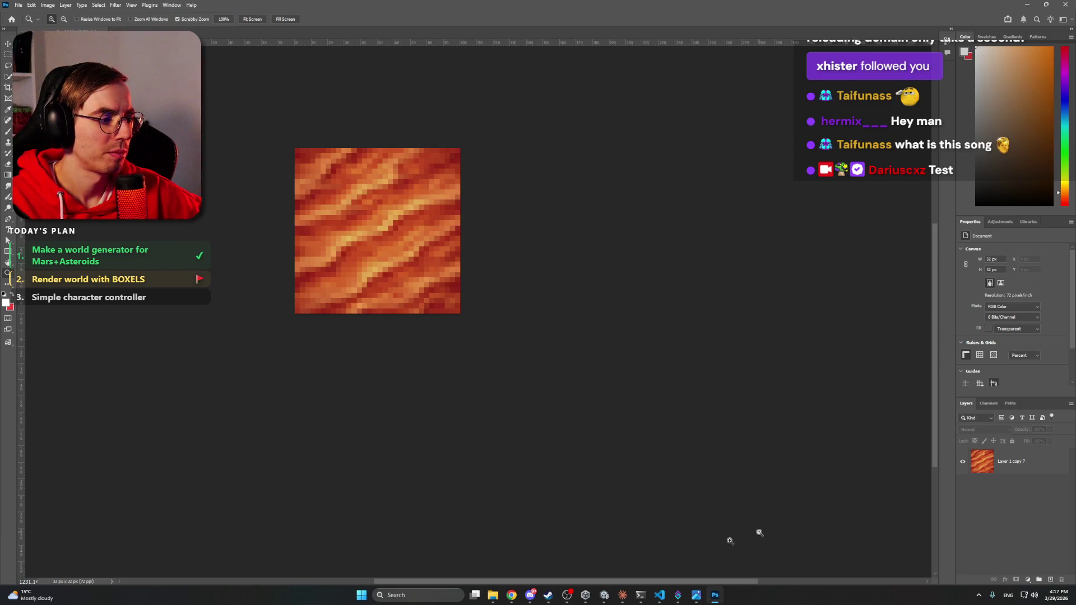
mouse_move(493, 595)
mouse_move(463, 547)
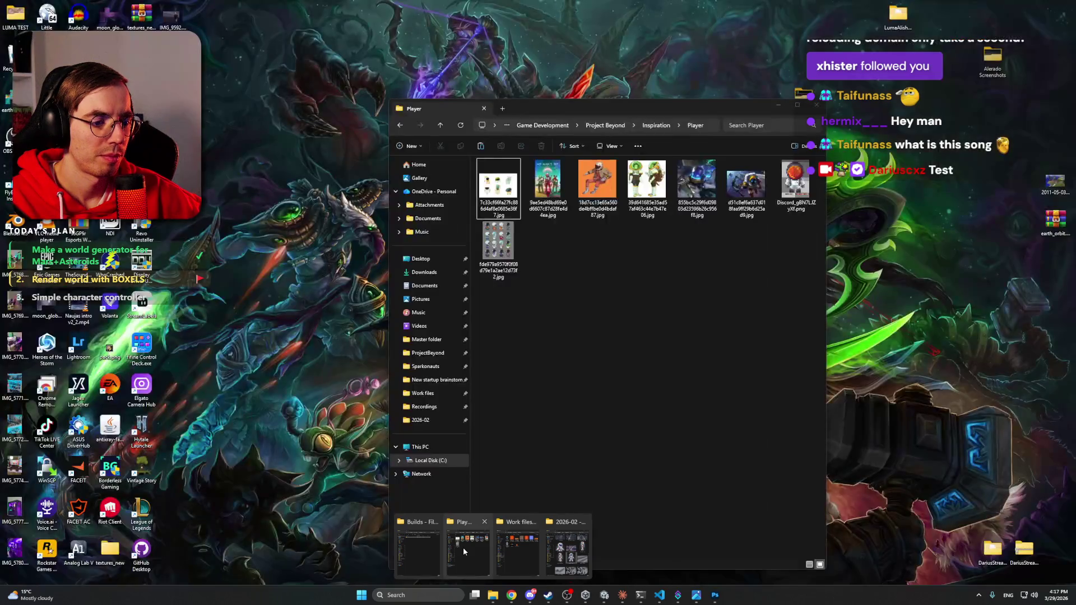
click(521, 544)
Step: Open the rocky texture and set its image size to 32 × 32 pixels
mouse_move(660, 234)
mouse_down()
mouse_move(595, 180)
mouse_move(314, 34)
mouse_up()
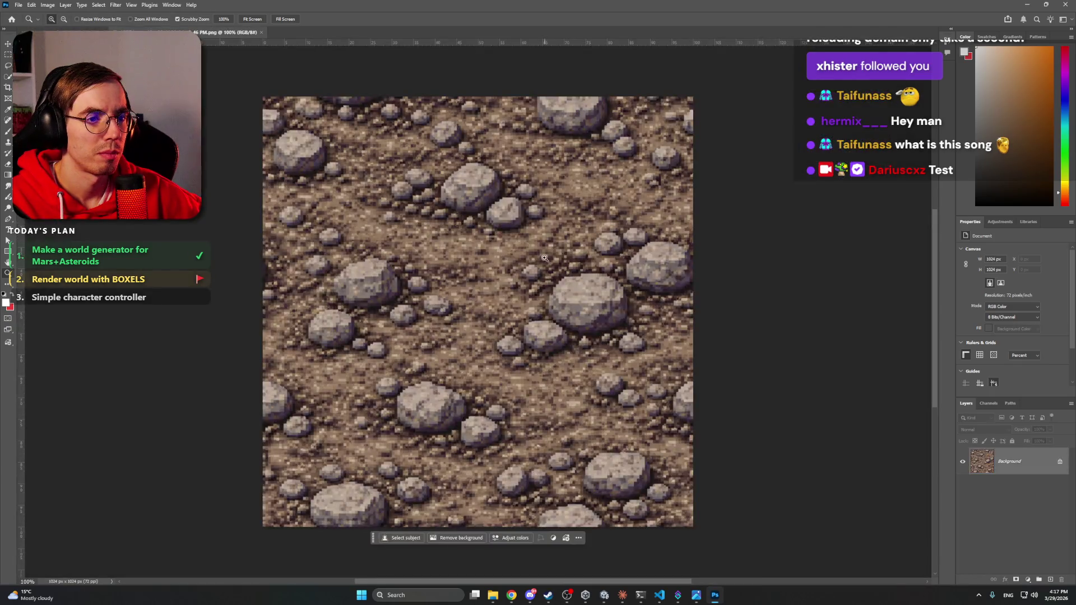
click(48, 5)
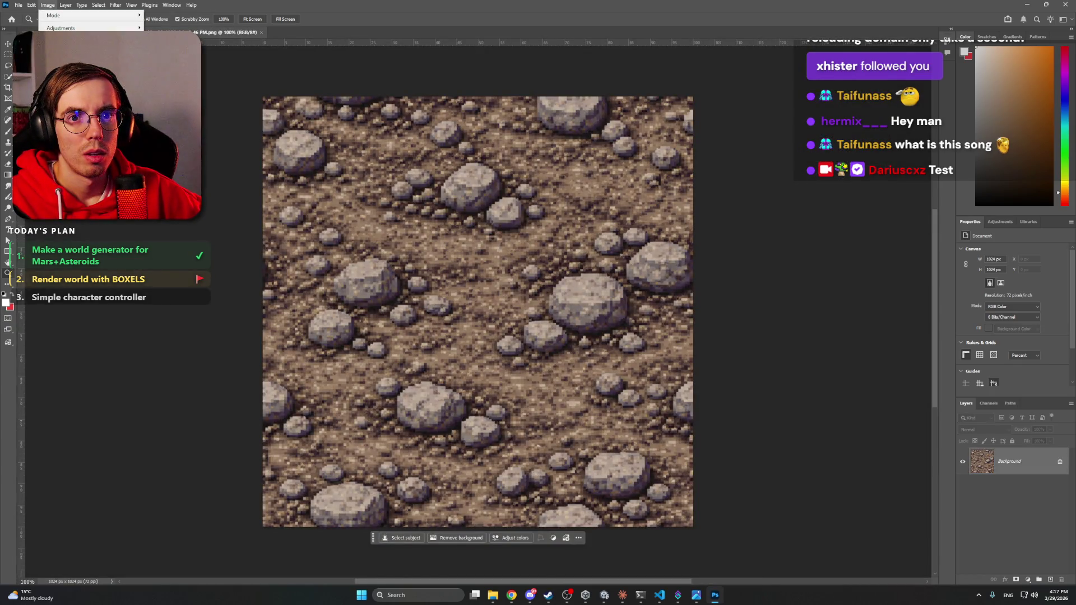
click(65, 84)
text(32)
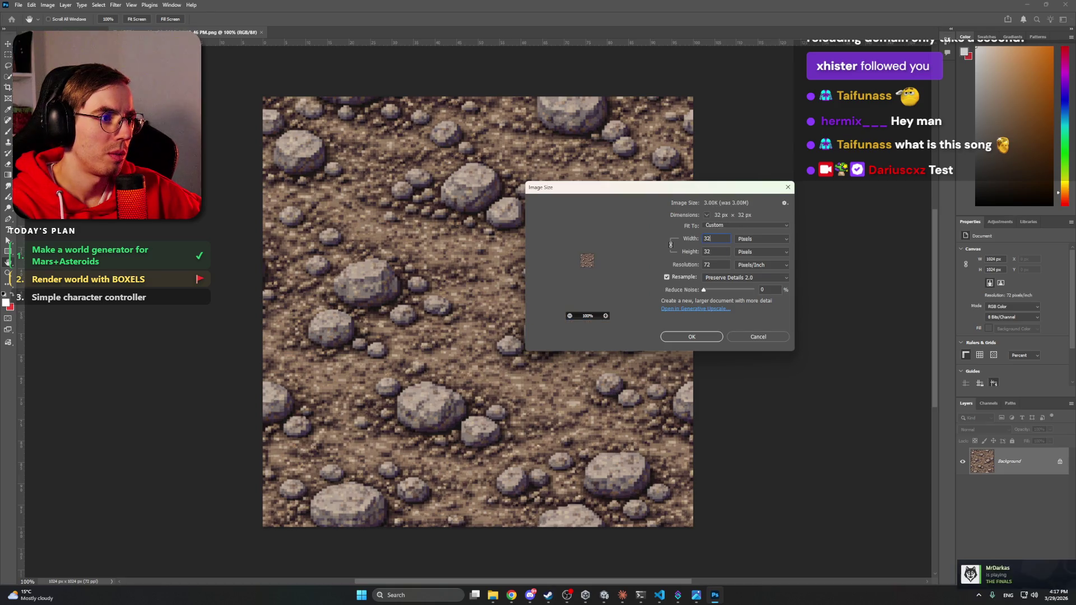
click(605, 316)
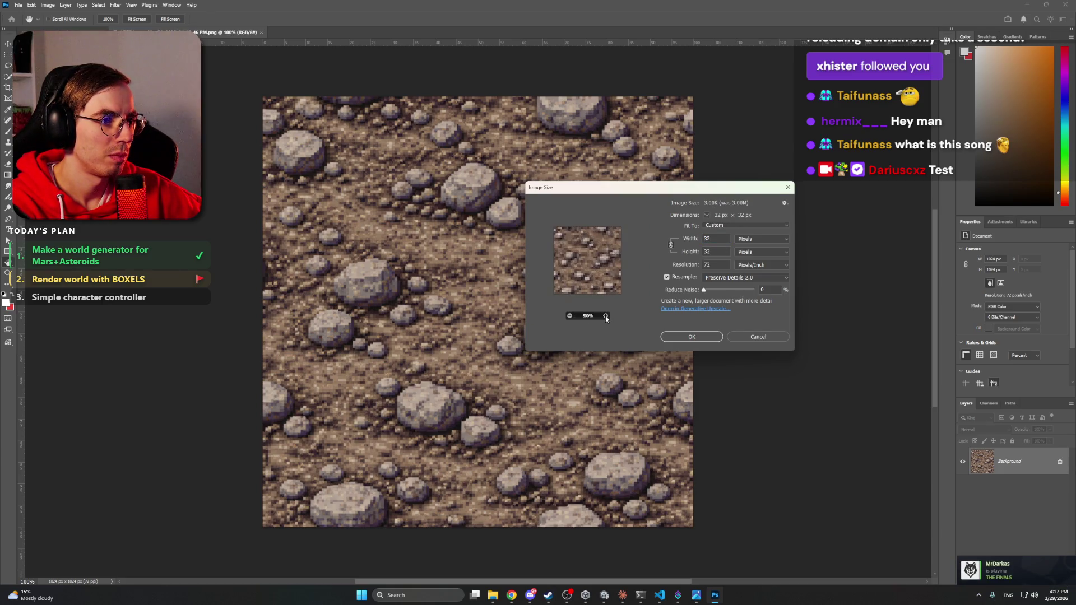
Step: Compare resampling methods, then apply the downscale with Bicubic Smoother
click(720, 278)
click(723, 288)
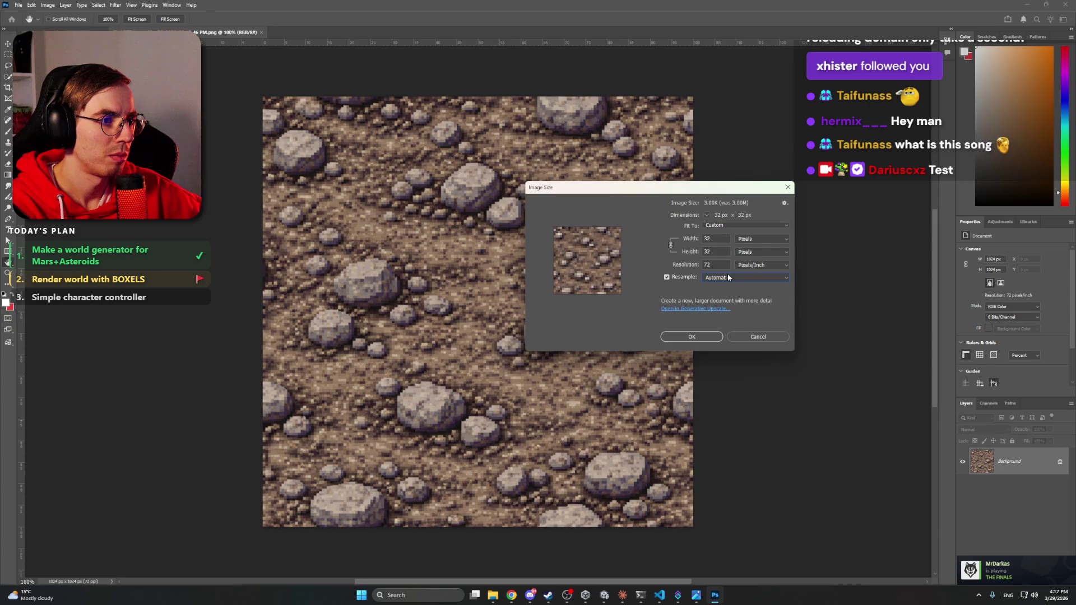
click(727, 278)
click(737, 286)
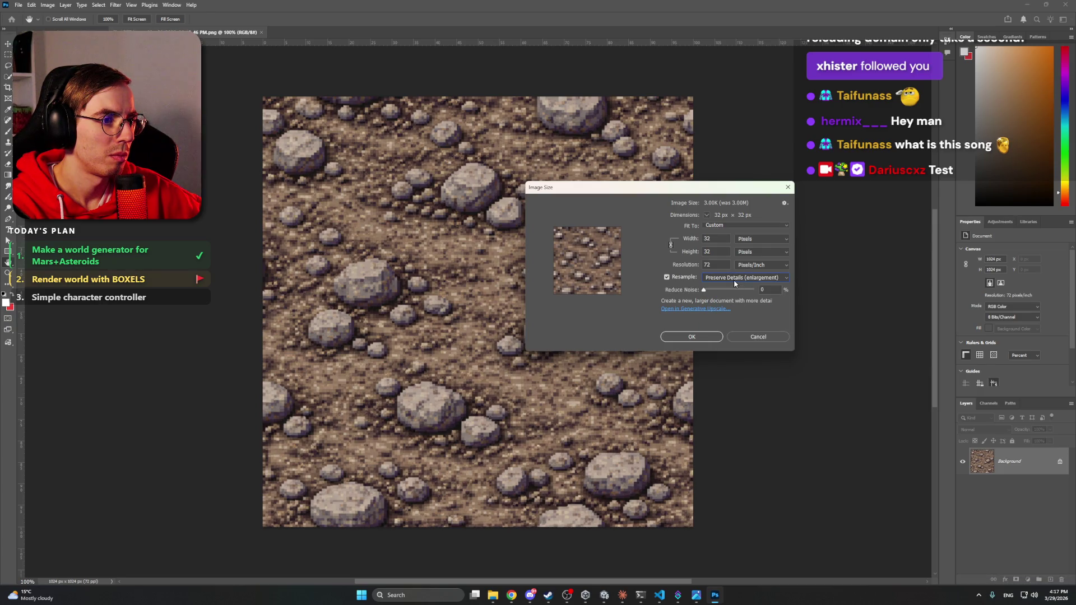
click(735, 279)
click(737, 309)
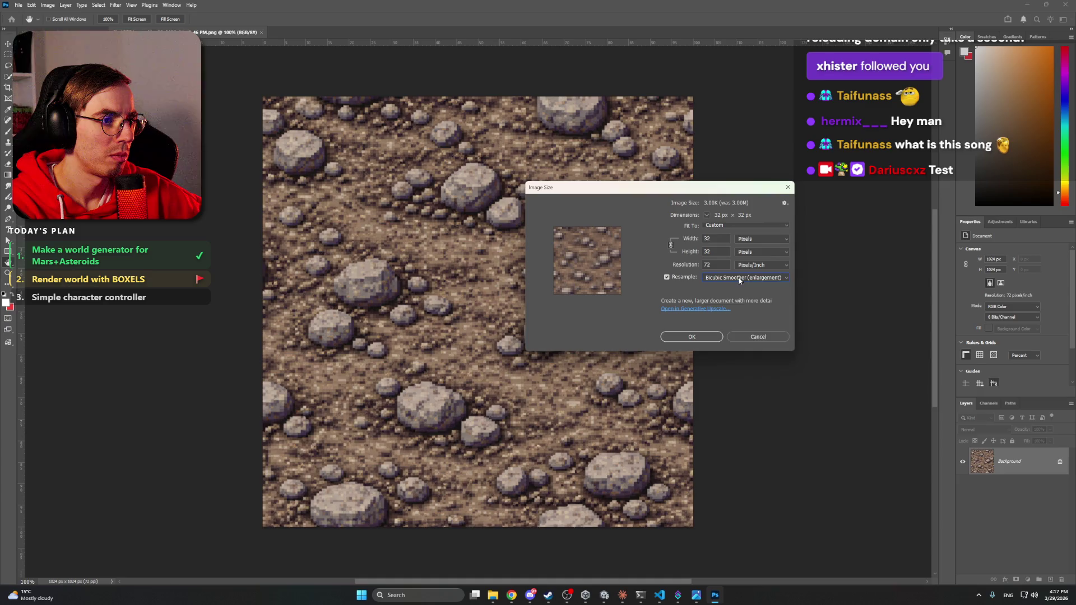
click(739, 278)
click(740, 309)
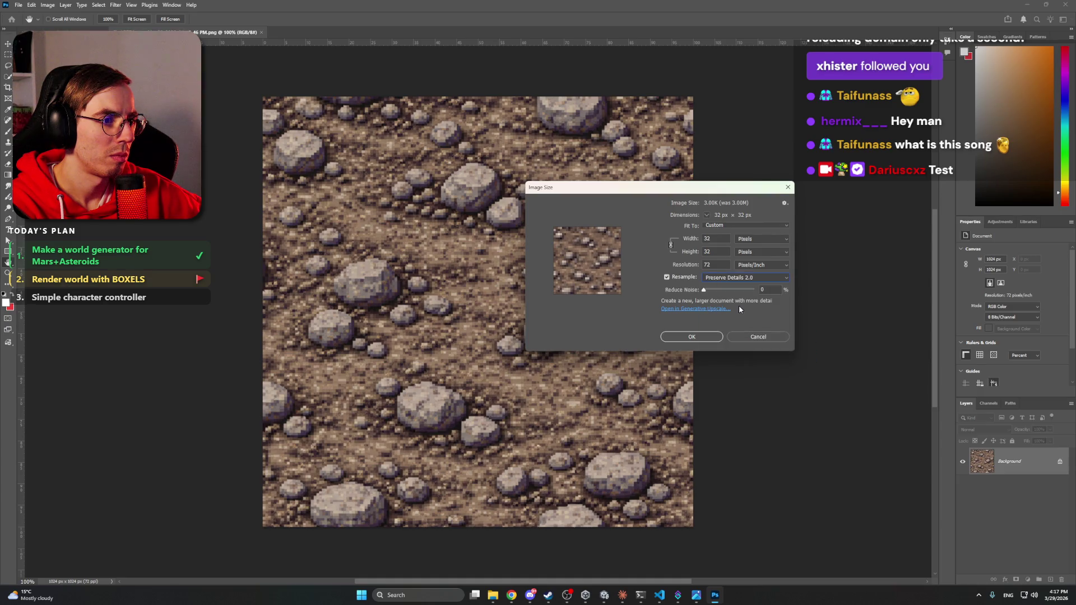
click(740, 278)
click(745, 298)
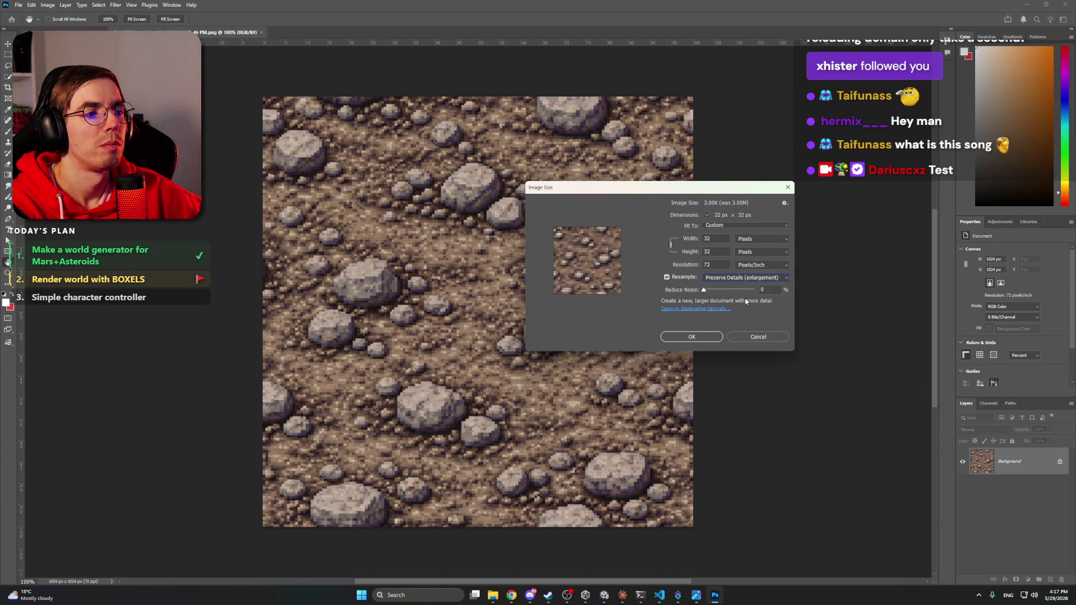
click(731, 279)
click(740, 310)
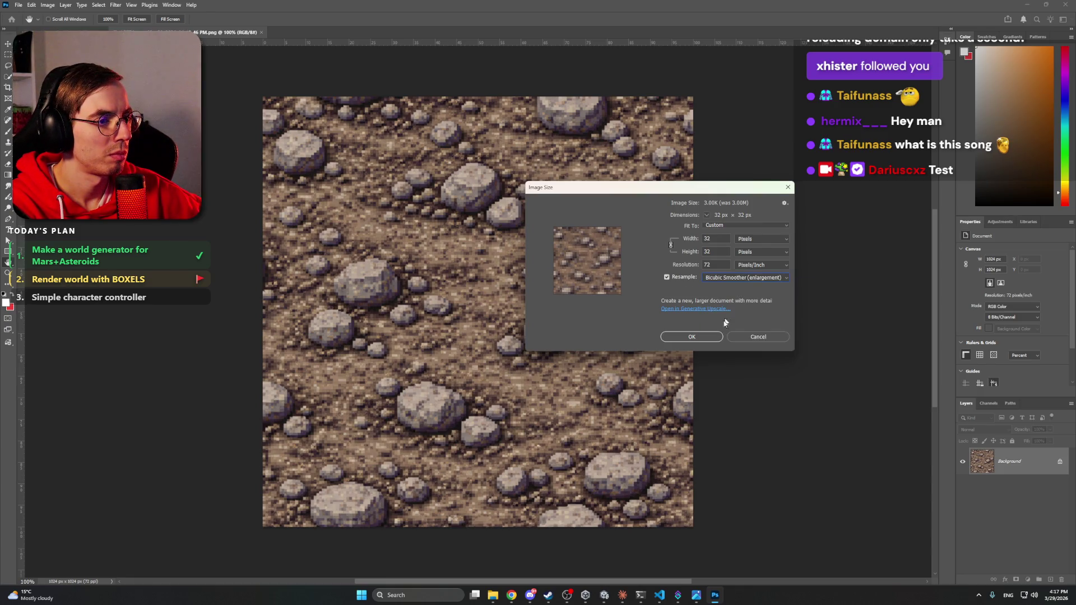
click(711, 338)
Step: Zoom in on the 32px texture and paint a new layer solid orange over it
key(z)
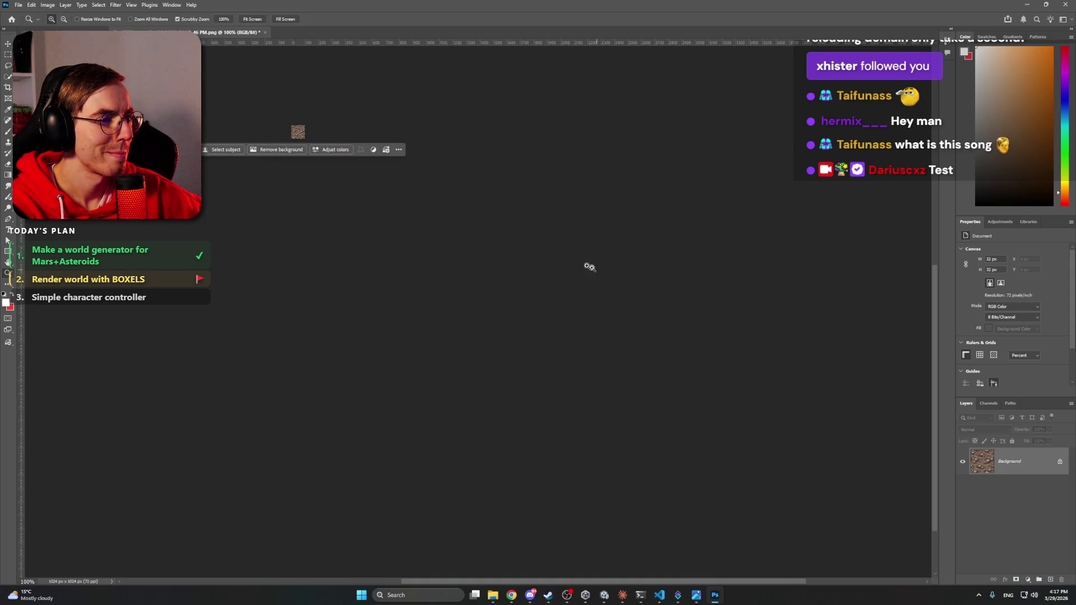
mouse_move(294, 128)
mouse_down()
mouse_move(384, 133)
mouse_move(481, 221)
mouse_up()
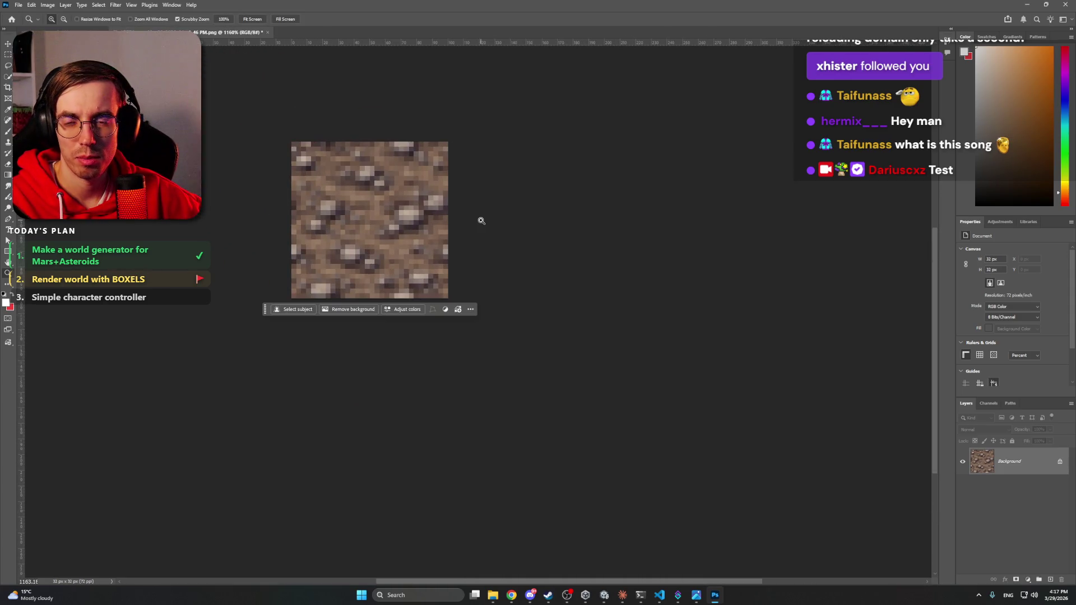
click(1029, 582)
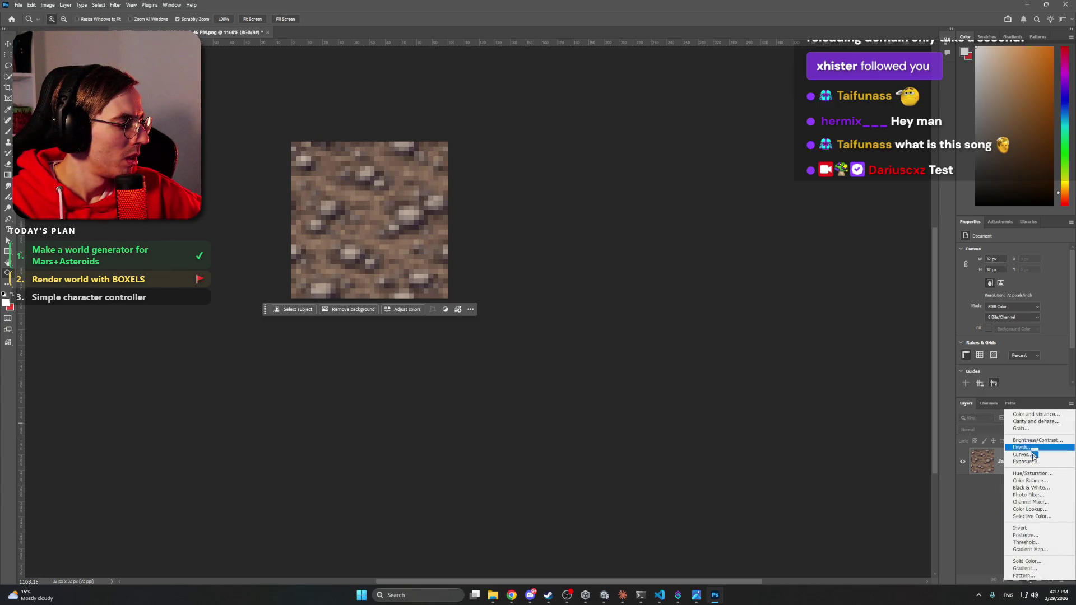
alt+click(1030, 476)
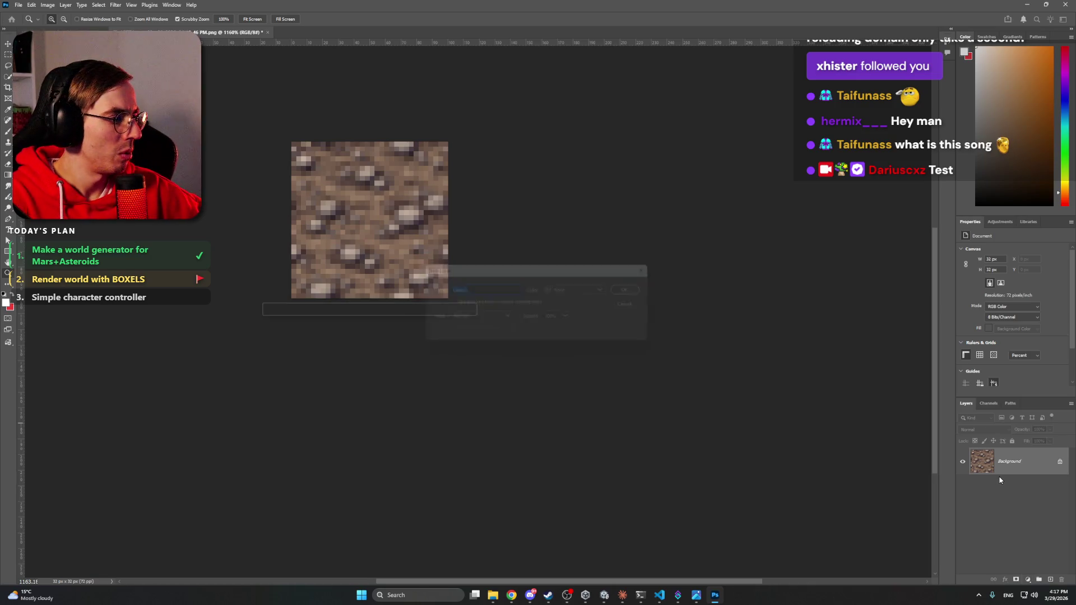
click(1033, 63)
key(b)
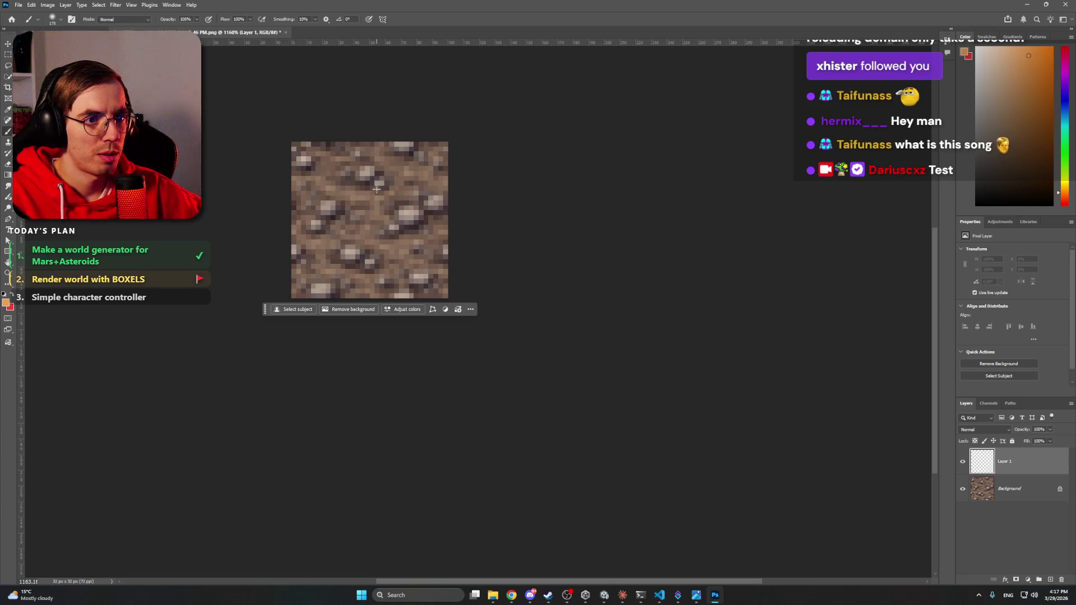
key(bracketleft)
key(bracketleft)
key(bracketleft)
mouse_move(324, 187)
mouse_down()
mouse_move(483, 180)
mouse_move(541, 328)
mouse_up()
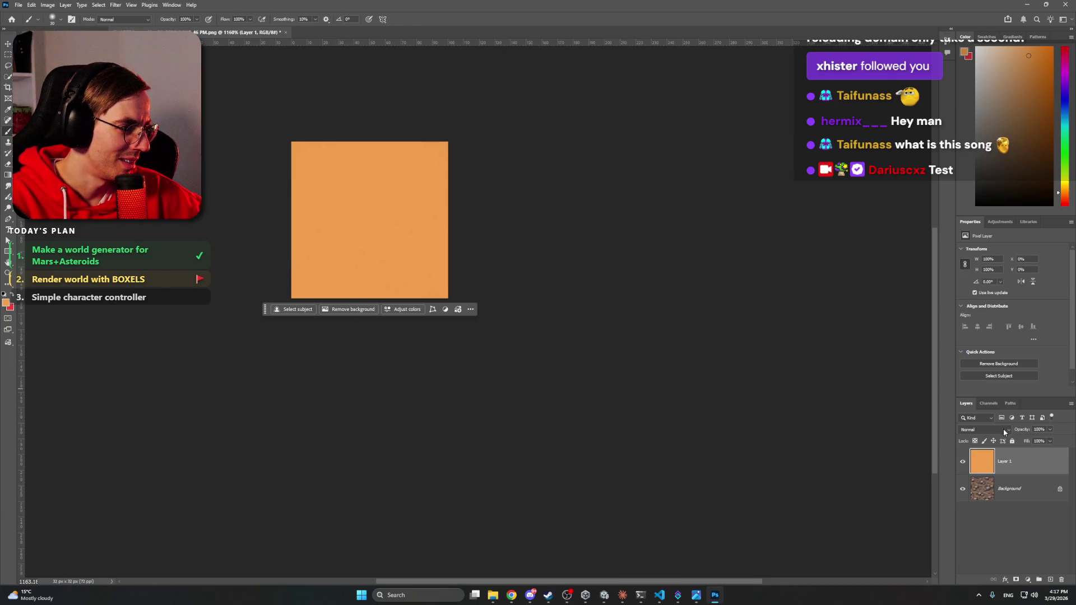
Step: Blend the orange layer in Soft Light mode at 62% opacity
click(985, 429)
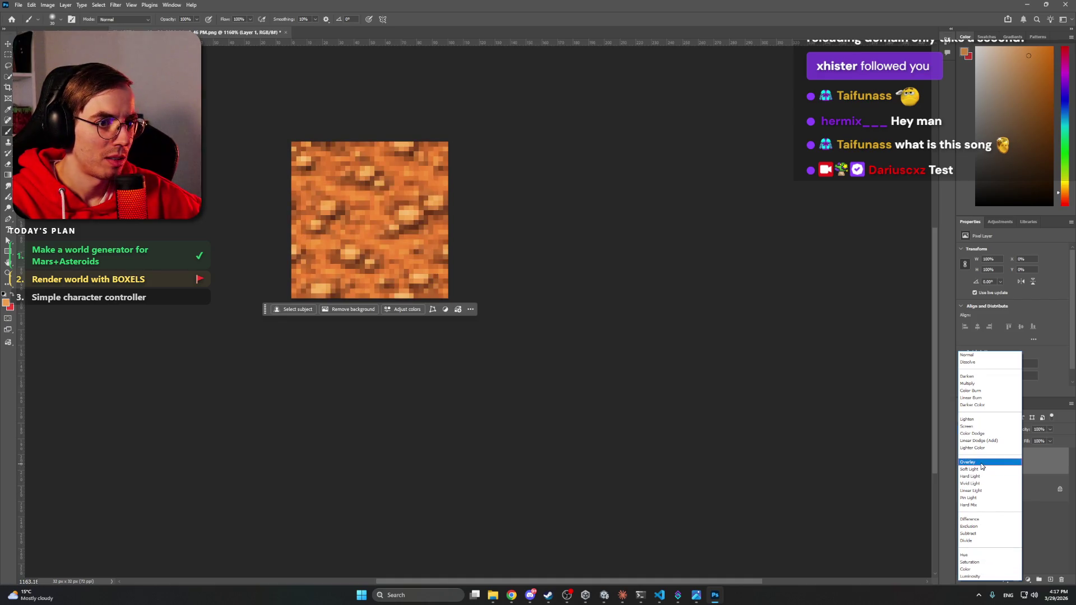
click(981, 470)
click(1049, 429)
drag(1044, 440, 1029, 442)
key(z)
mouse_move(435, 180)
mouse_down()
mouse_move(384, 178)
mouse_move(407, 175)
mouse_up()
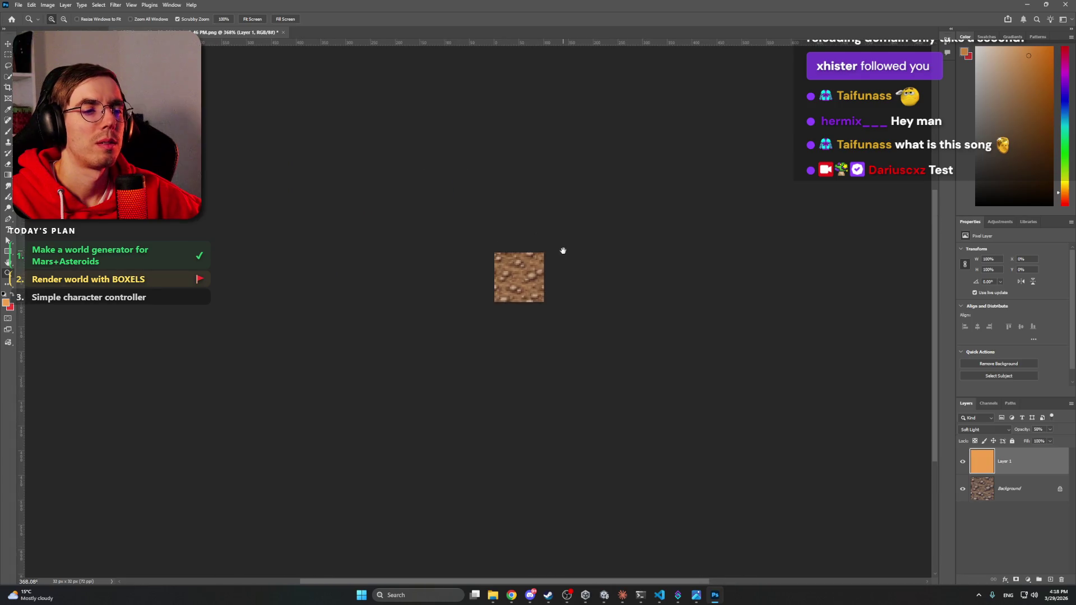
click(1049, 430)
click(1017, 527)
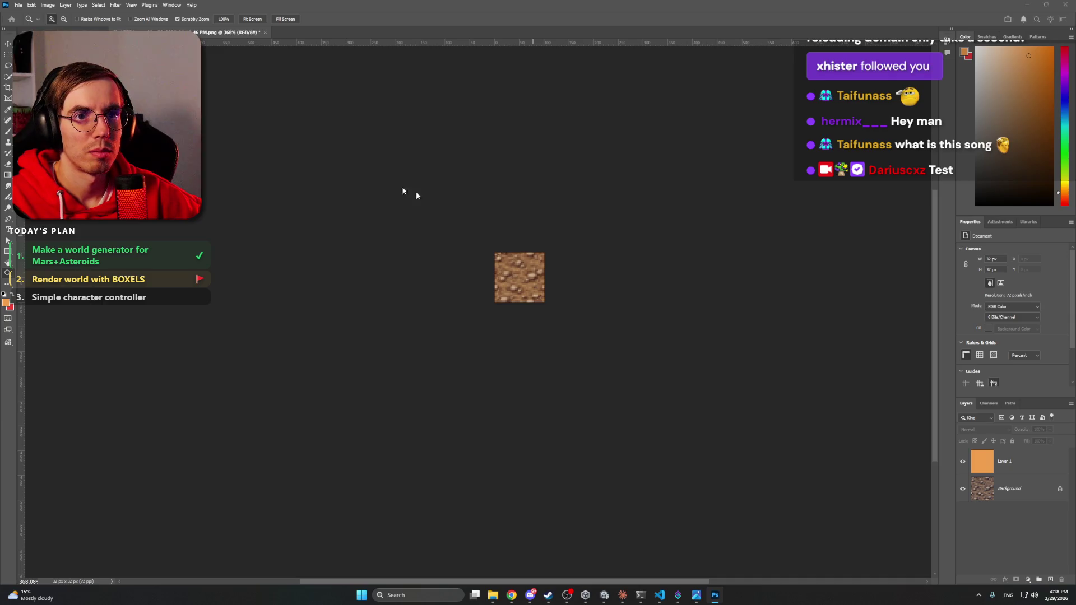
key(ctrl+s)
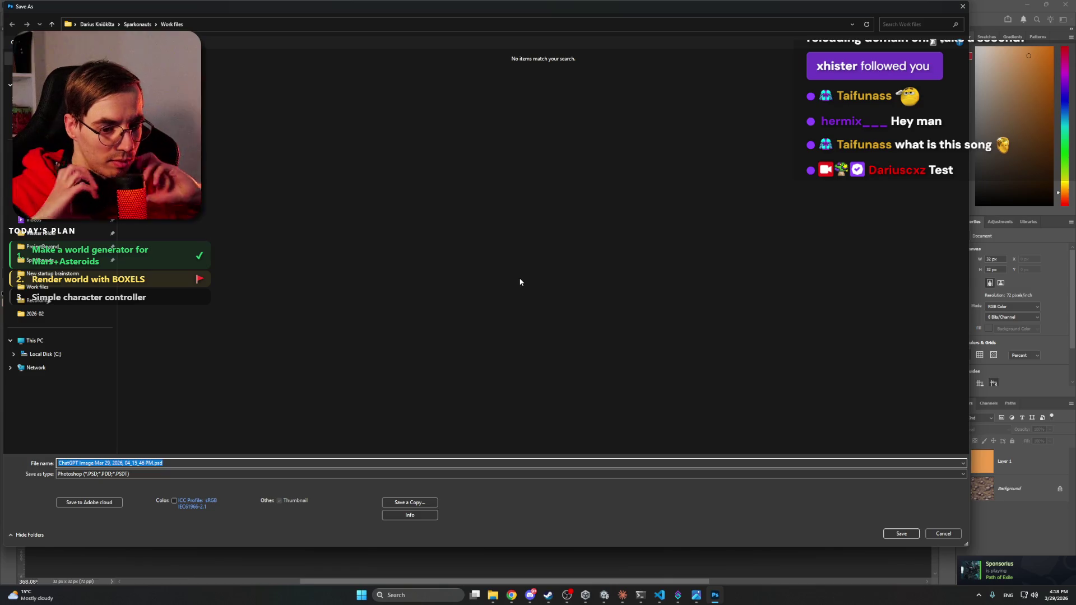
Step: Save a PNG copy of the tinted rock texture as mars_regolith
click(943, 533)
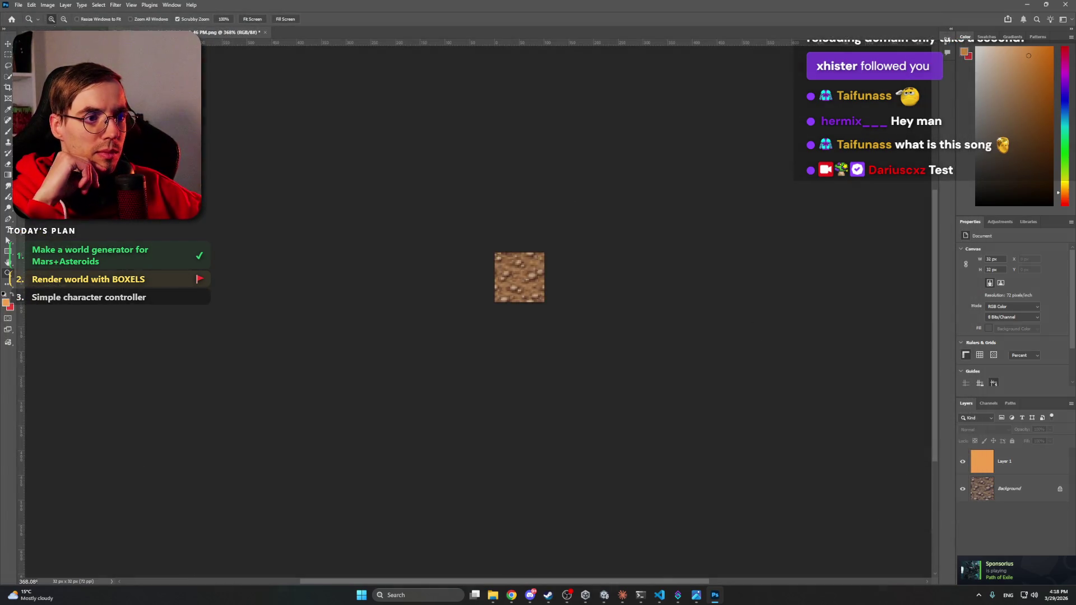
click(18, 5)
key(Escape)
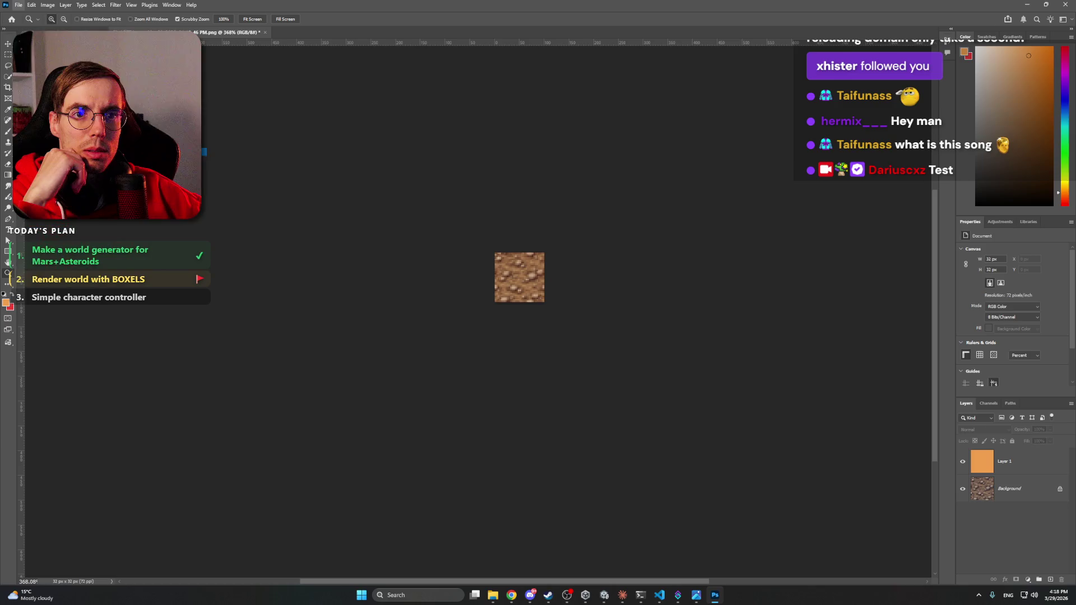
key(ctrl+shift+s)
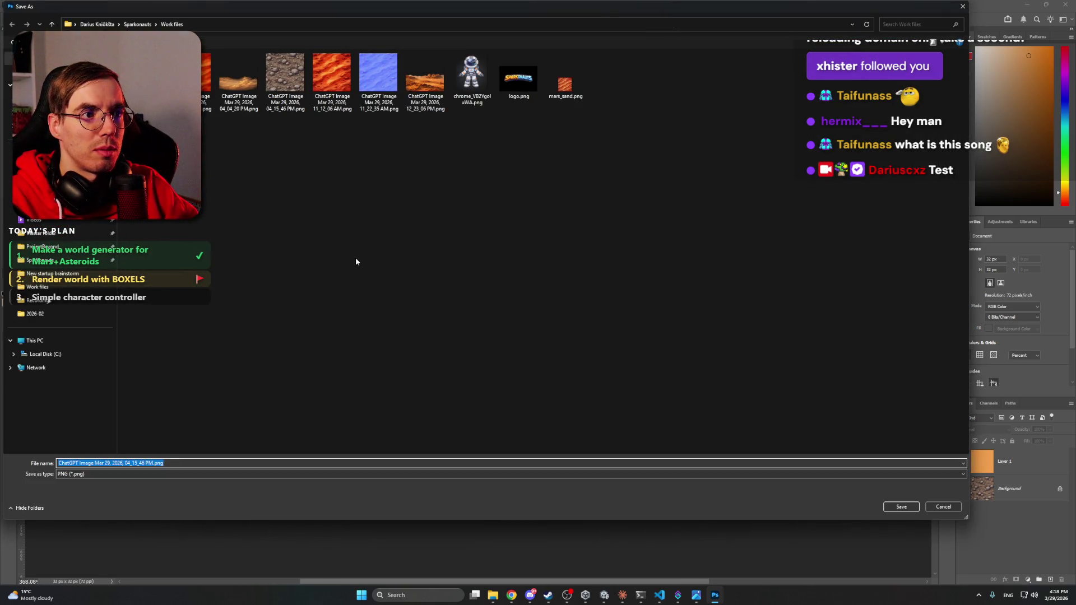
text(mar)
text(rock)
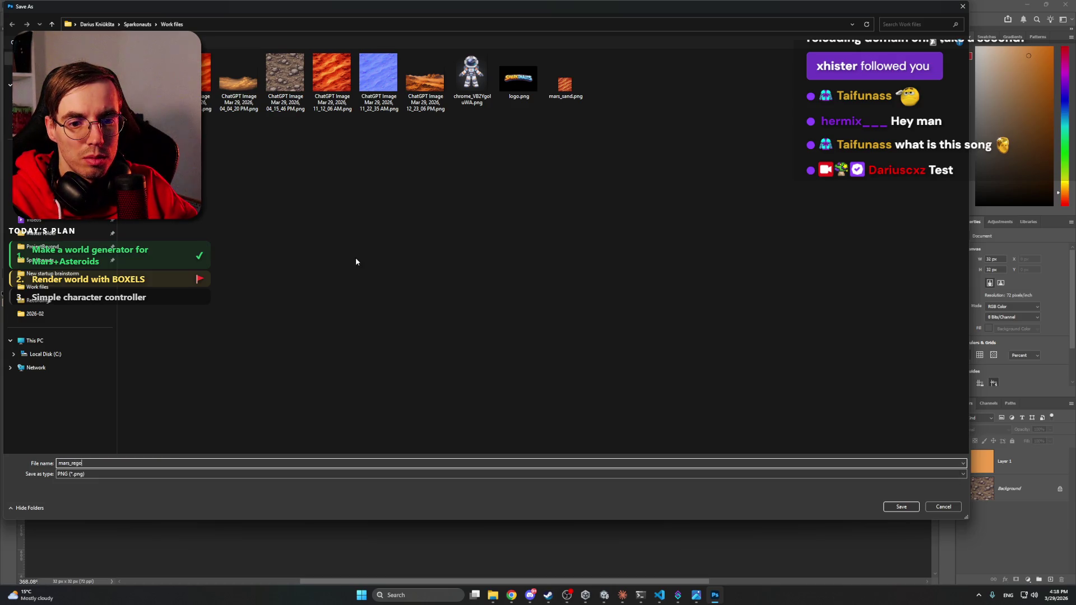
key(Return)
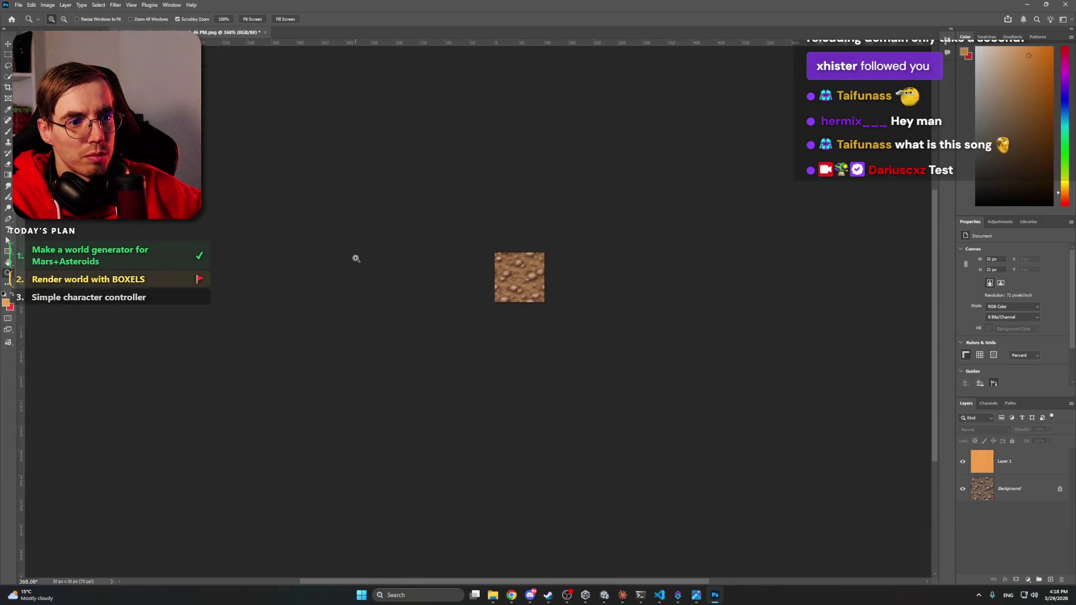
Step: Close the texture without saving layer changes and quit Photoshop
click(266, 33)
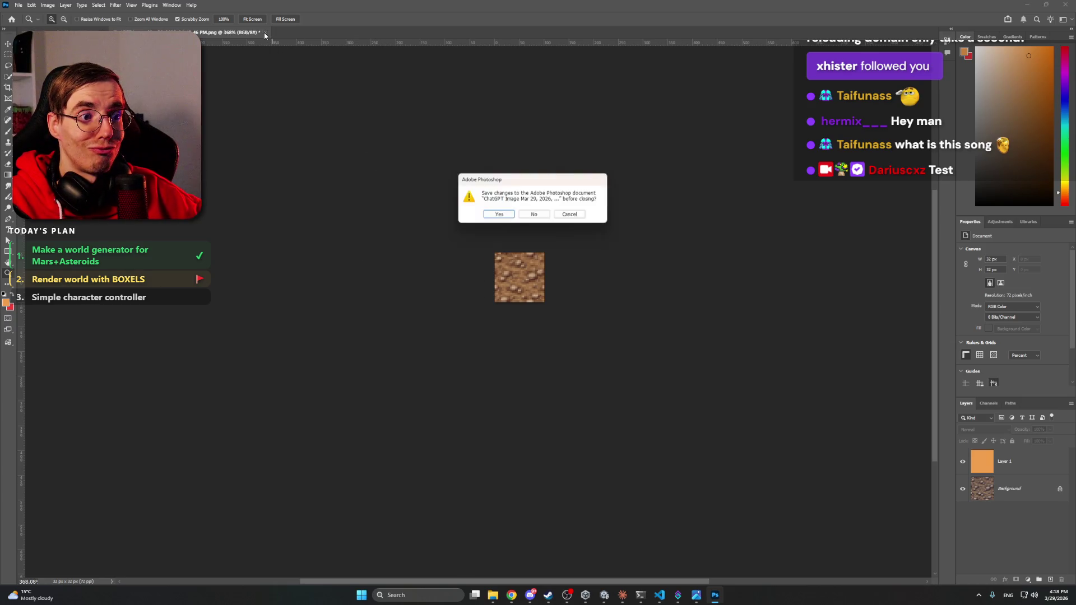
click(535, 216)
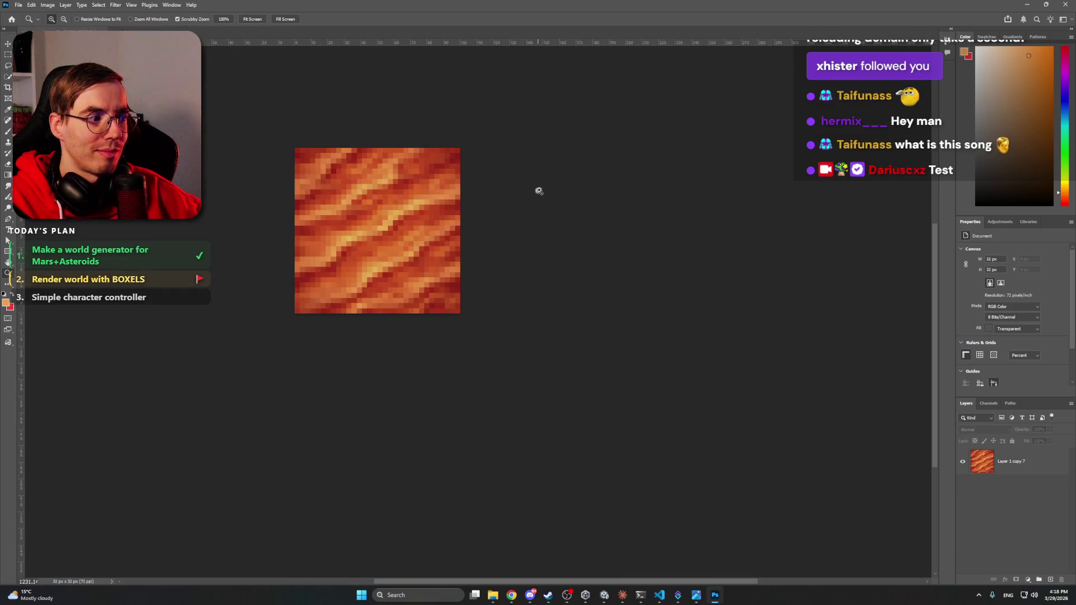
click(1066, 4)
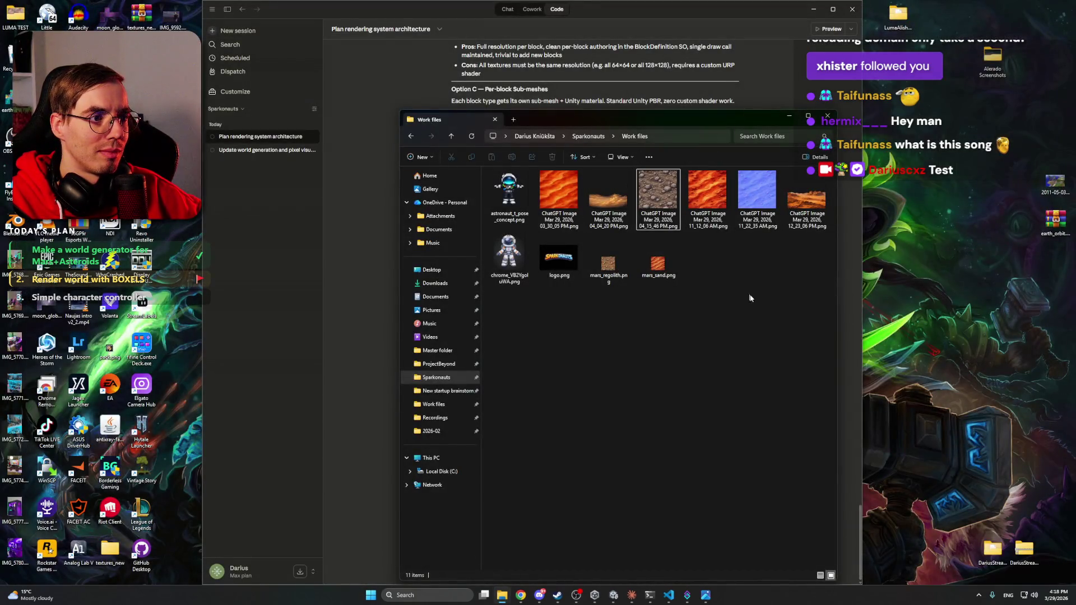
Step: Scroll through Claude's eight-step Texture2DArray PBR material plan, briefly showing and hiding Discord
key(Home)
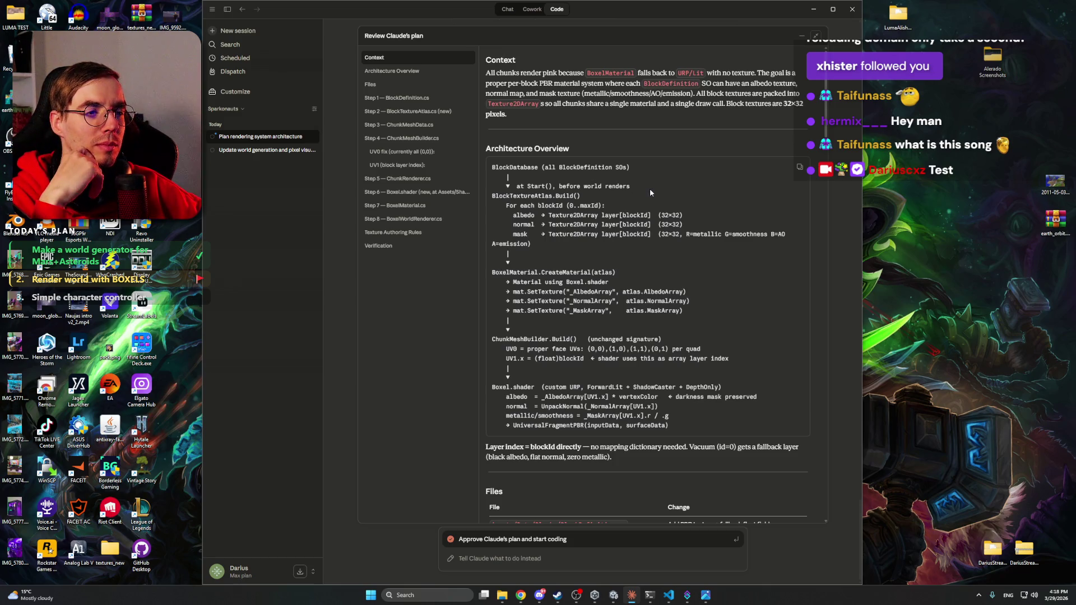
scroll(650, 187, down, 15)
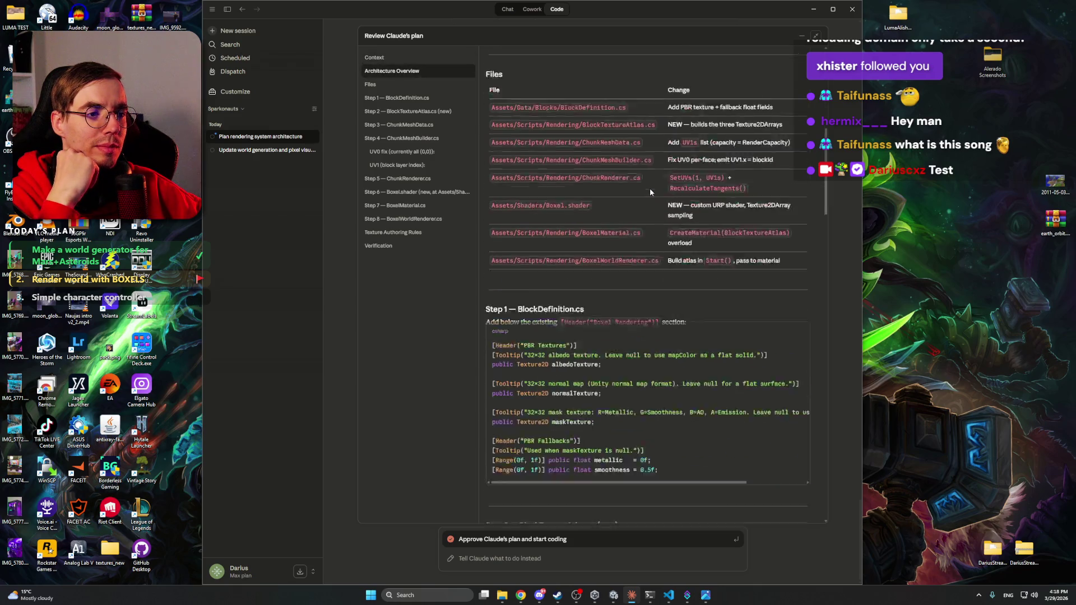
scroll(650, 187, down, 20)
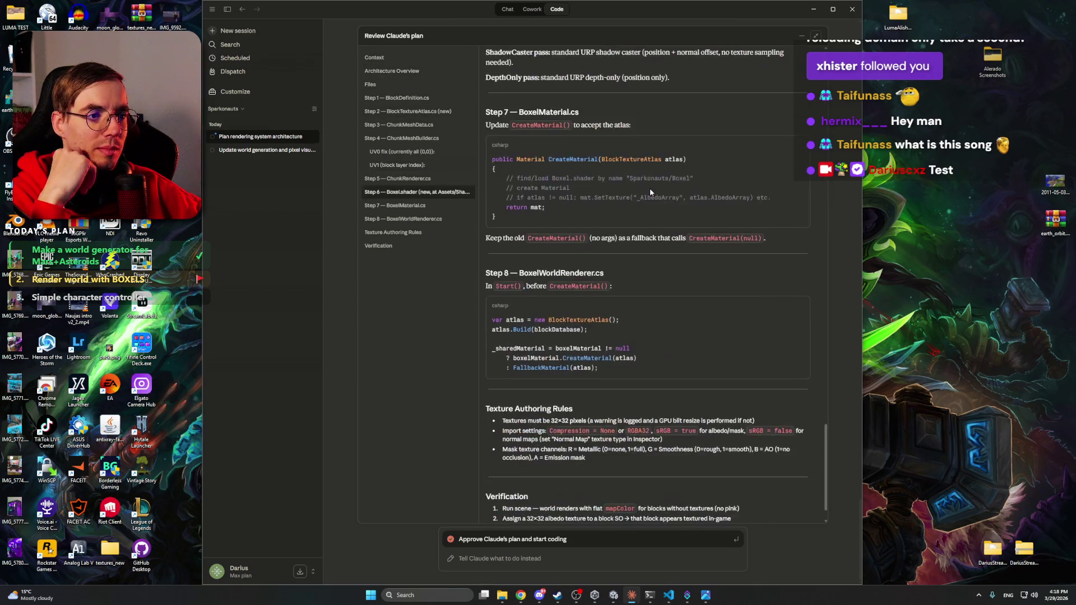
scroll(650, 187, up, 20)
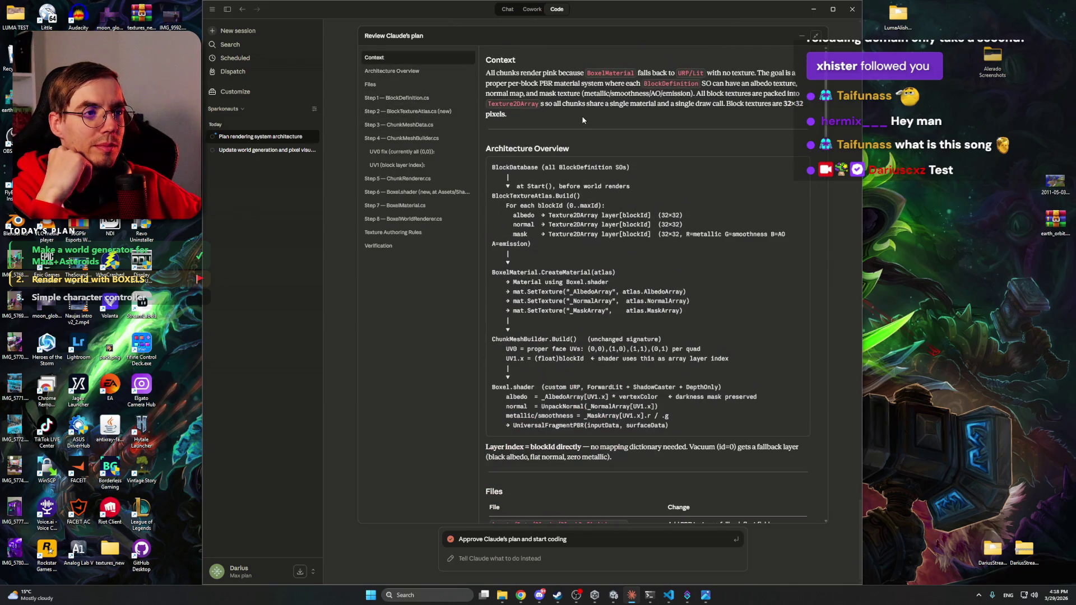
click(538, 599)
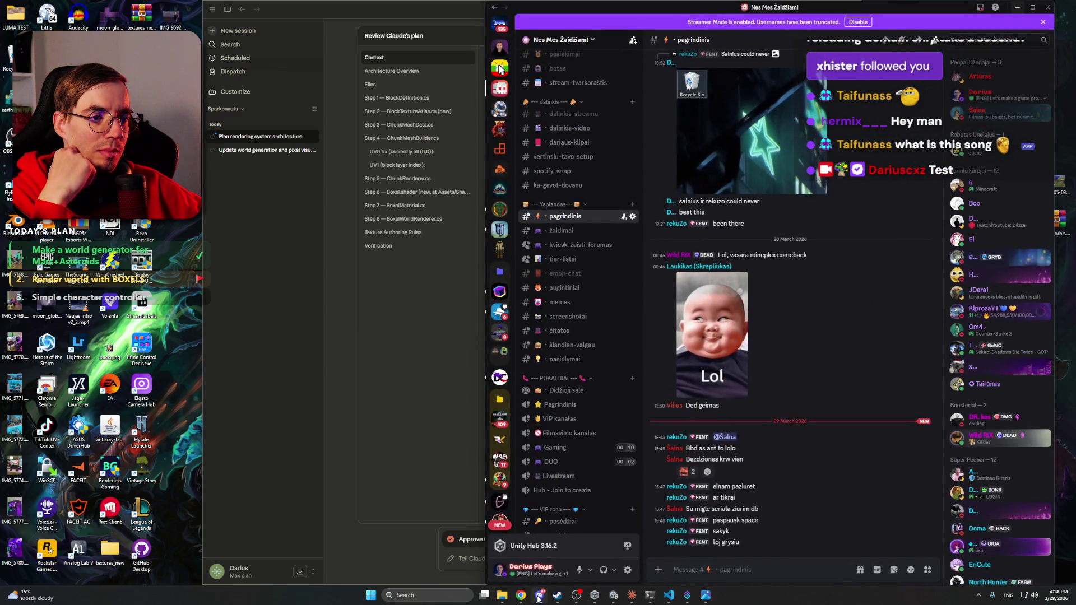
click(538, 598)
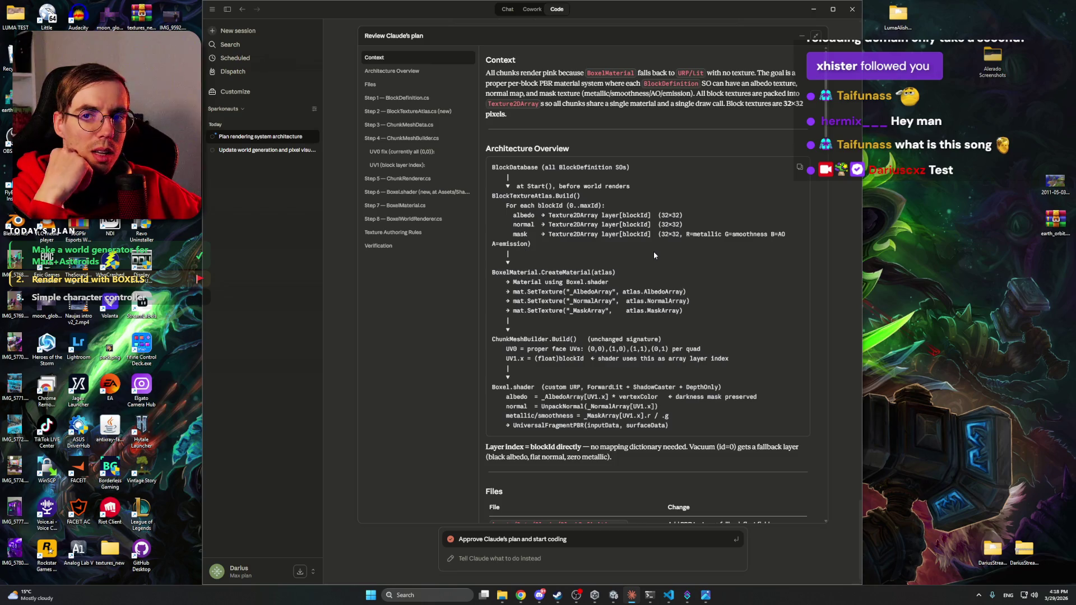
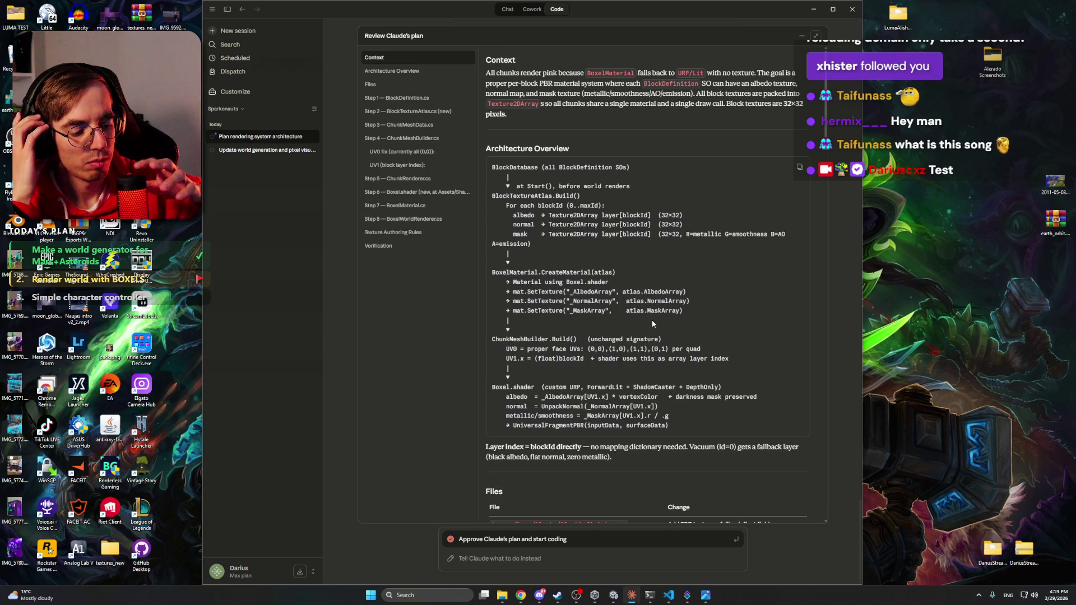
Step: Scroll through Claude's rendering plan to read the Files table and Step 1–2 code
click(634, 596)
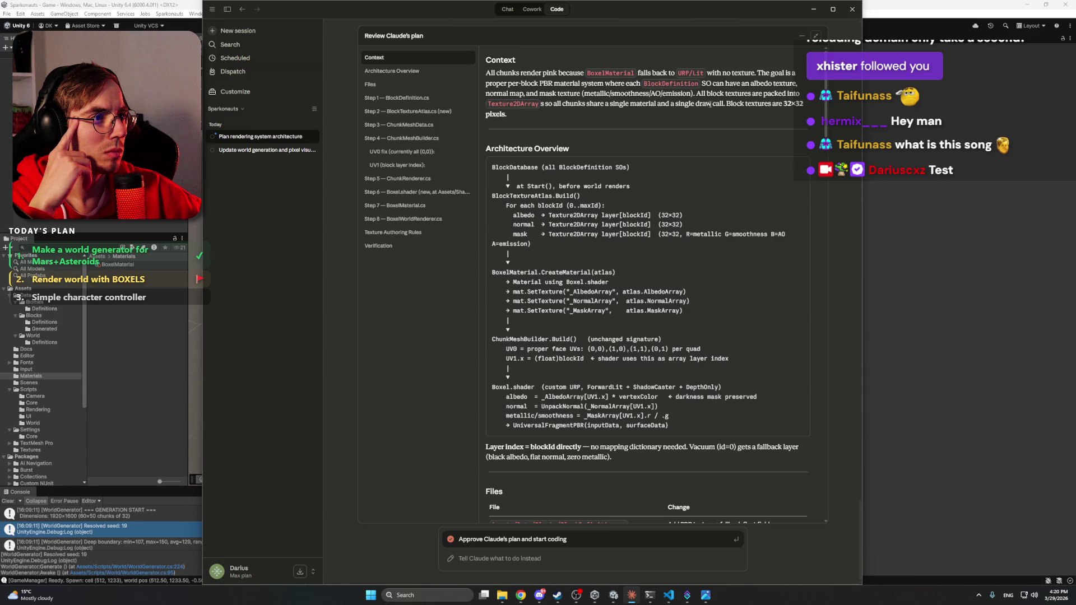
drag(826, 110, 826, 119)
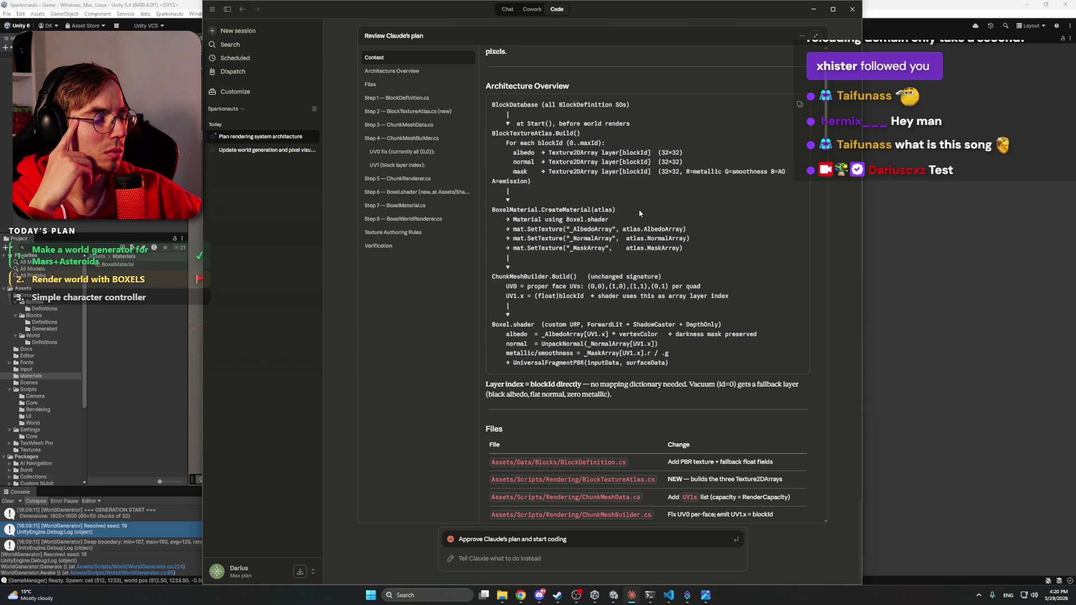
scroll(651, 211, down, 3)
scroll(614, 263, down, 1)
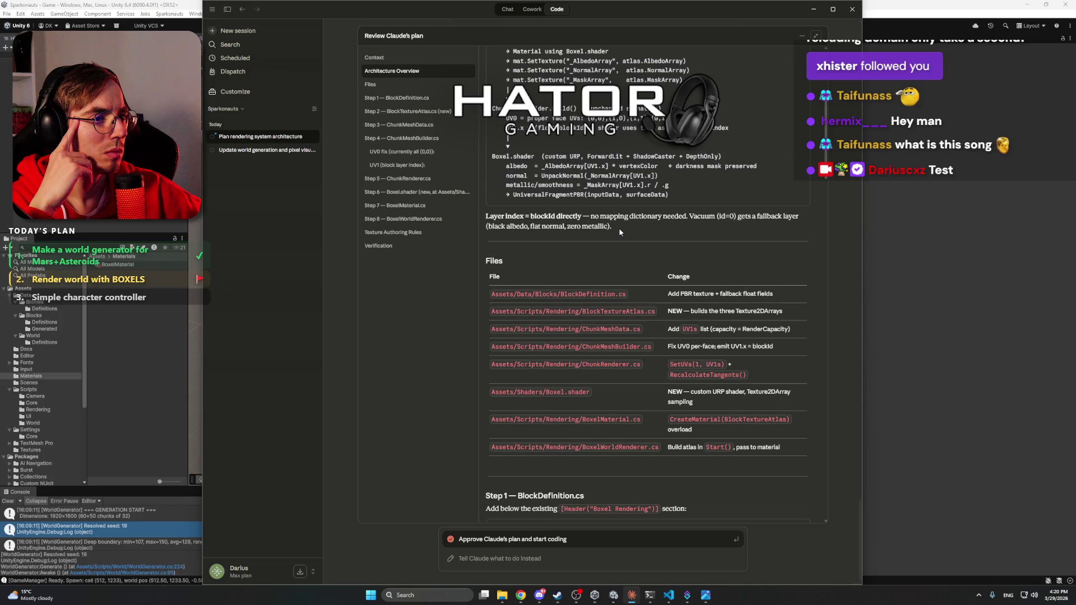
scroll(619, 227, down, 2)
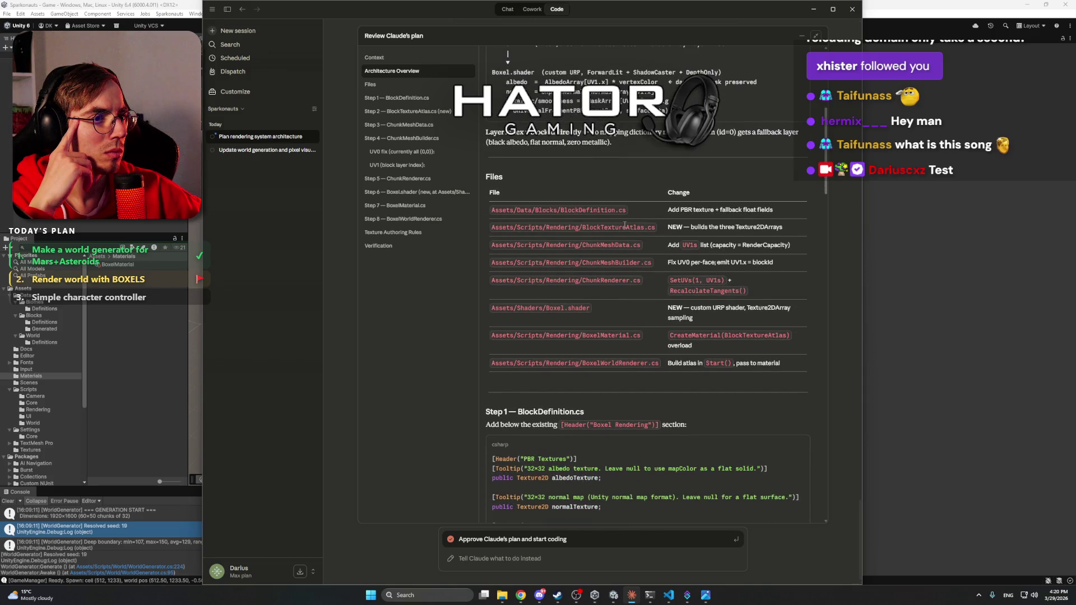
scroll(625, 225, down, 5)
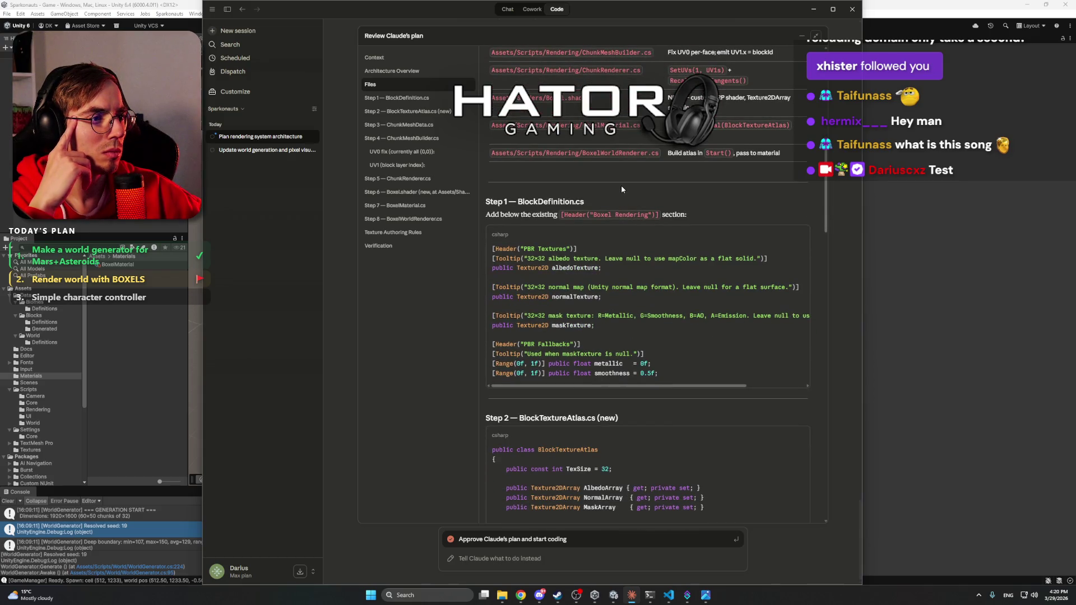
Step: Switch to the ChatGPT project and begin the prompt 'Create an image of a 3D low-poly'
scroll(621, 189, down, 4)
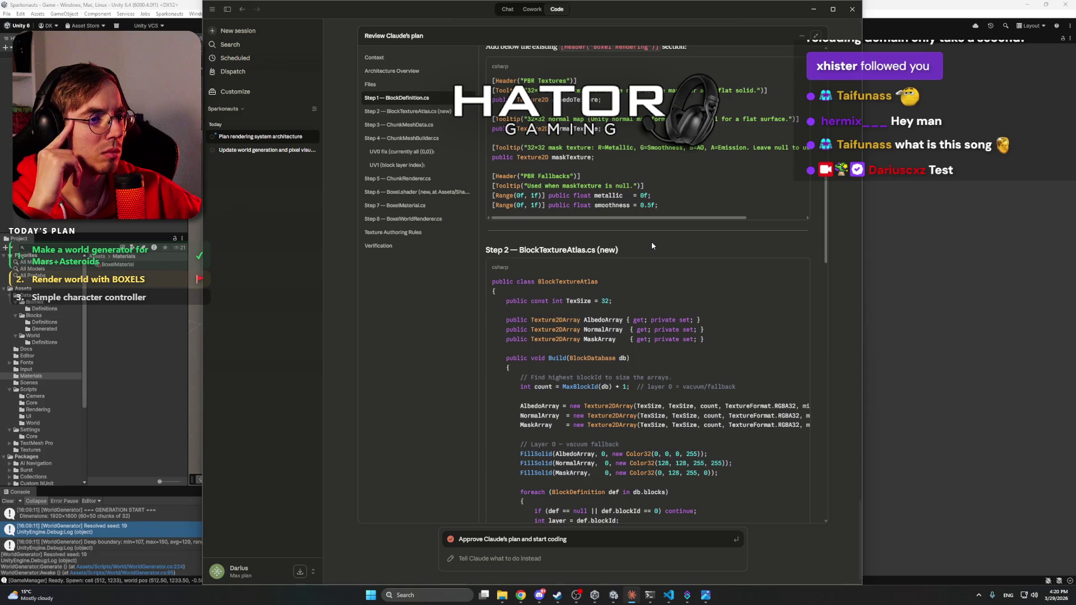
key(alt+Tab)
text(Create an imag)
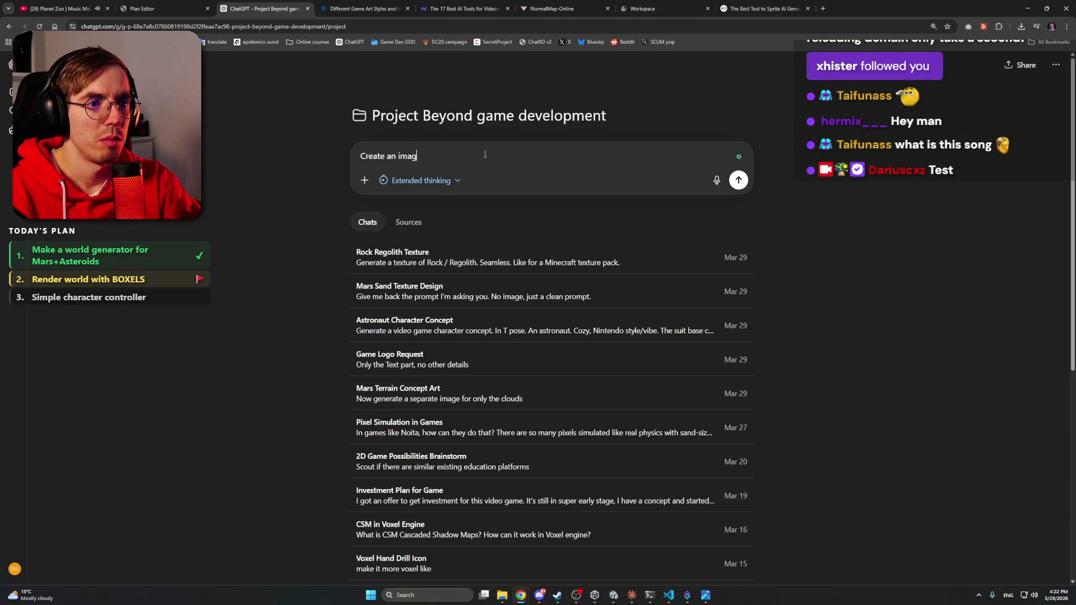
text(e of a 3)
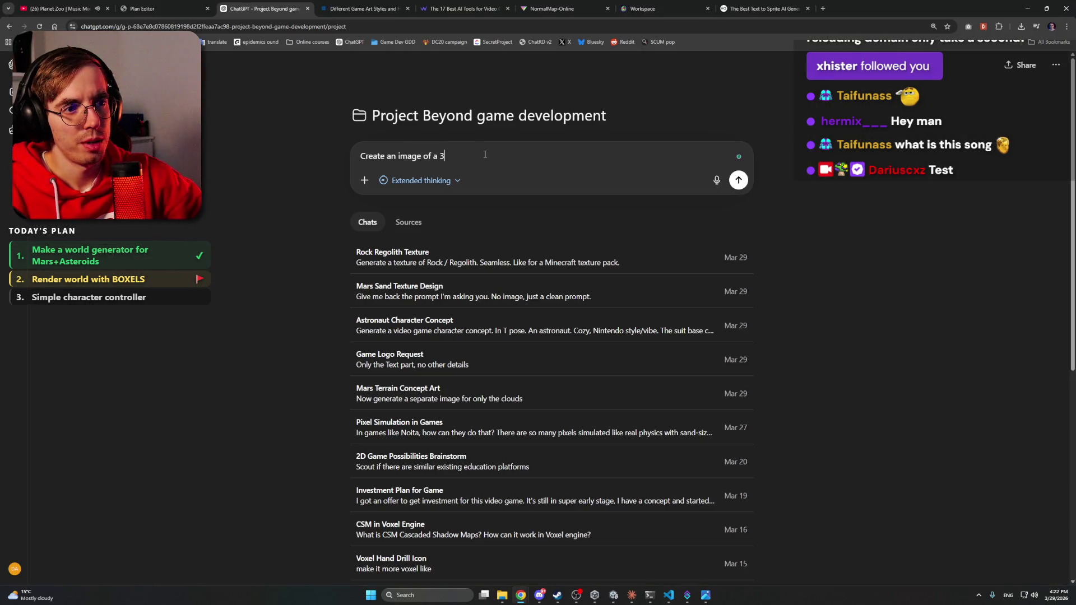
text(D lo)
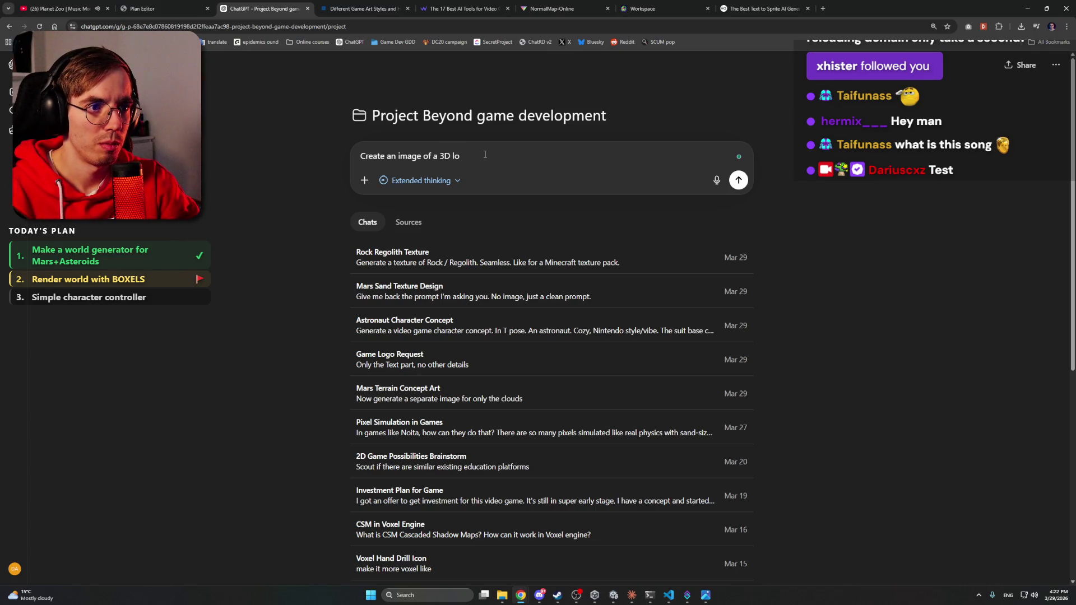
text(w-poly o)
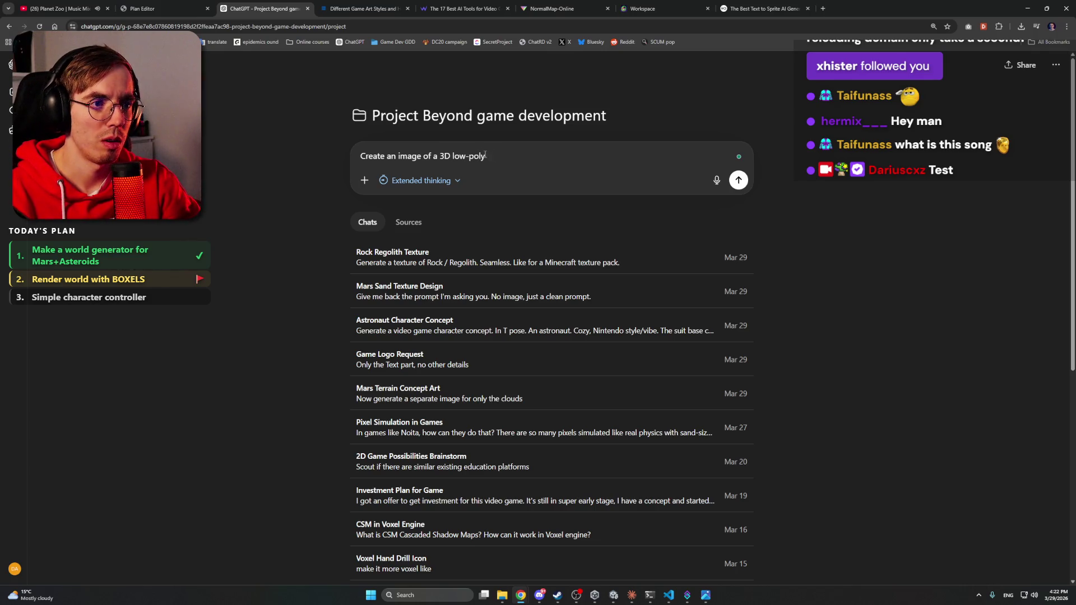
Step: Send ChatGPT a prompt for a 3D low-poly small boulder game object on an empty background
key(BackSpace)
text(game ob)
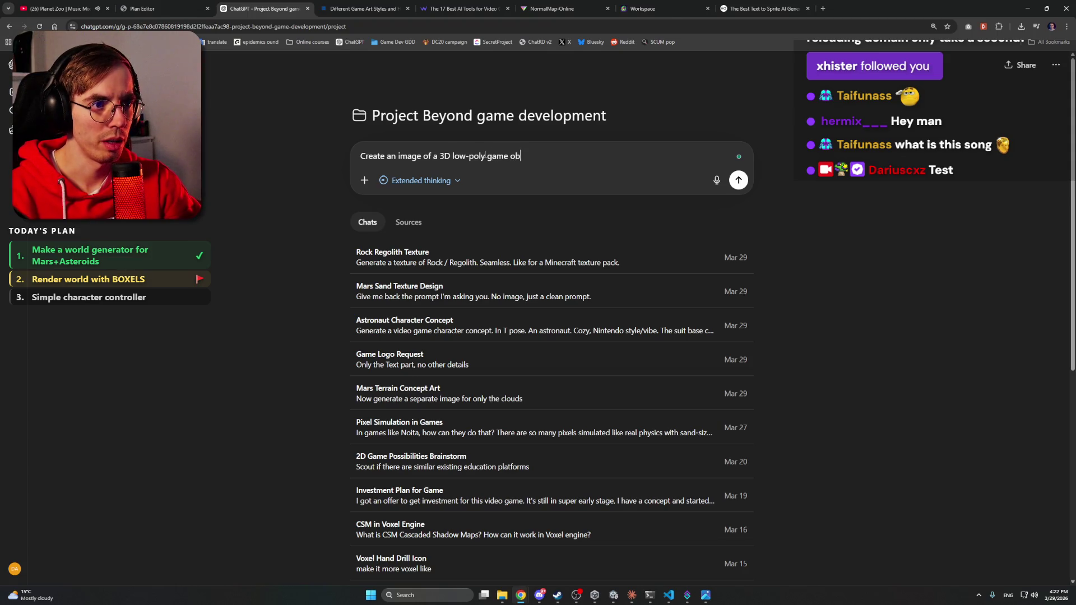
text(ject - Rock)
key(BackSpace)
key(BackSpace)
key(BackSpace)
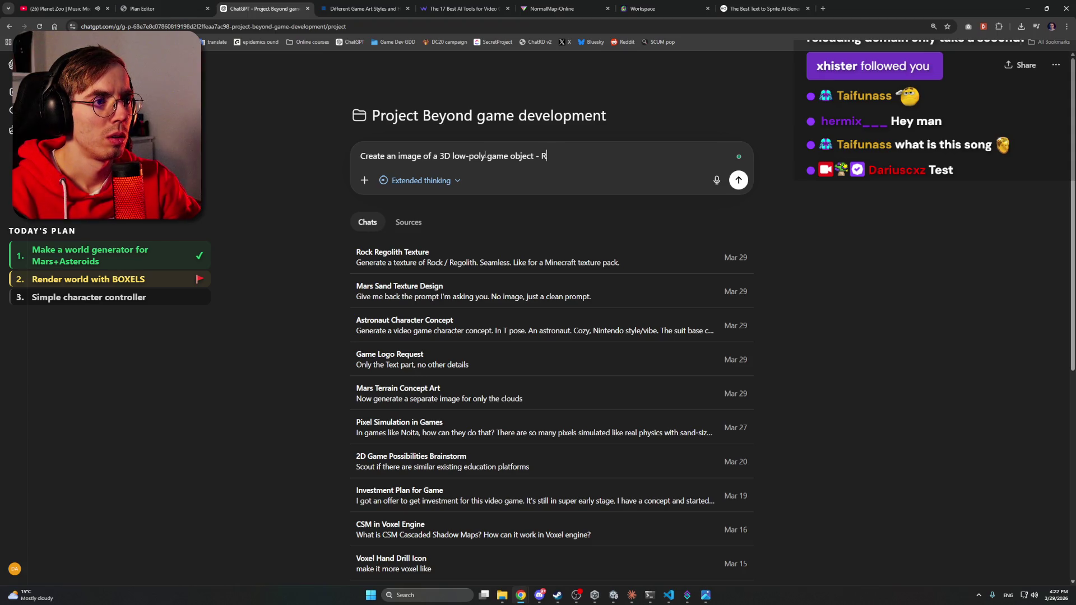
text(boulder)
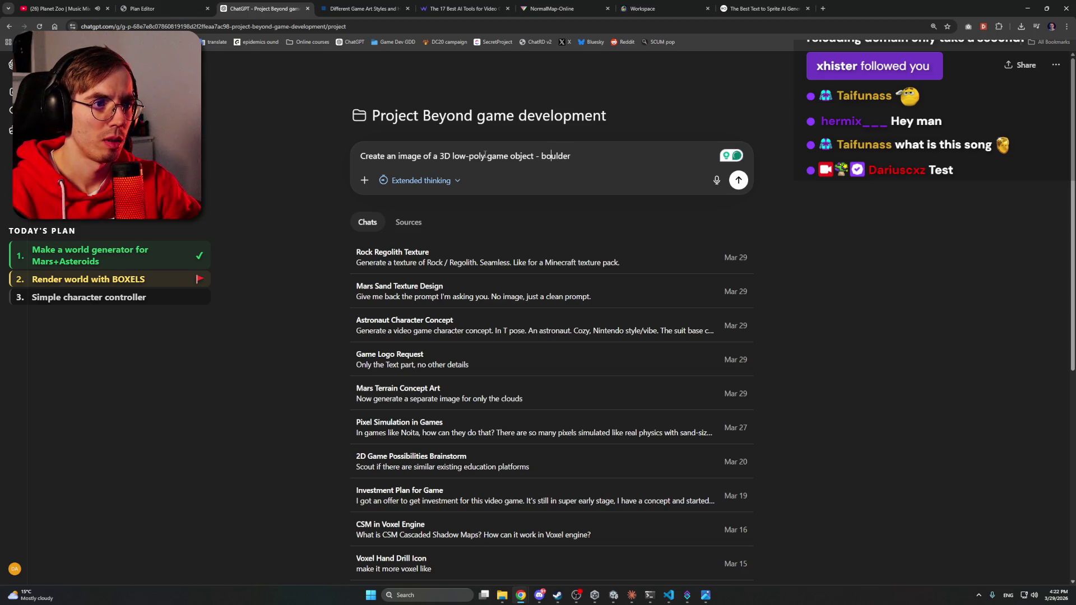
text(Small cluster)
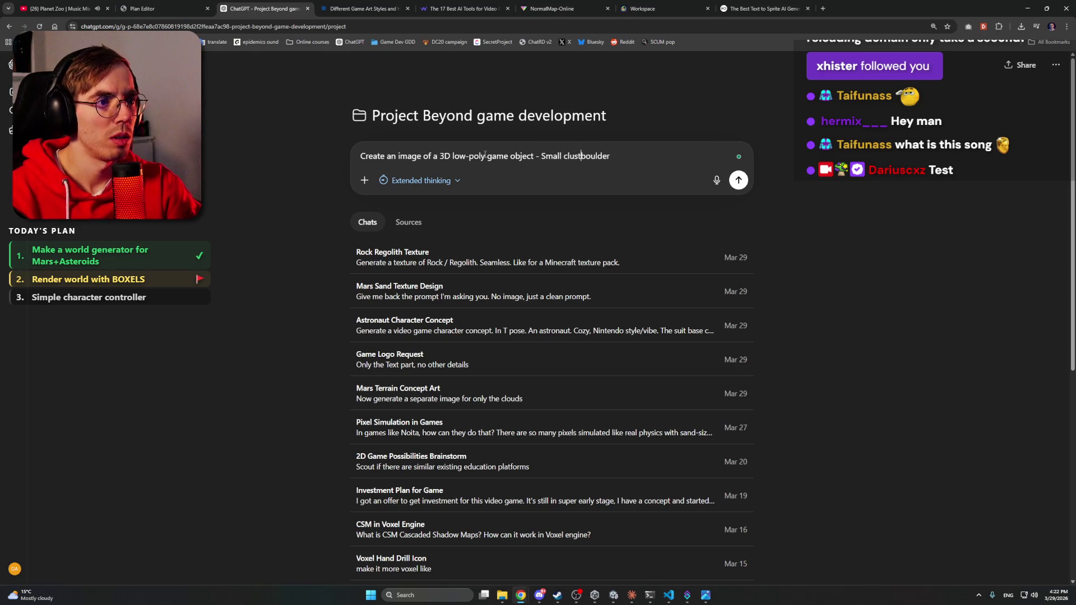
key(ctrl+shift+Left)
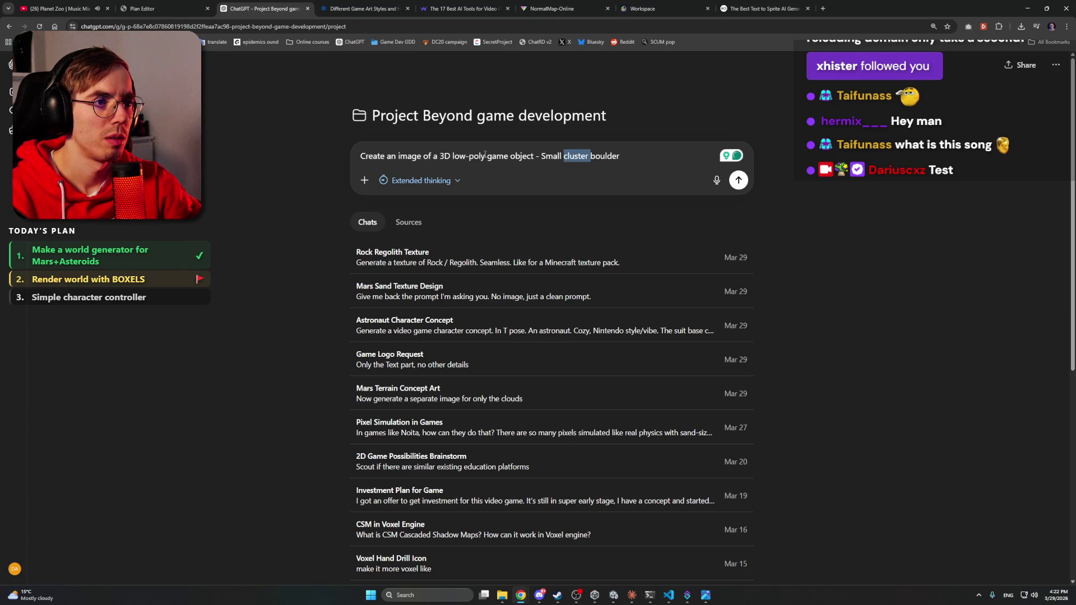
key(BackSpace)
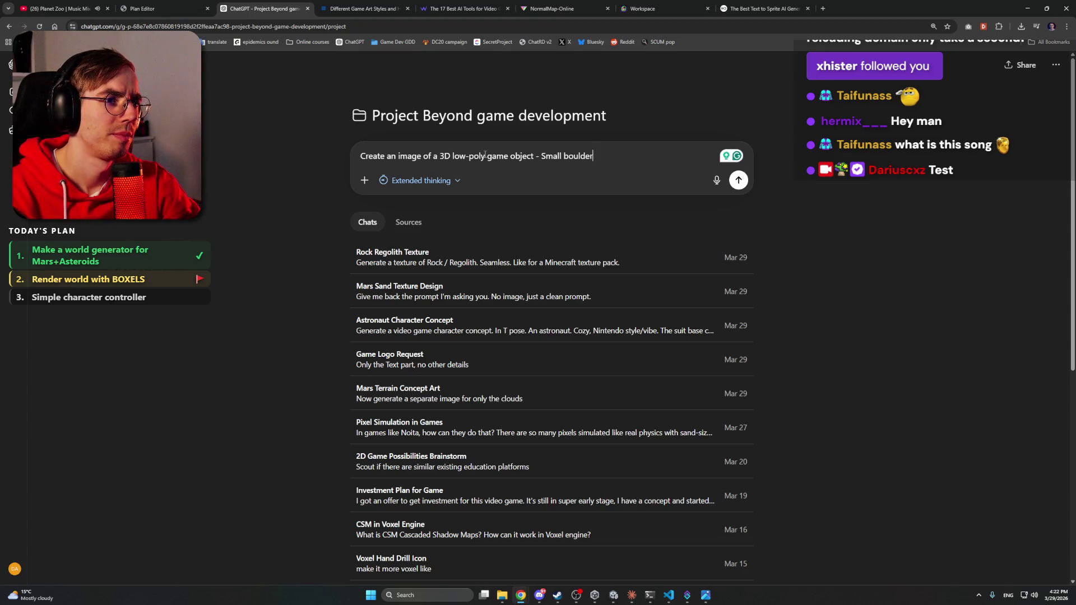
text(. Empty )
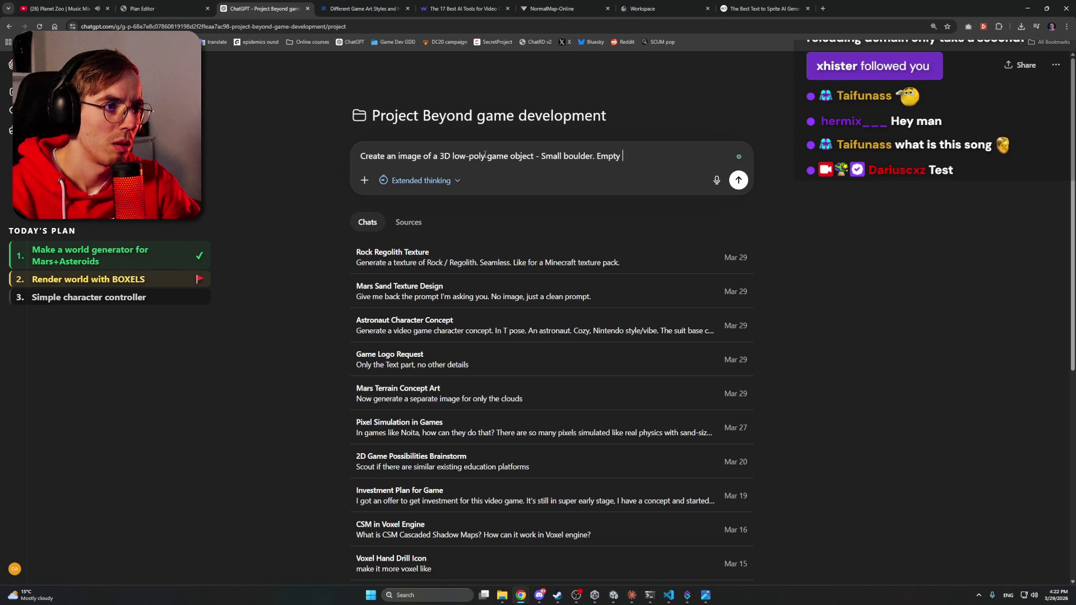
text(background.)
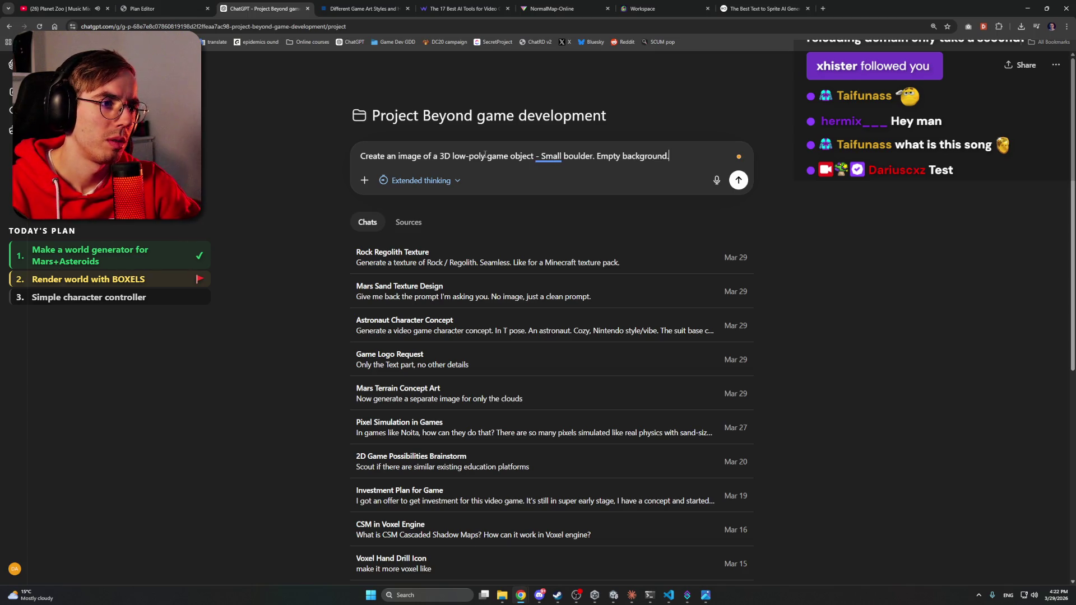
key(Return)
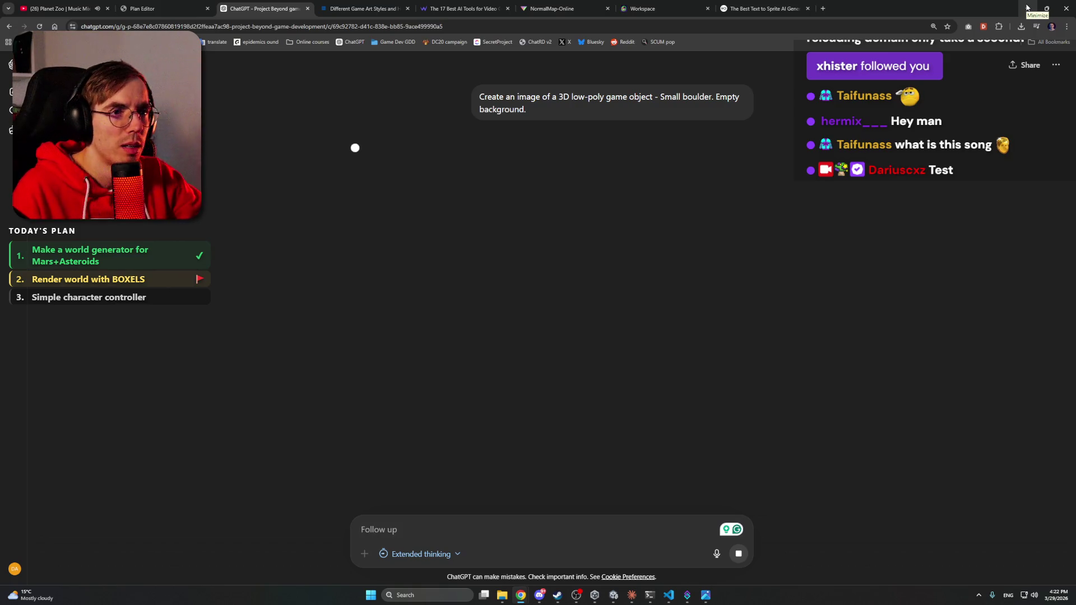
Step: Cycle through the browser tabs to the OpenArt AI Sprite Generator page
key(ctrl+9)
key(ctrl+shift+Tab)
key(ctrl+Tab)
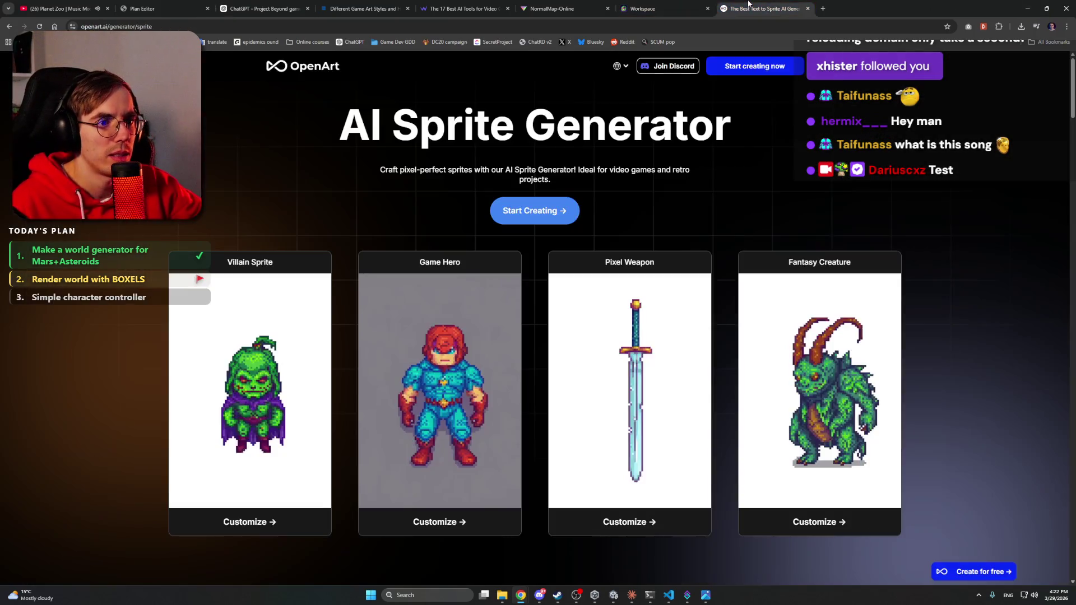
Step: In Unity's Console, inspect the first ChunkMeshBuilder error about the missing blockId argument
click(1027, 8)
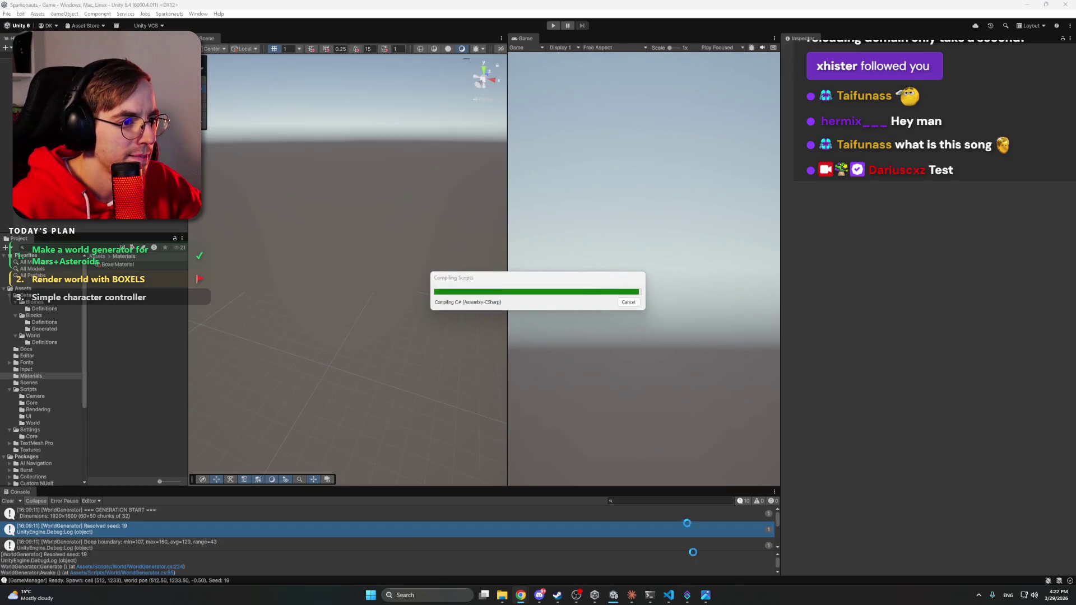
mouse_move(686, 601)
click(632, 595)
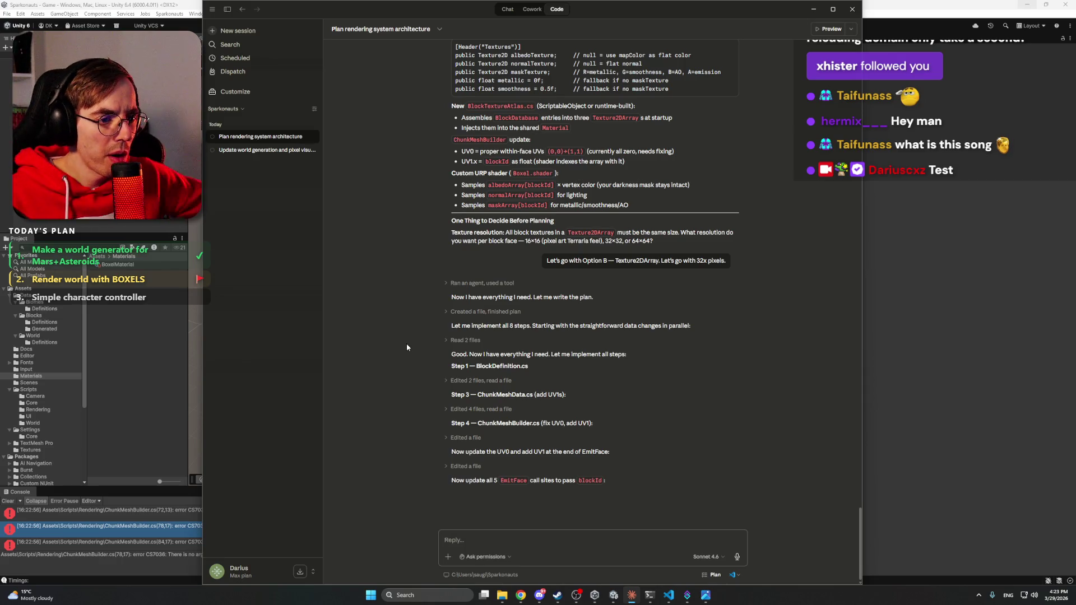
key(alt+Tab)
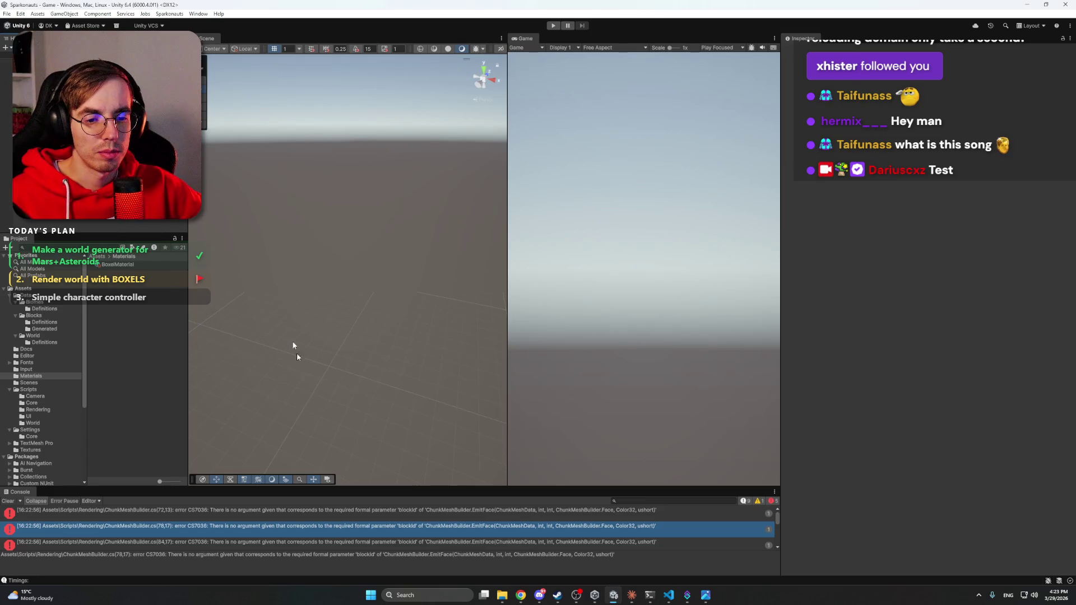
click(354, 509)
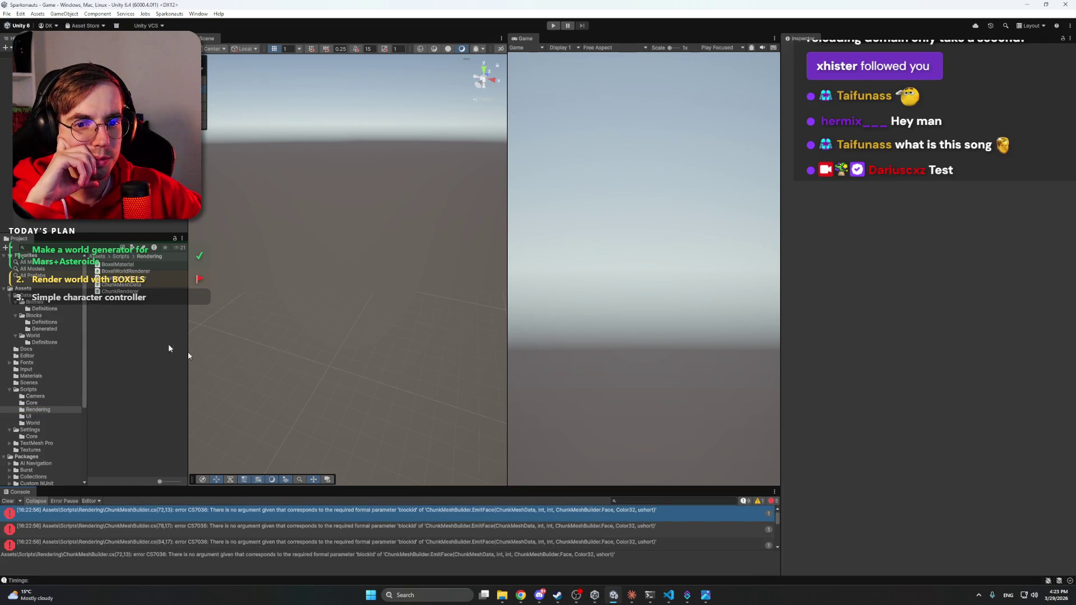
click(292, 512)
triple_click(325, 558)
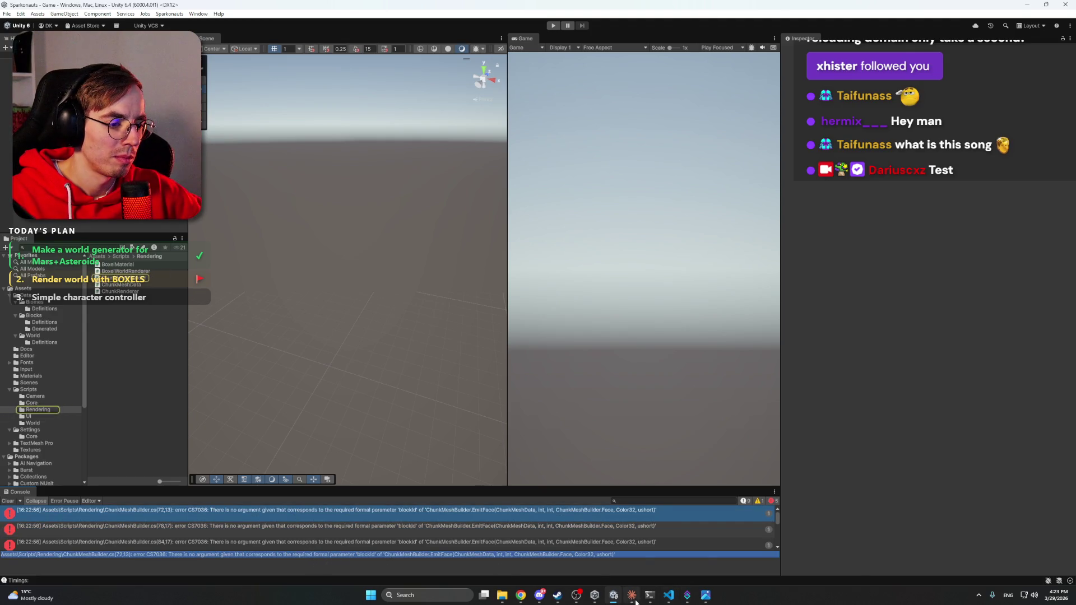
Step: Return to Chrome and move across the tabs to the AI game-development tools article
click(632, 595)
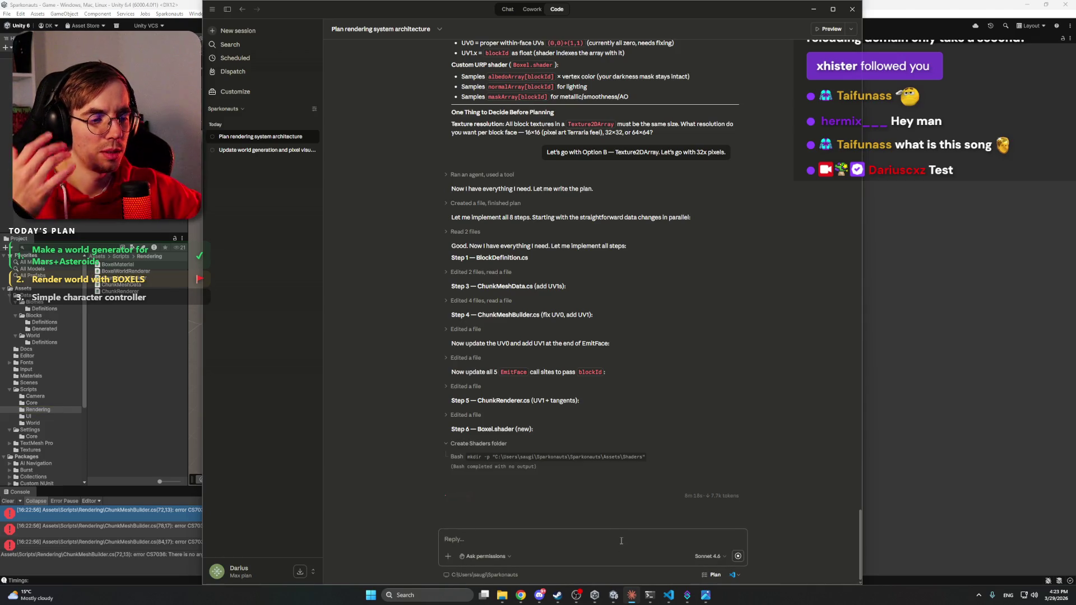
click(539, 595)
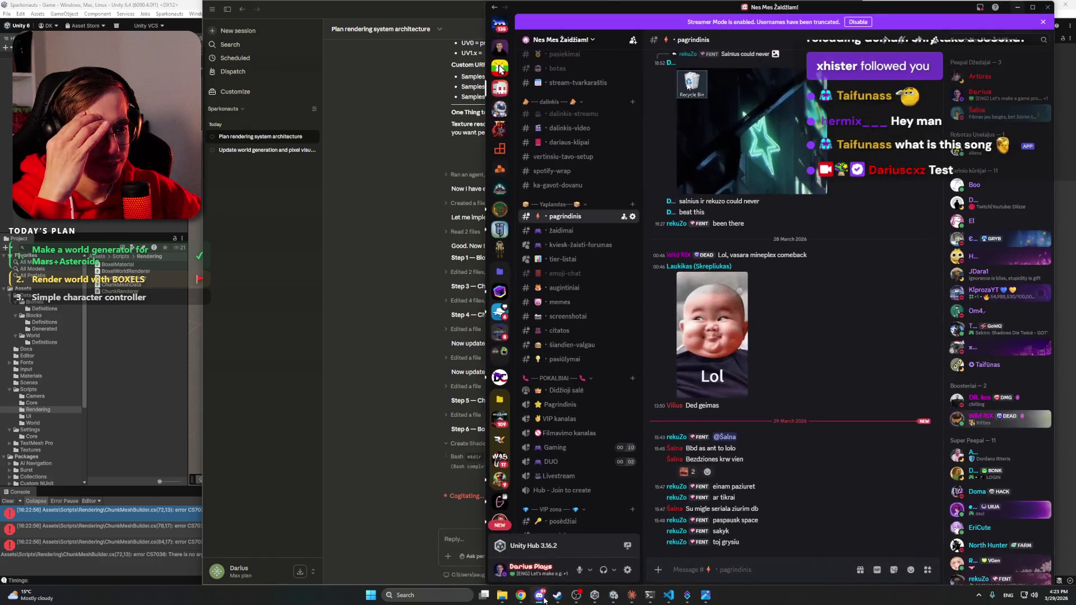
click(540, 595)
click(505, 557)
click(662, 8)
click(579, 5)
click(493, 8)
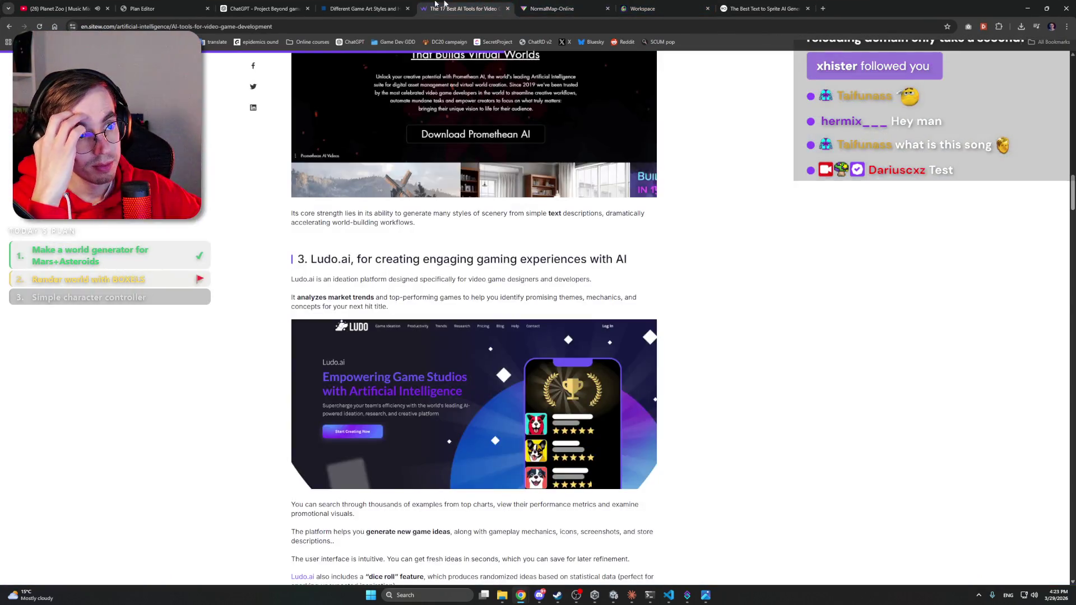
Step: View ChatGPT's generated low-poly boulder image, then open a new Google tab
click(364, 9)
click(263, 9)
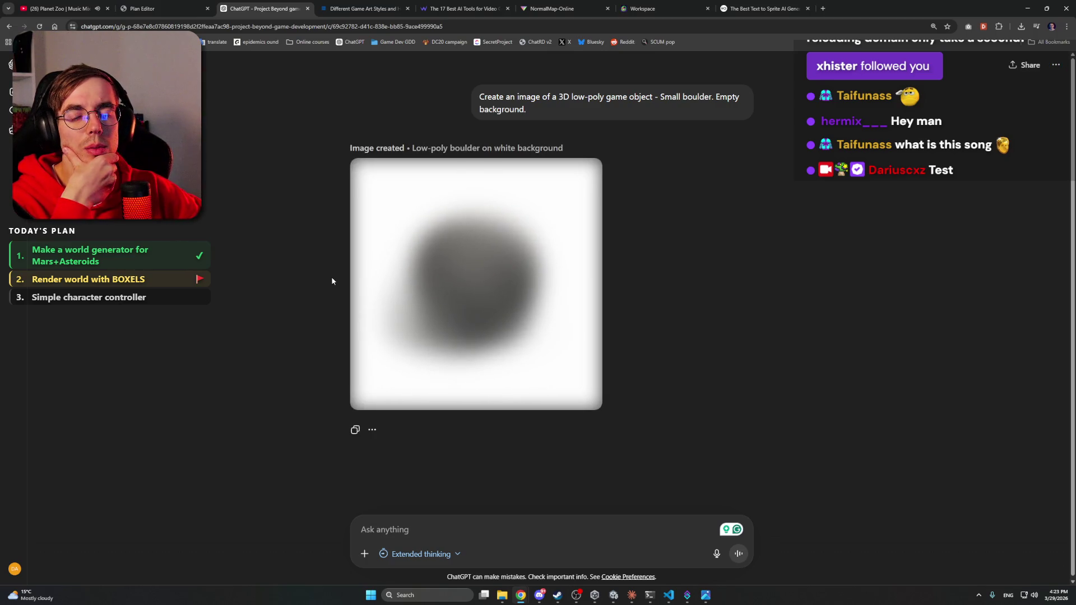
mouse_move(467, 291)
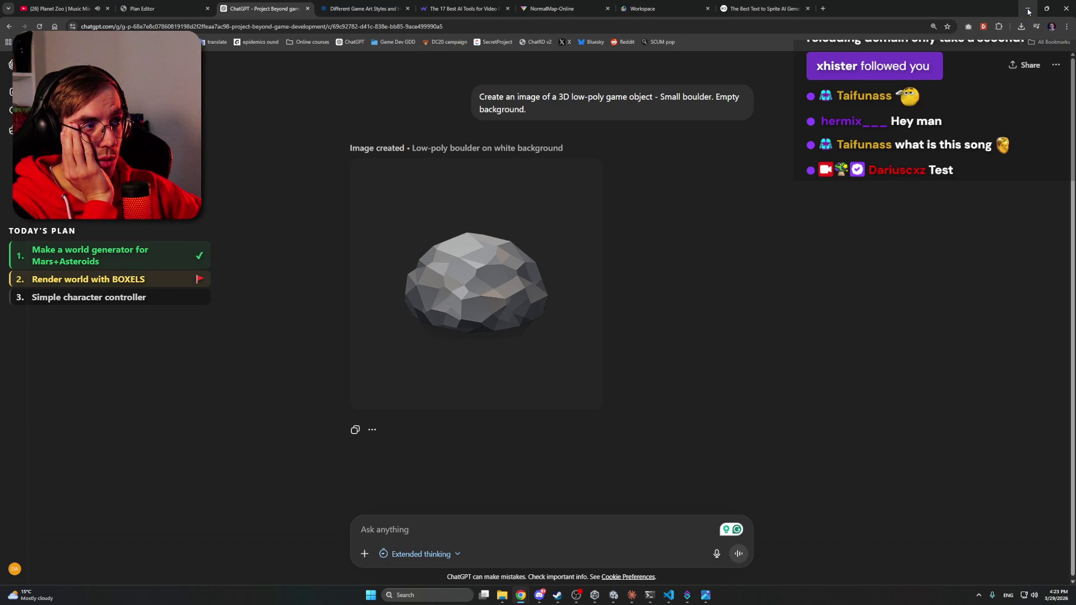
click(828, 9)
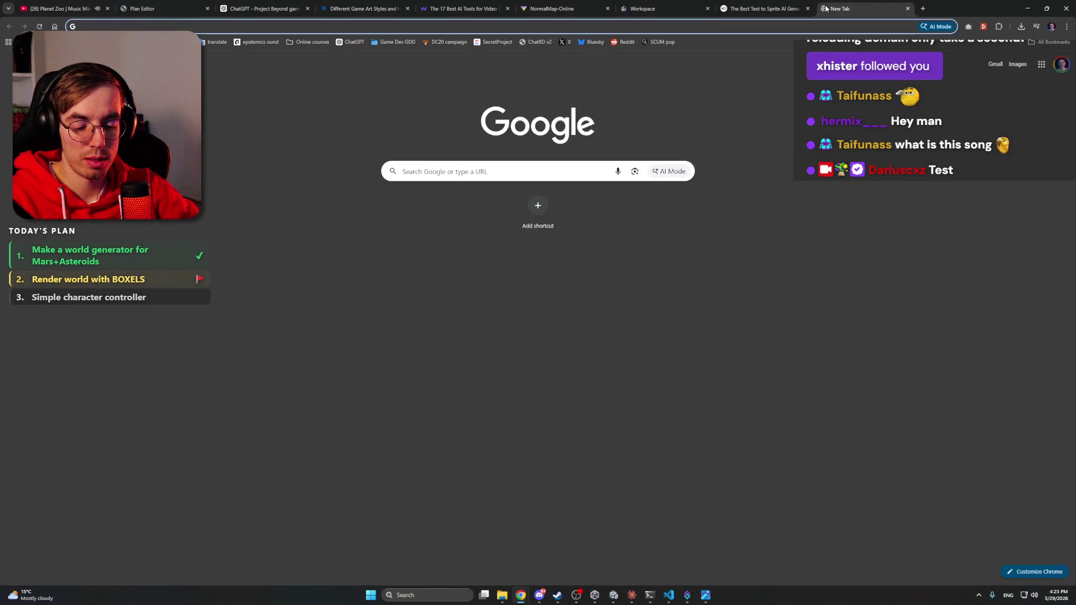
Step: Open the Unity Asset Store from Google and browse 3D Props with Free Assets ticked
text(unity asset store)
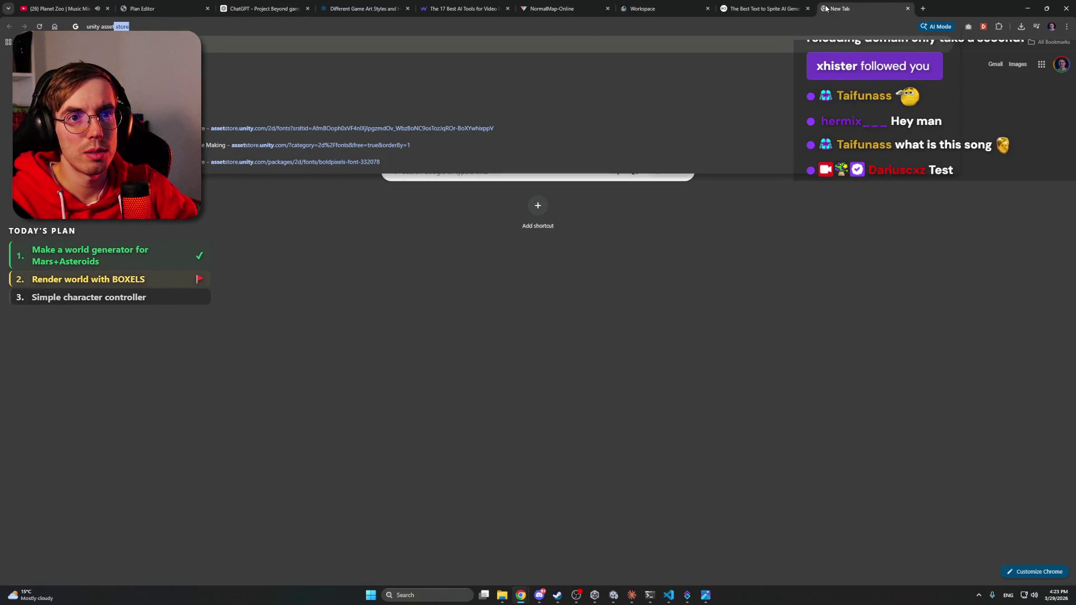
key(Return)
click(253, 145)
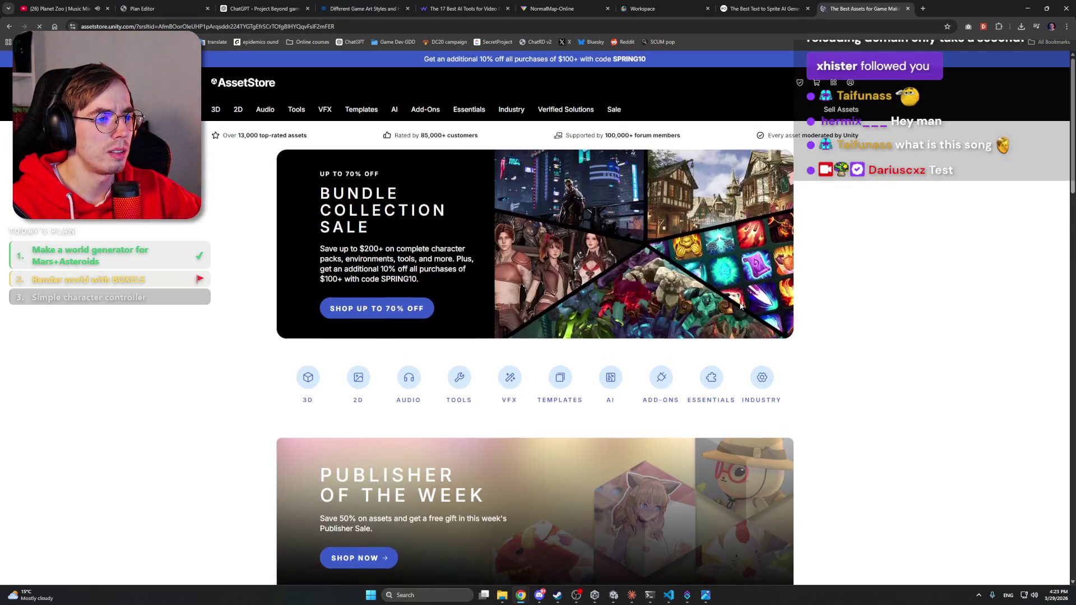
scroll(814, 313, down, 10)
scroll(814, 312, up, 10)
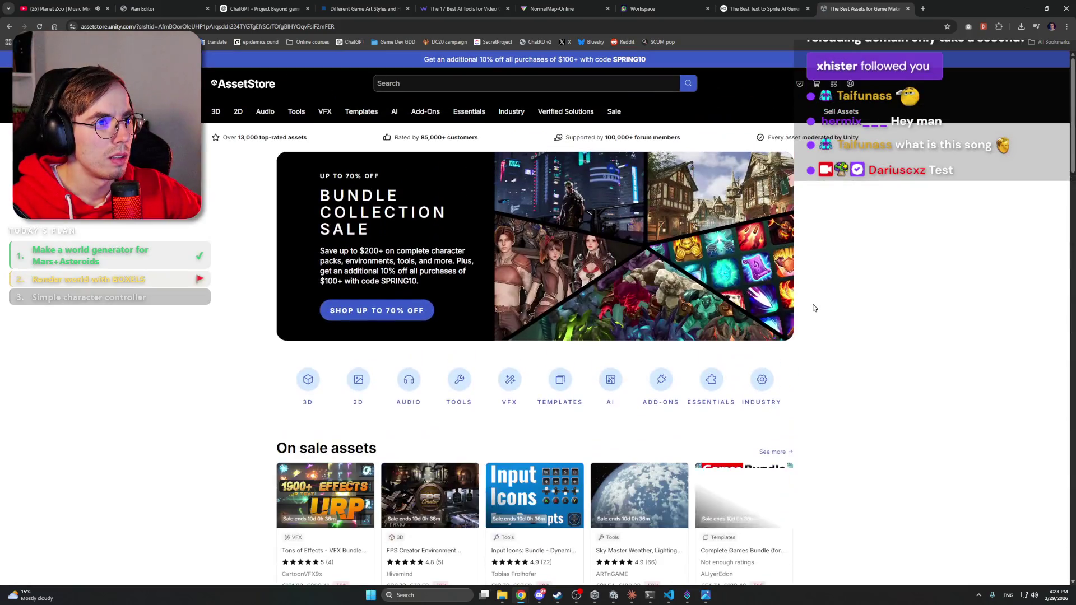
mouse_move(296, 121)
mouse_move(215, 112)
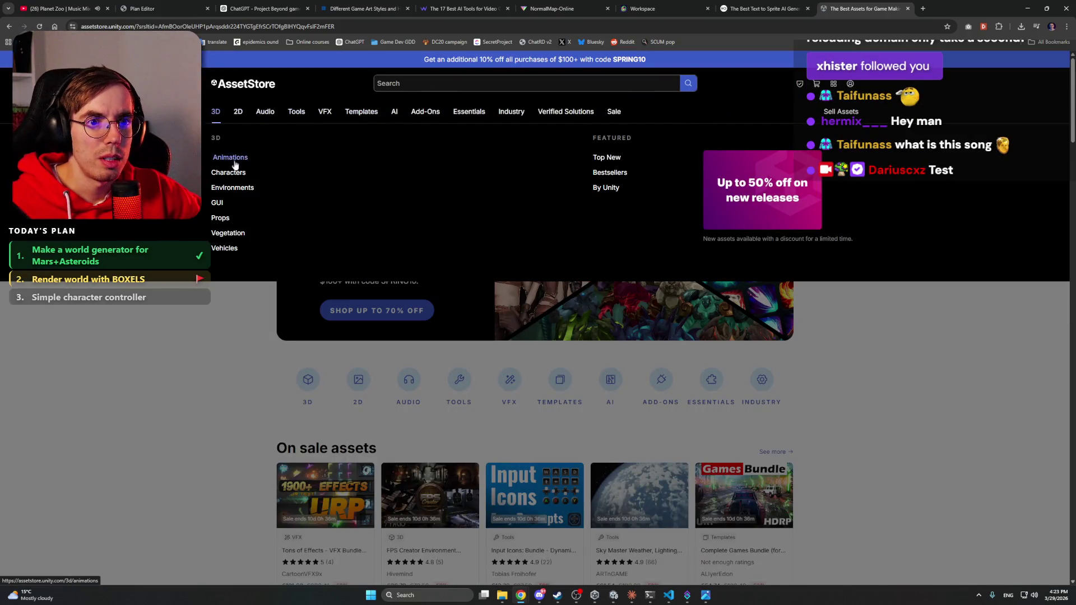
click(223, 220)
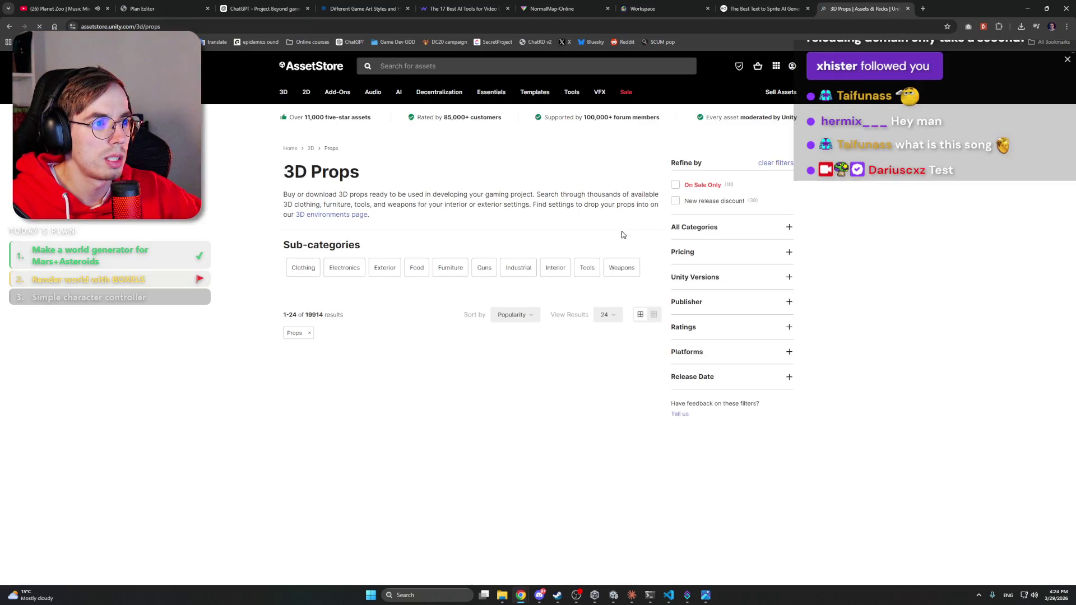
scroll(904, 335, down, 5)
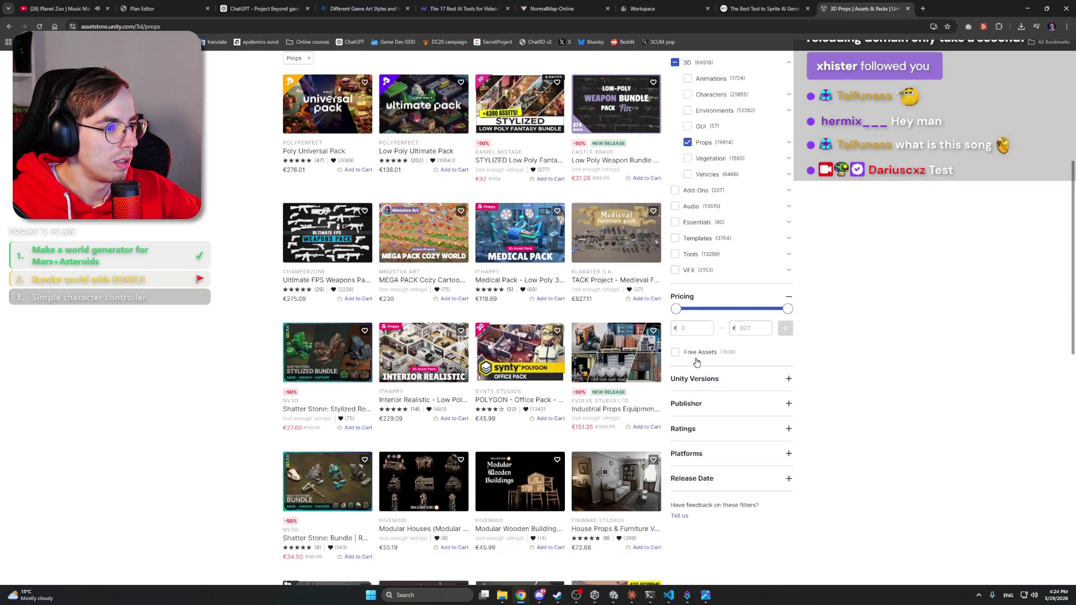
click(675, 352)
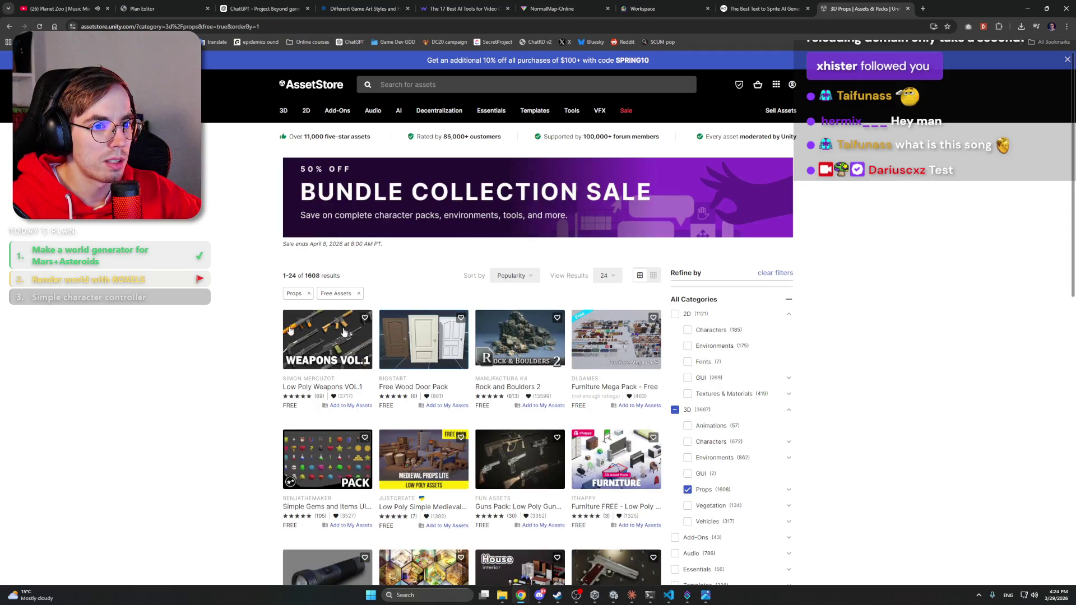
Step: Look over the Rock and Boulders 2 asset page and its polycount preview
click(527, 387)
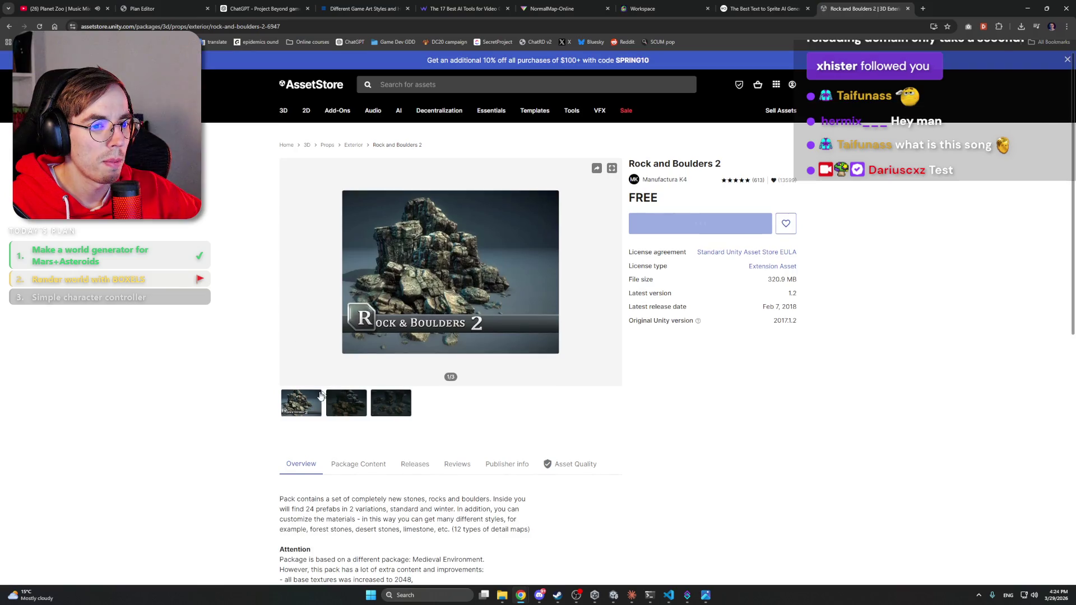
click(394, 455)
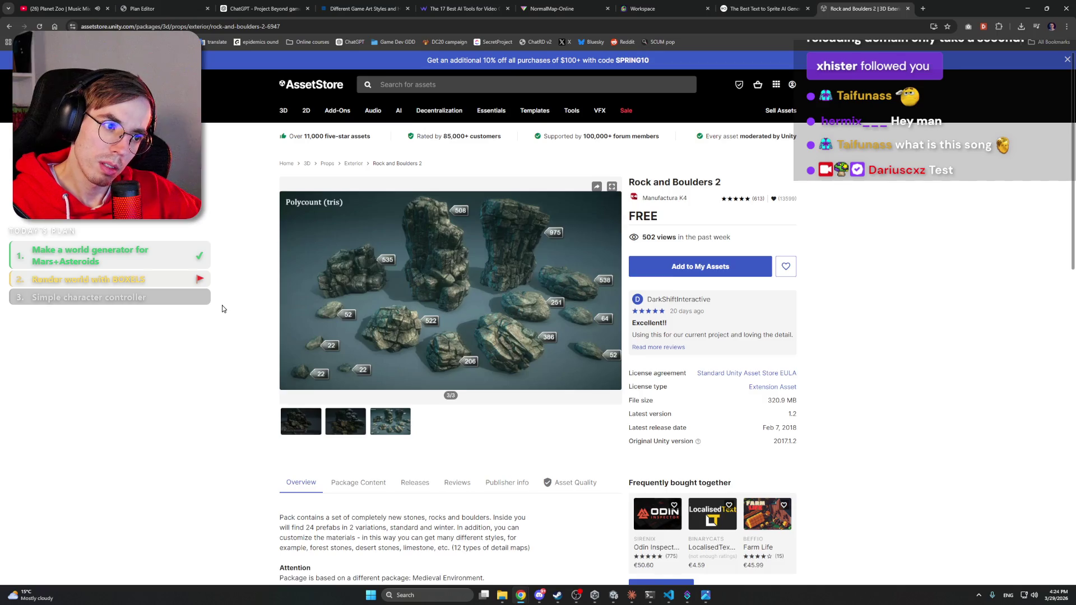
scroll(222, 309, down, 5)
scroll(223, 307, up, 3)
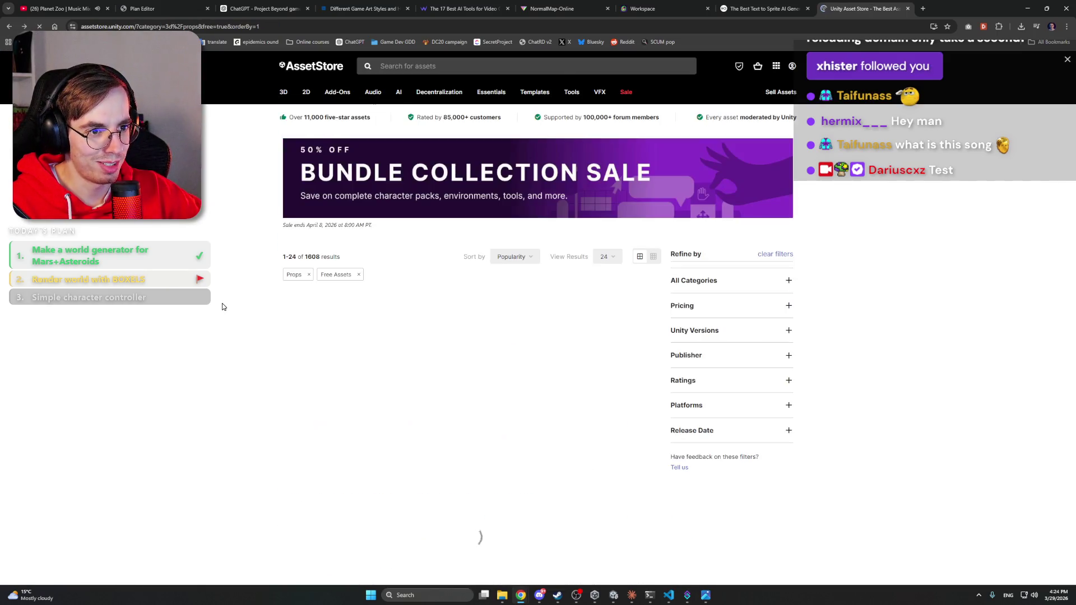
scroll(222, 307, down, 3)
scroll(222, 307, up, 4)
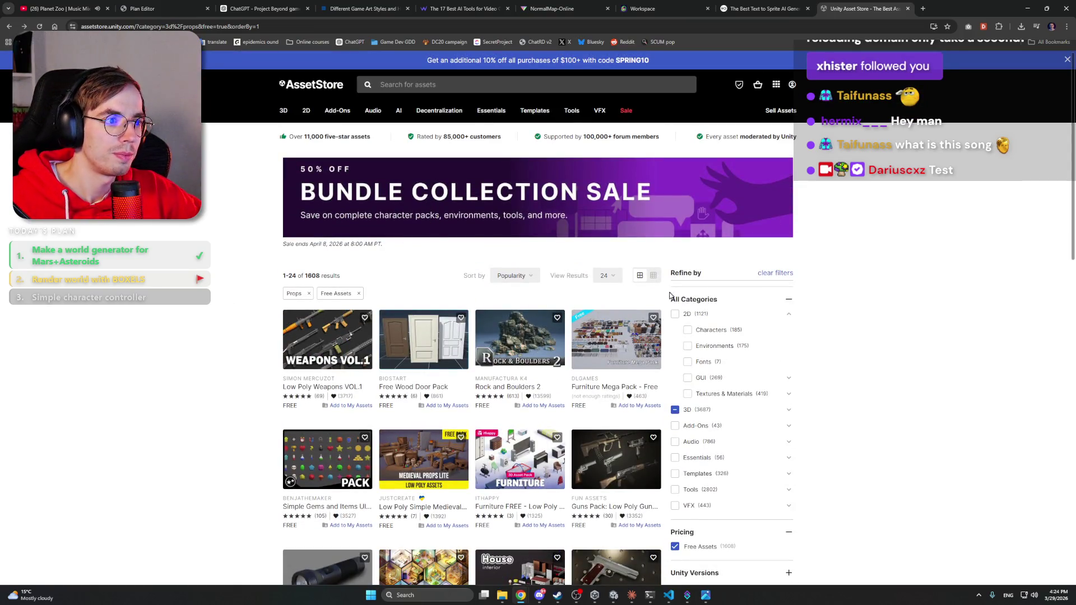
Step: Search the store for 'rock' and filter the results to Price: Free
click(420, 87)
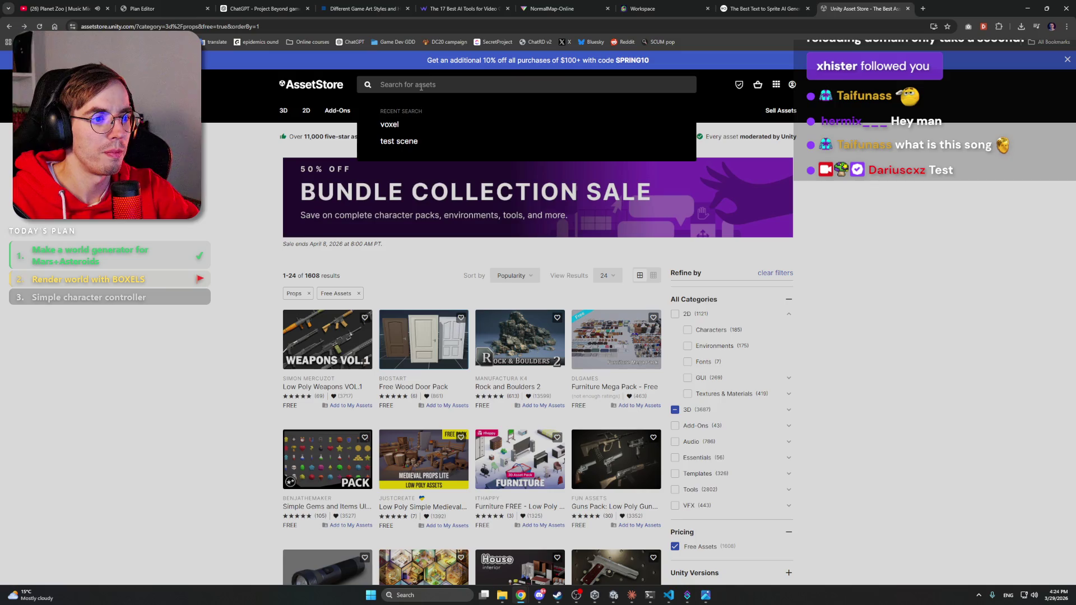
text(rock)
key(Return)
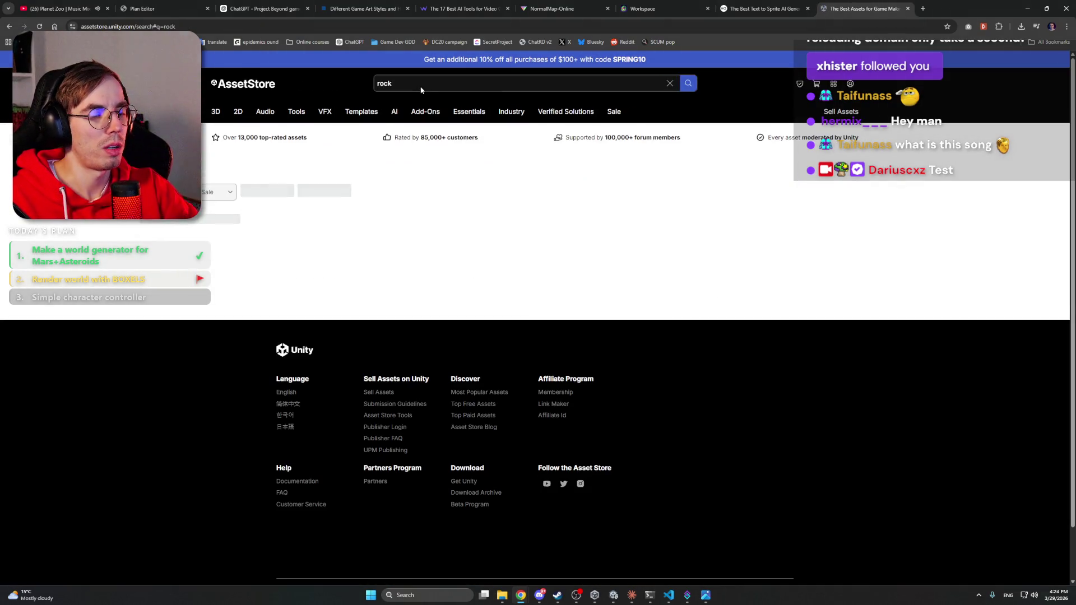
scroll(527, 307, down, 2)
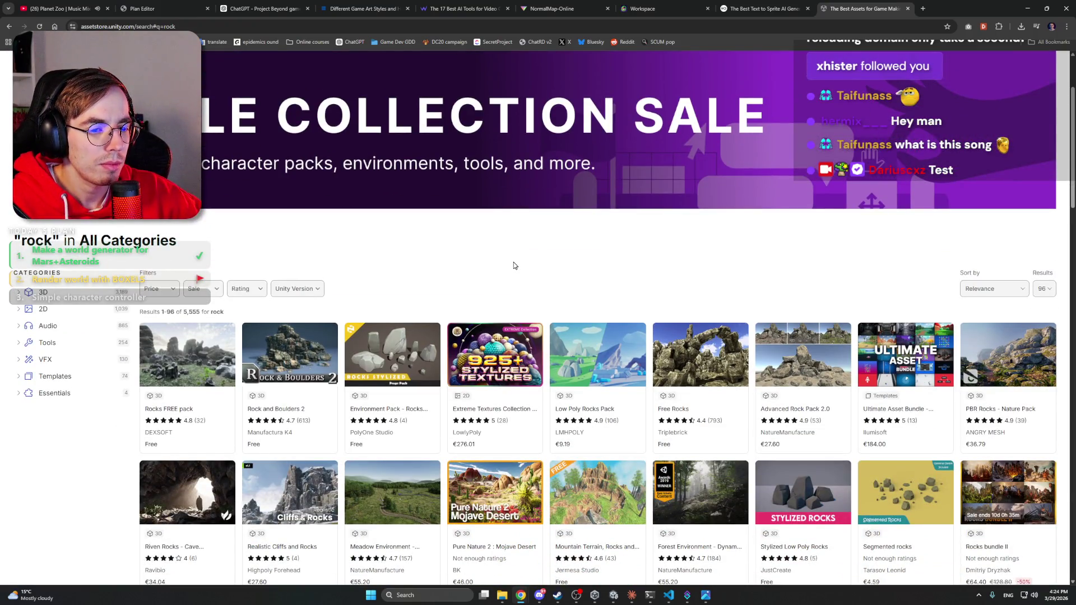
scroll(515, 266, down, 1)
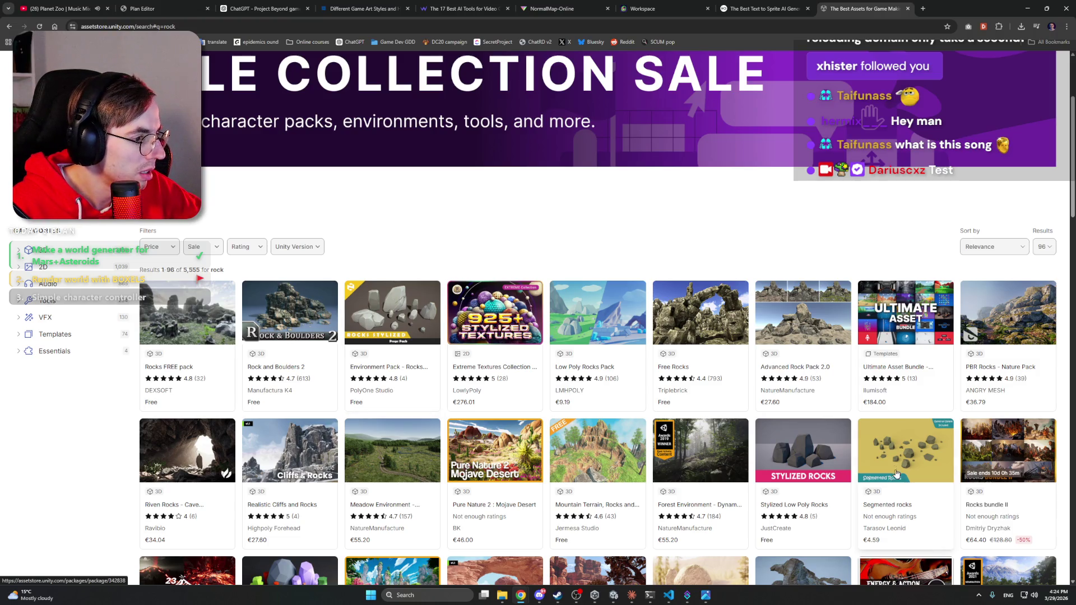
scroll(804, 453, down, 5)
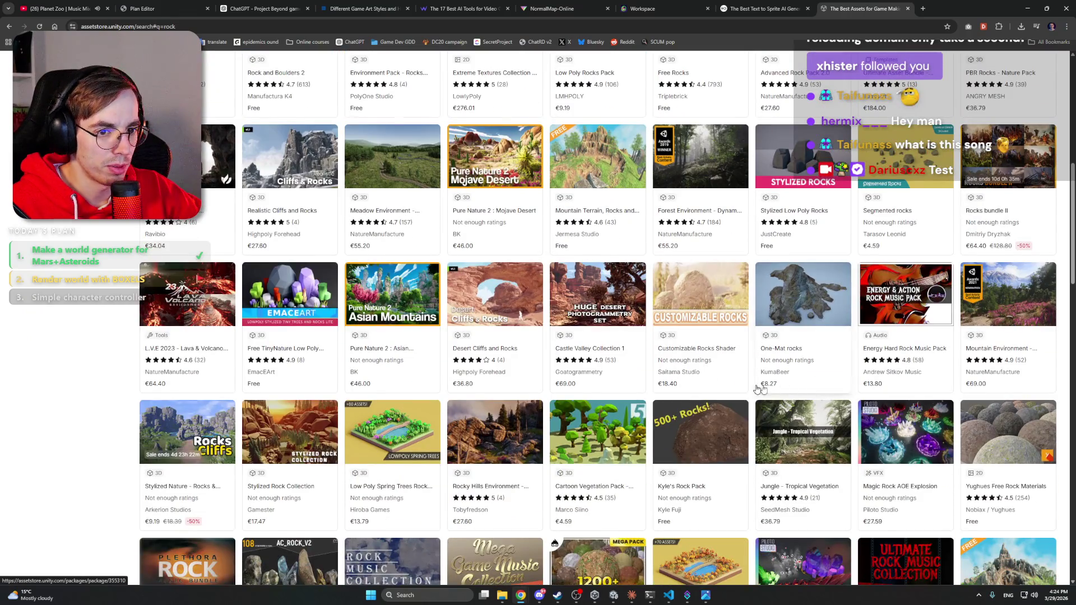
scroll(459, 341, up, 8)
scroll(284, 327, down, 3)
click(217, 247)
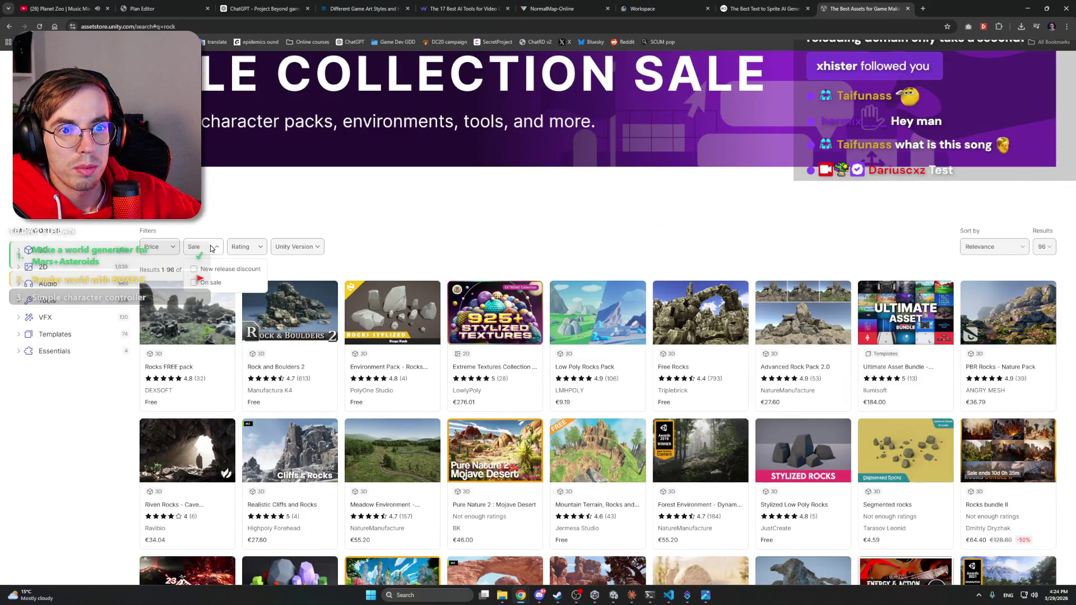
click(162, 249)
click(160, 270)
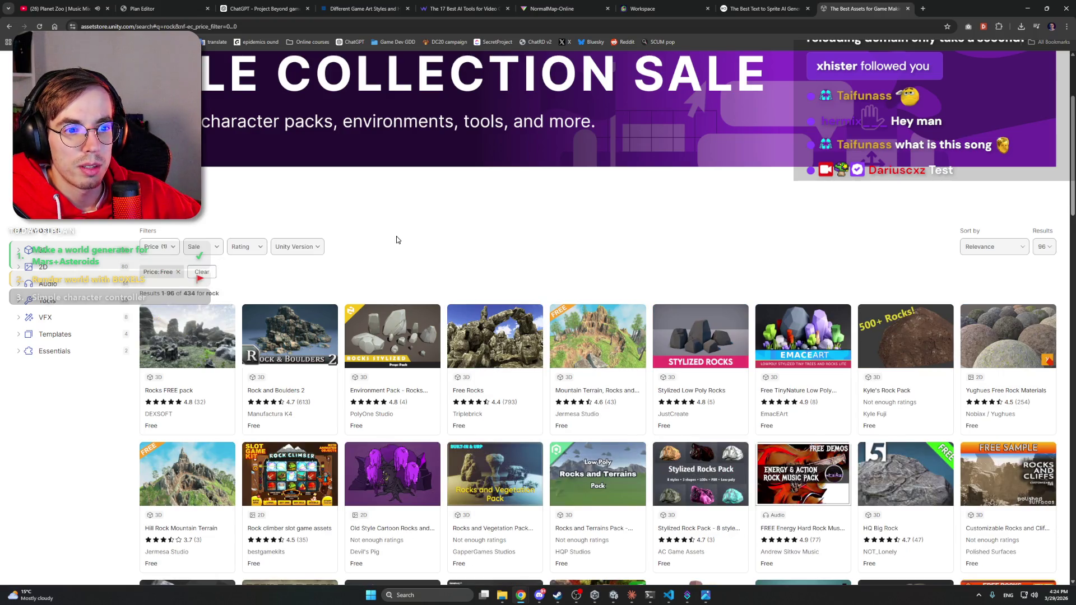
Step: Open the free Ground: Earth and Rocks pack in a new tab
scroll(395, 237, down, 4)
scroll(431, 256, down, 2)
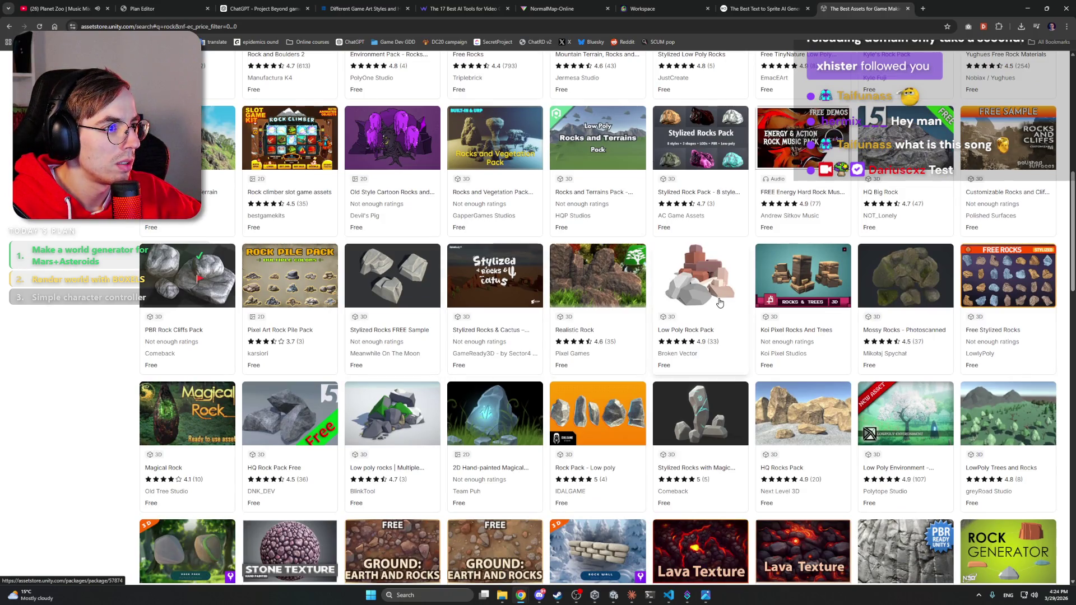
scroll(718, 294, down, 3)
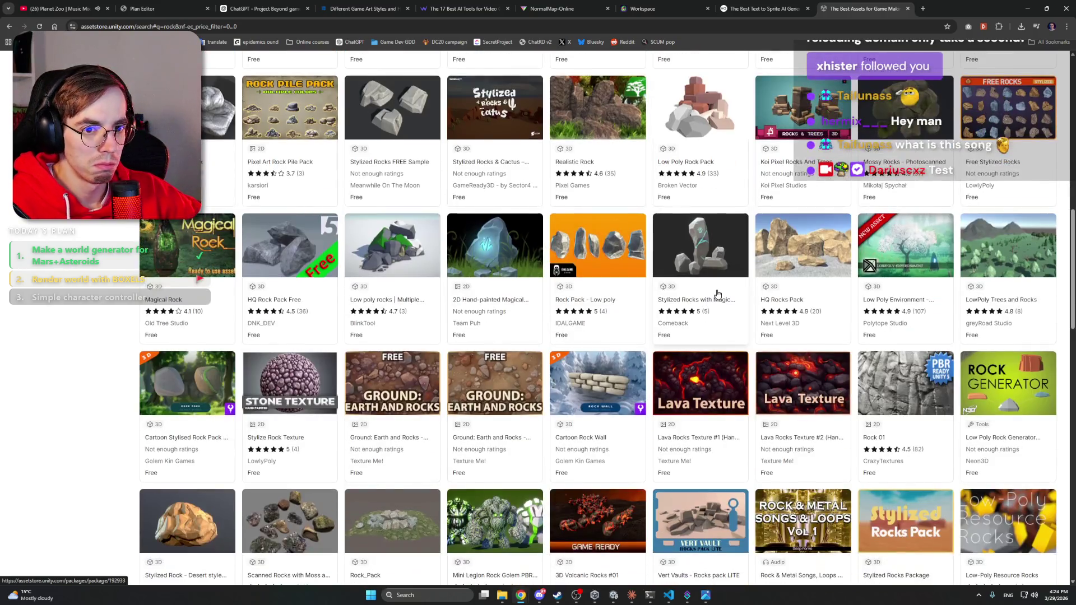
scroll(716, 295, down, 3)
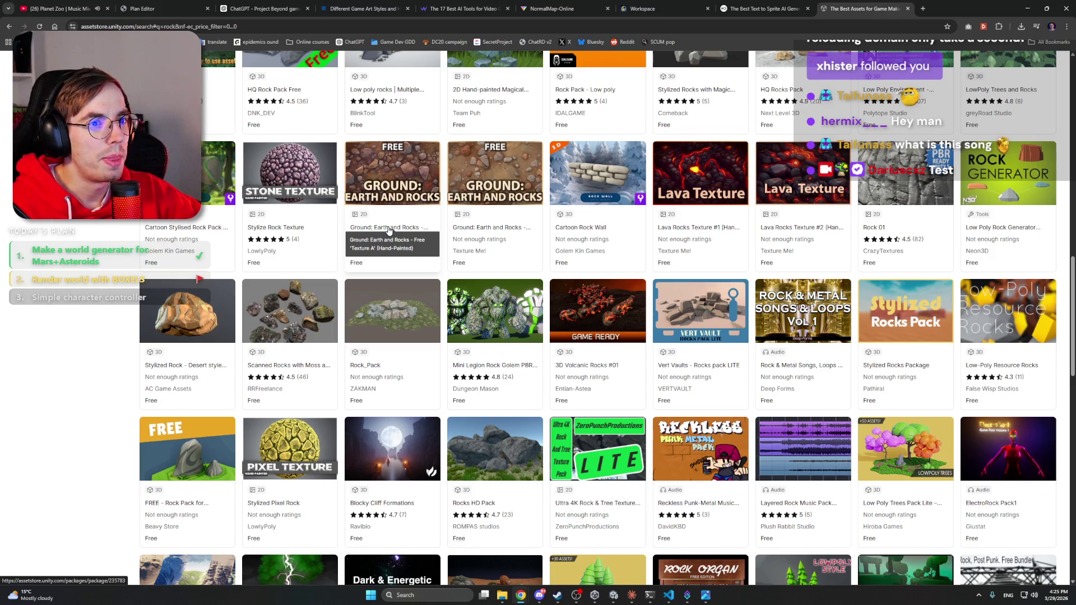
scroll(429, 176, down, 3)
scroll(429, 177, up, 3)
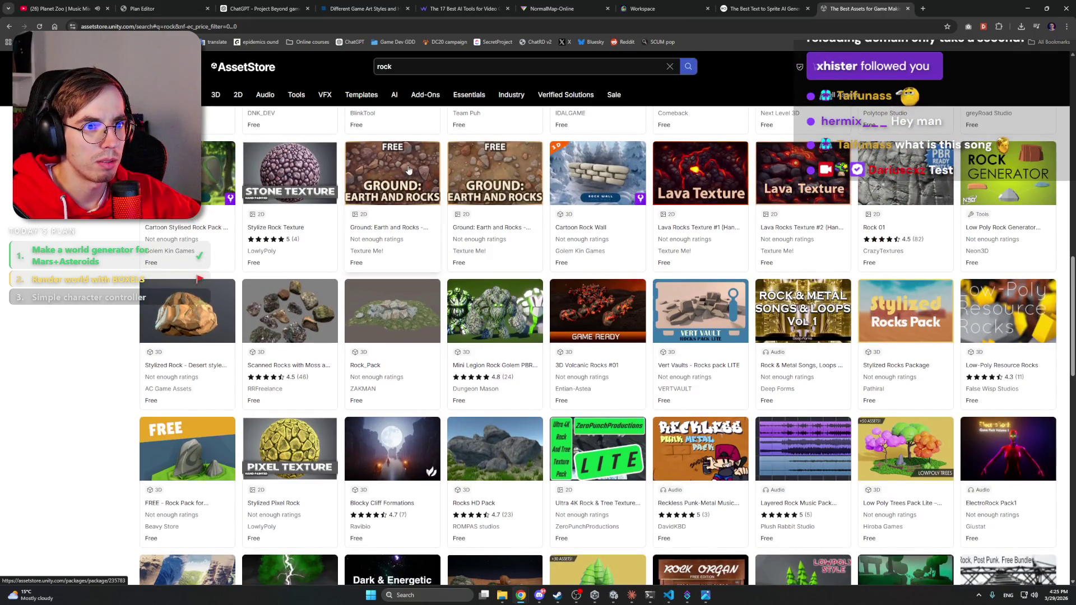
right_click(403, 227)
click(426, 240)
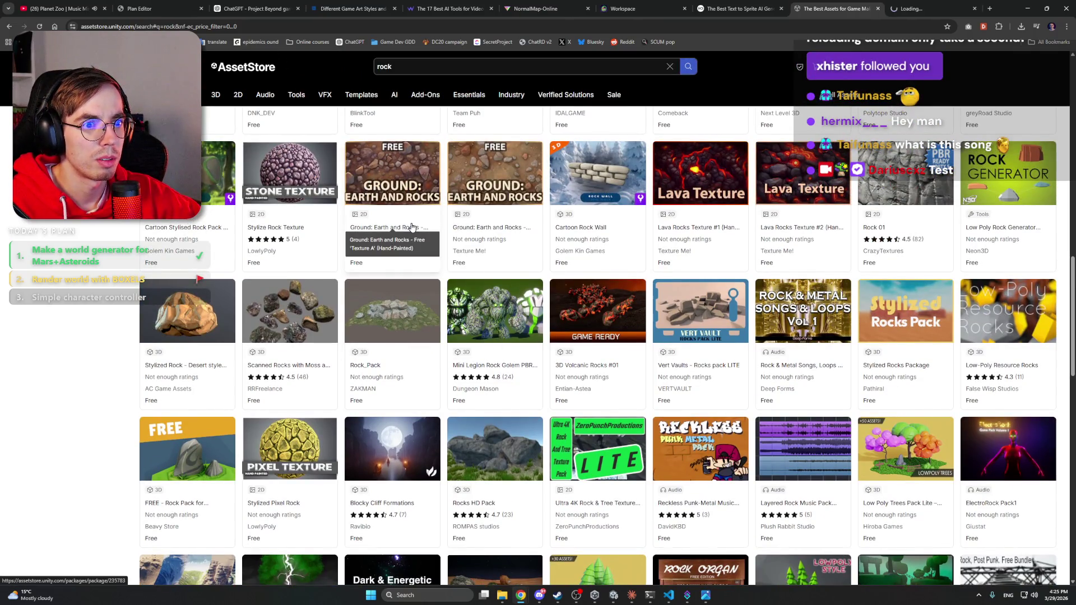
Step: Open Stylized Low Poly Rocks in a background tab and switch to Ground: Earth and Rocks
scroll(446, 263, down, 4)
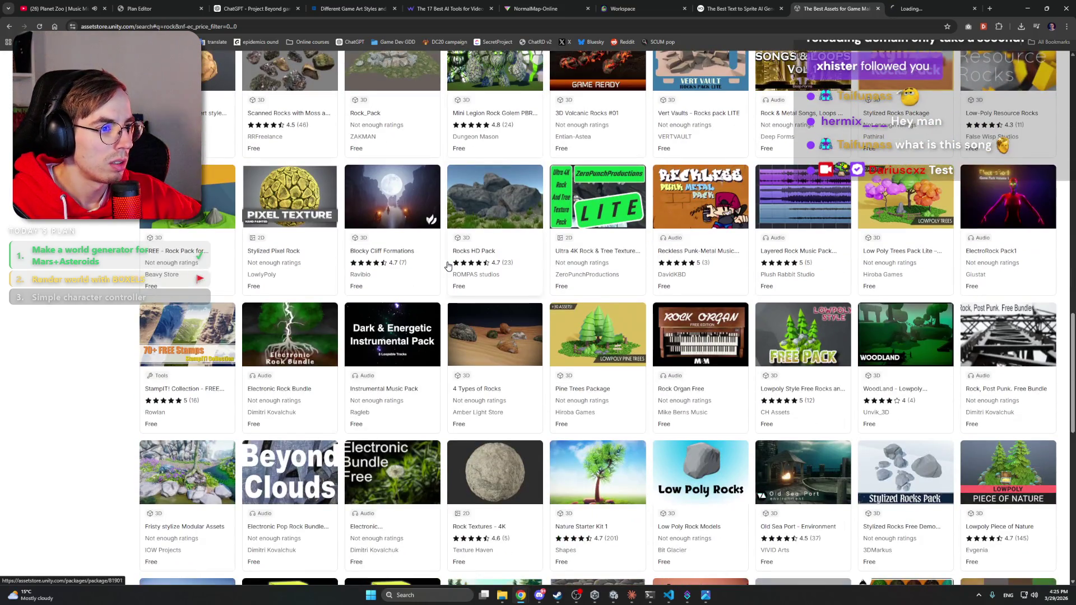
scroll(447, 265, down, 6)
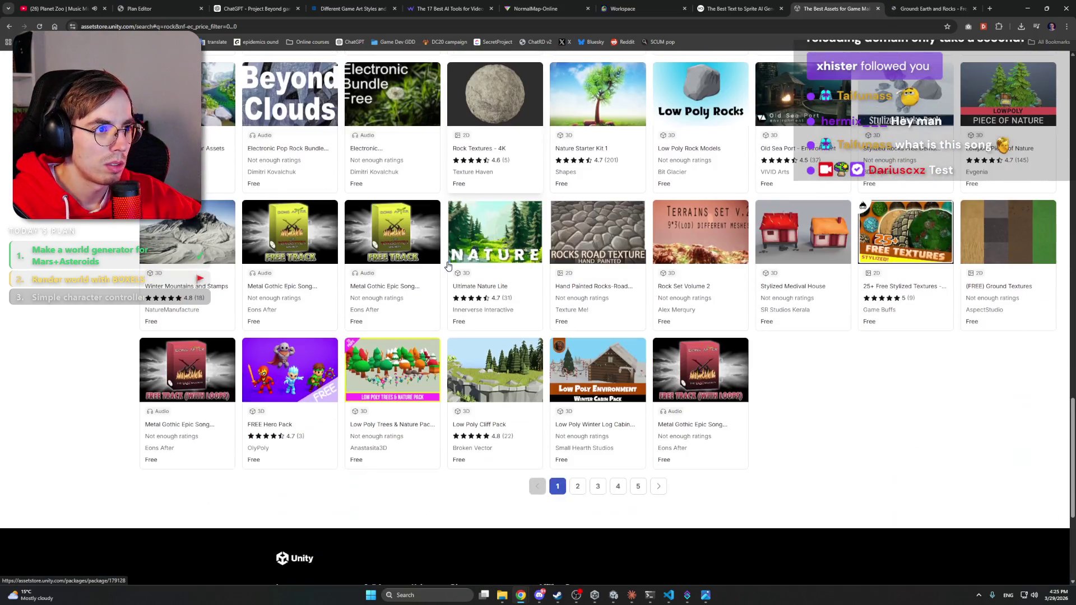
scroll(448, 265, up, 4)
scroll(448, 266, up, 10)
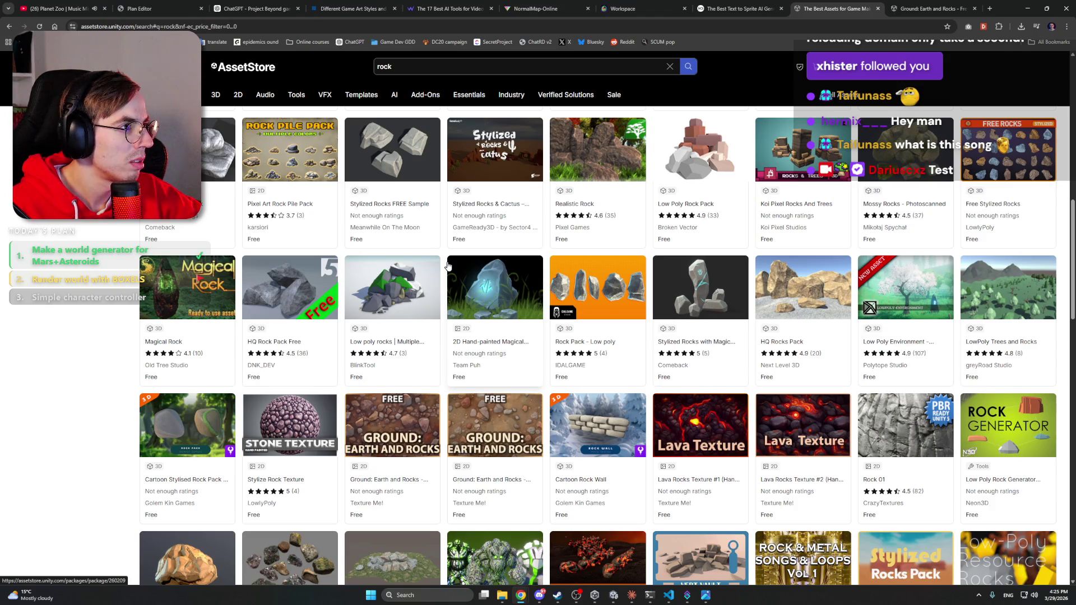
scroll(448, 265, up, 10)
scroll(448, 265, down, 3)
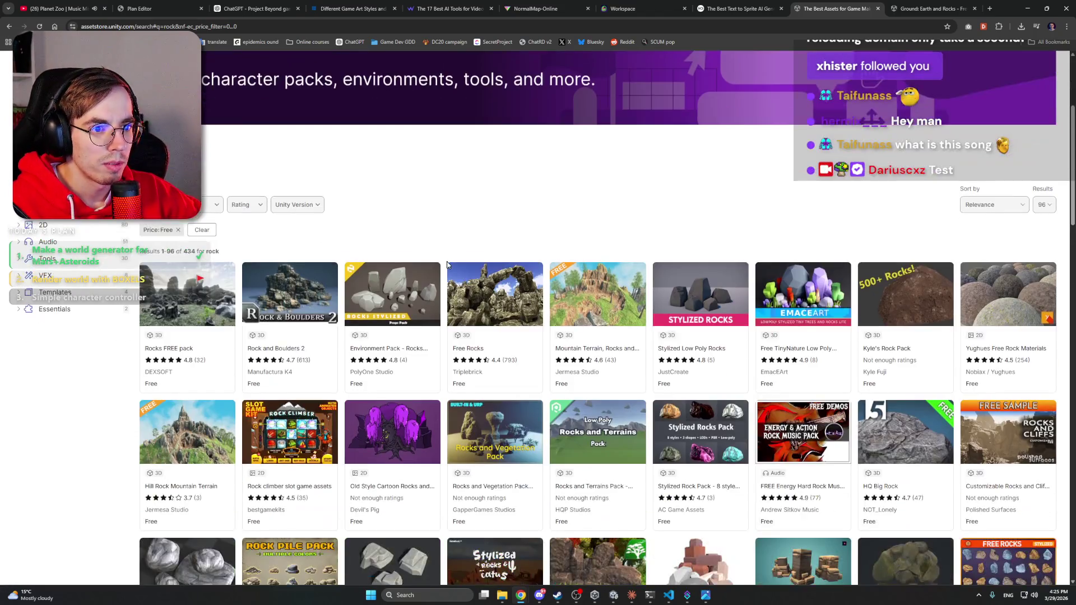
scroll(446, 261, down, 1)
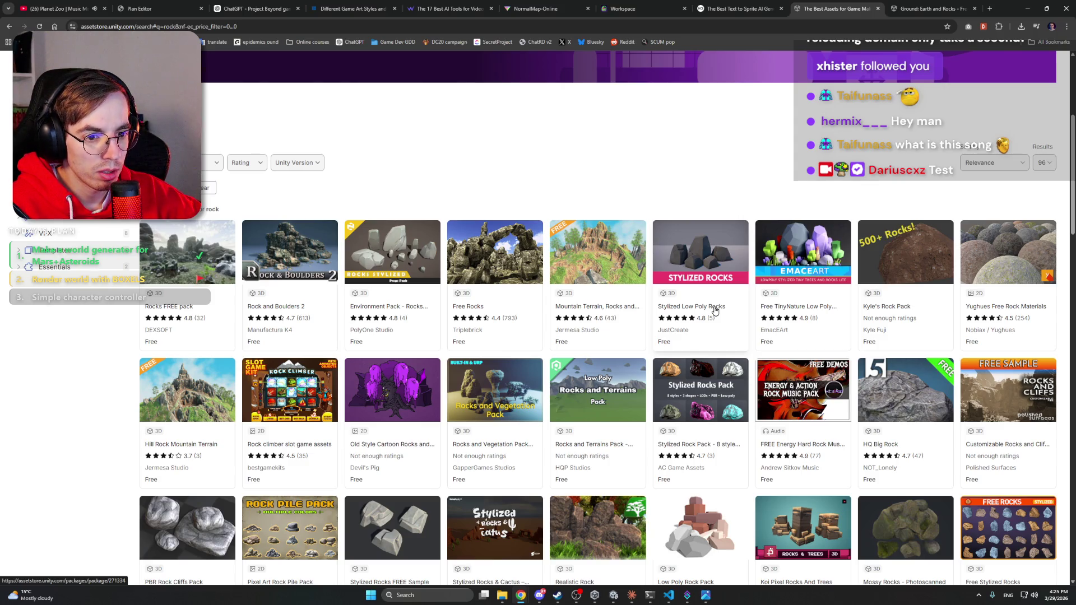
scroll(715, 311, down, 1)
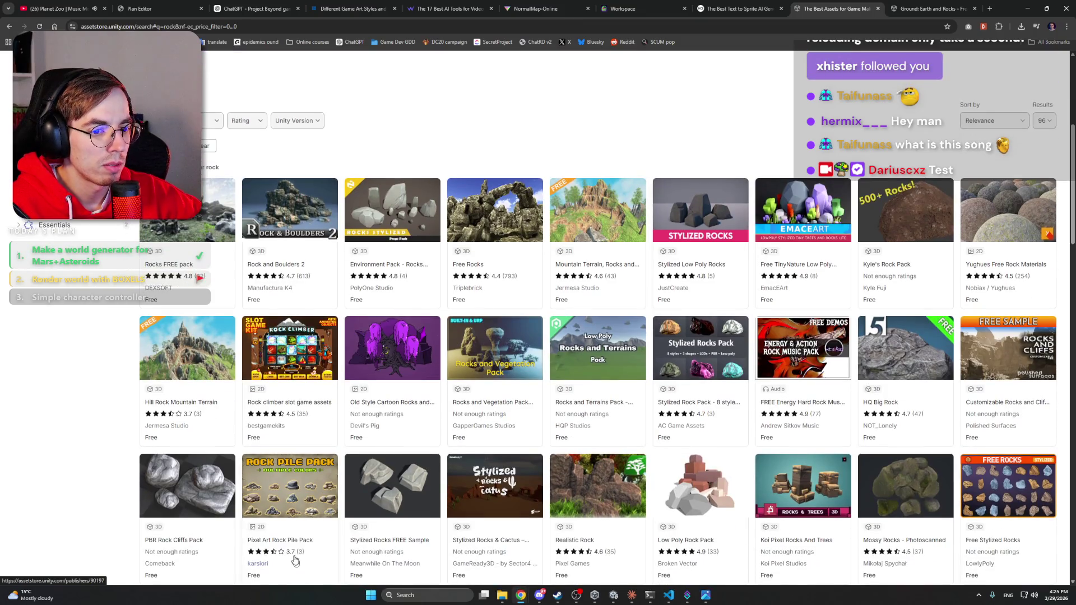
middle_click(691, 269)
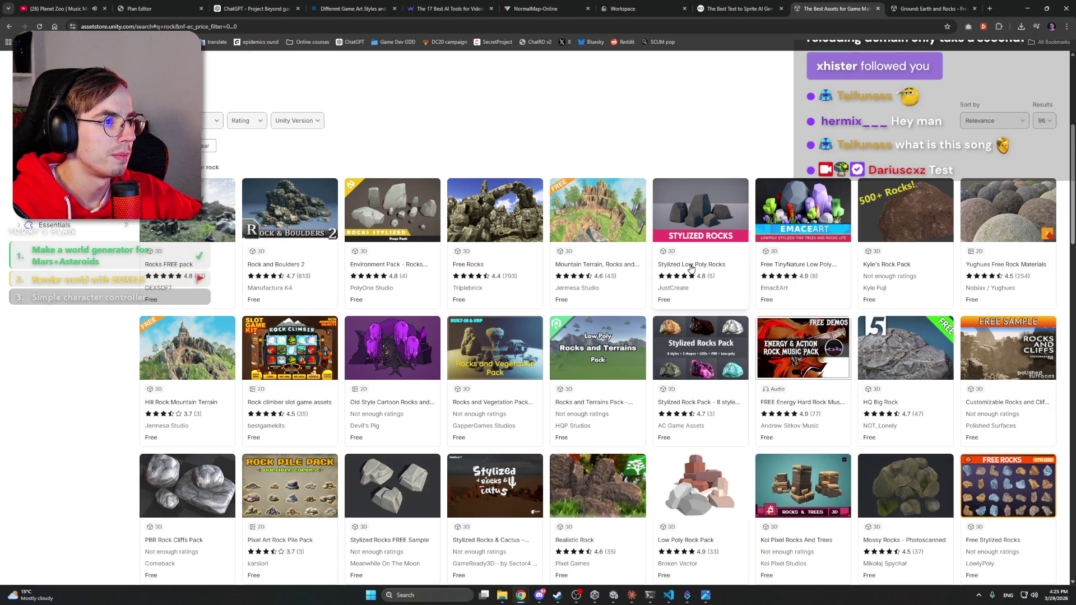
key(ctrl+Tab)
key(ctrl+Tab)
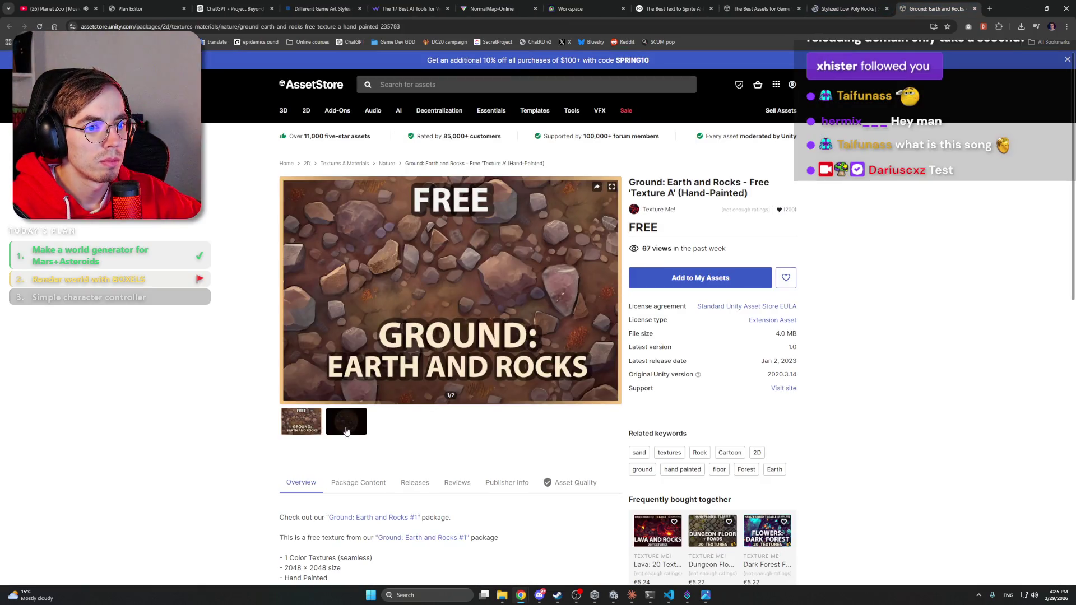
Step: Browse the Ground: Earth and Rocks preview images and description
click(345, 429)
click(302, 426)
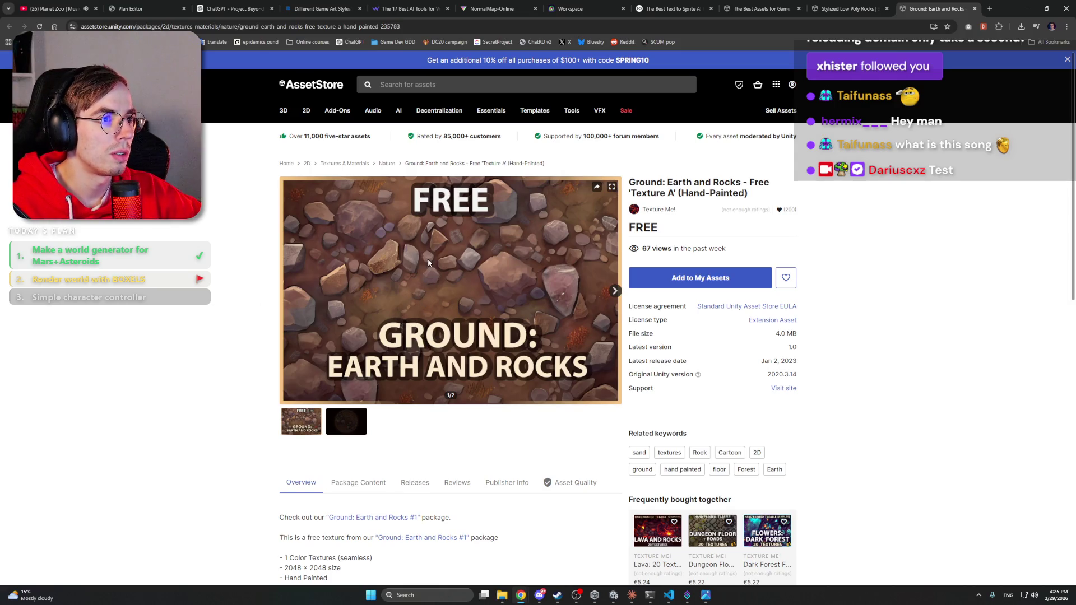
scroll(415, 380, down, 4)
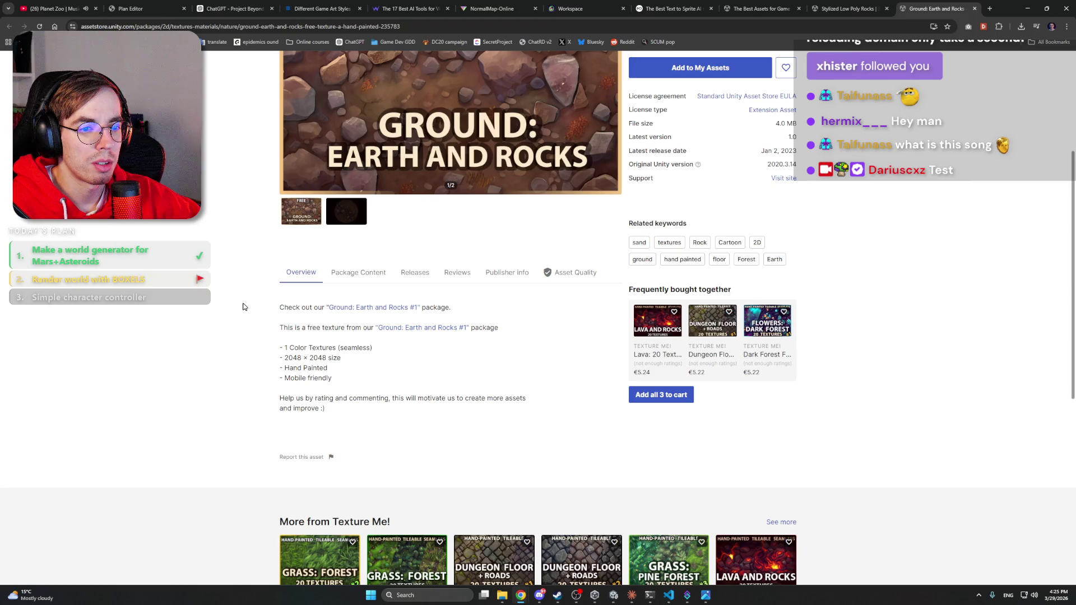
scroll(244, 300, down, 4)
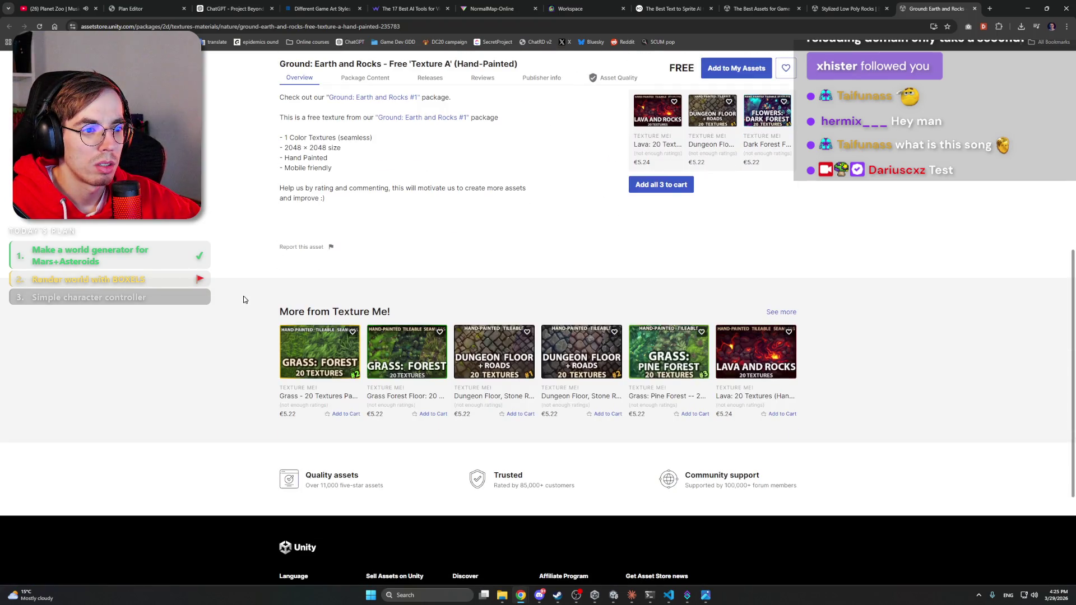
scroll(244, 299, up, 8)
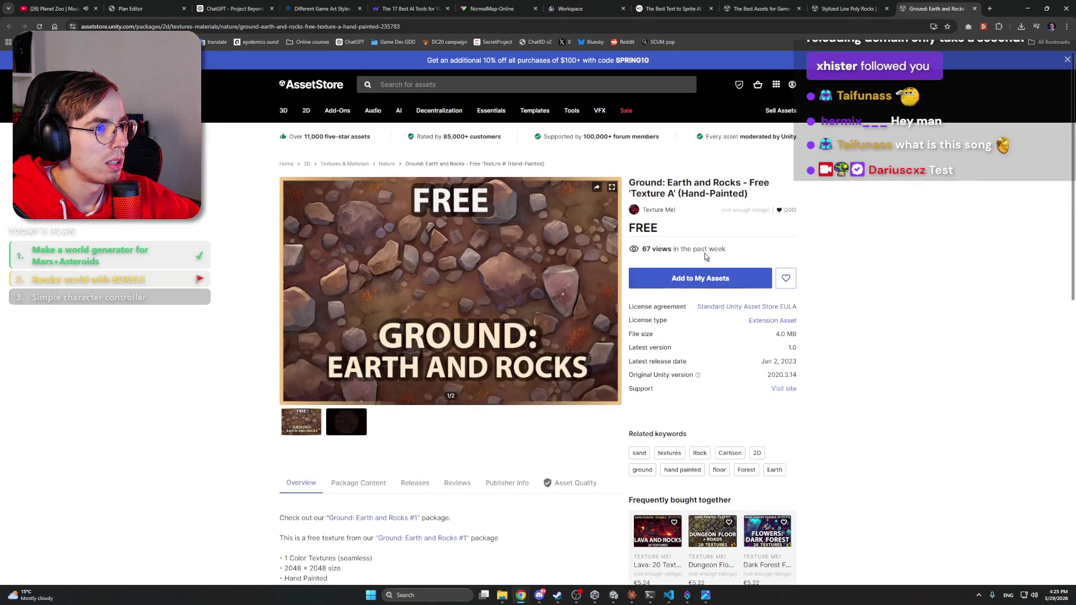
click(792, 84)
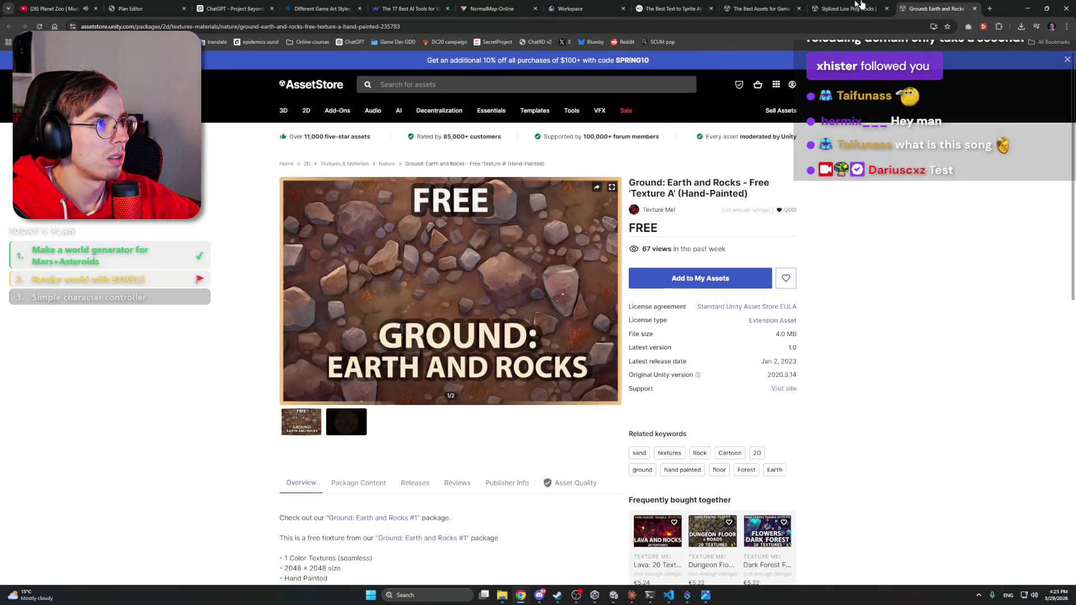
Step: Look over the Stylized Low Poly Rocks page, then close its tab
click(847, 8)
click(350, 423)
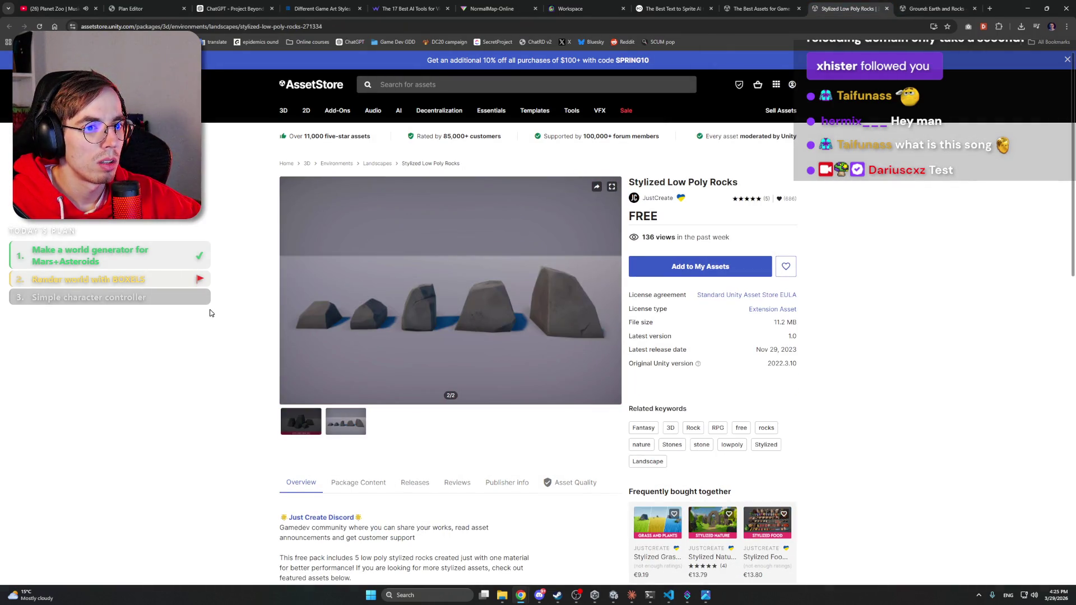
scroll(162, 219, down, 5)
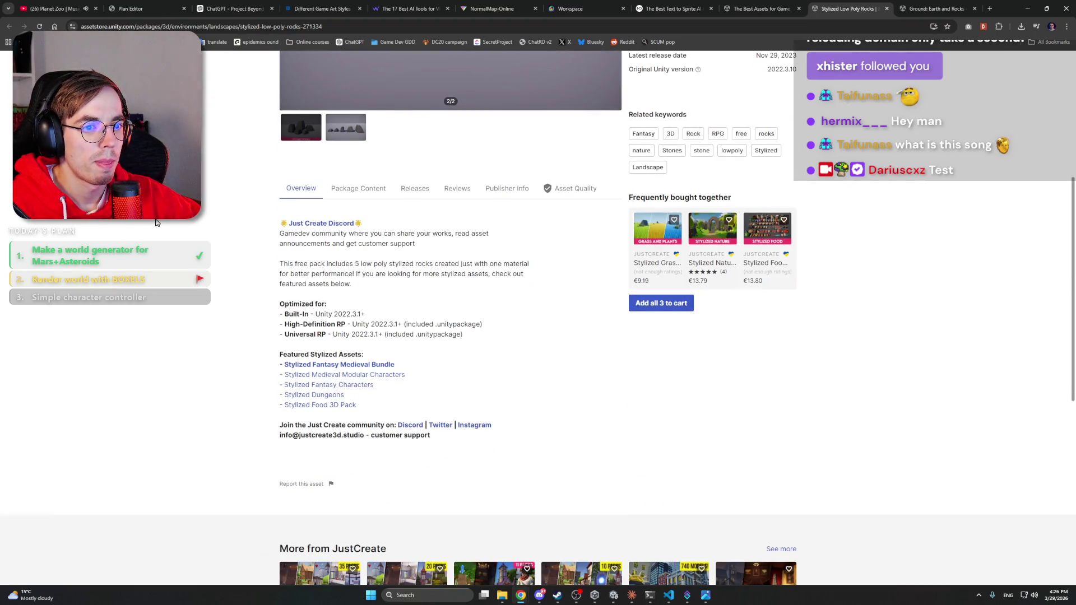
scroll(196, 217, up, 5)
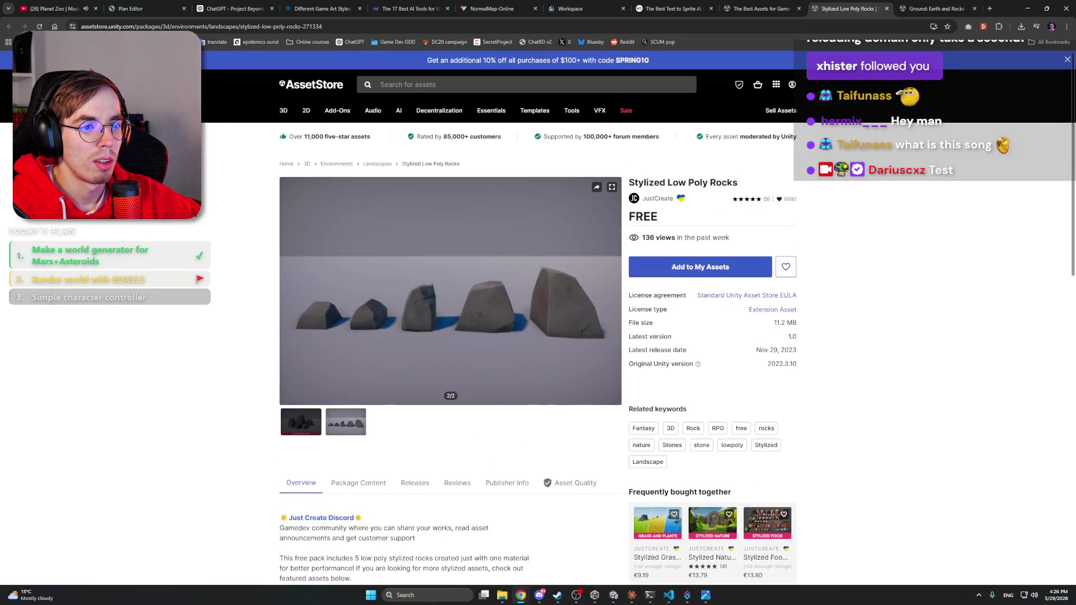
click(886, 9)
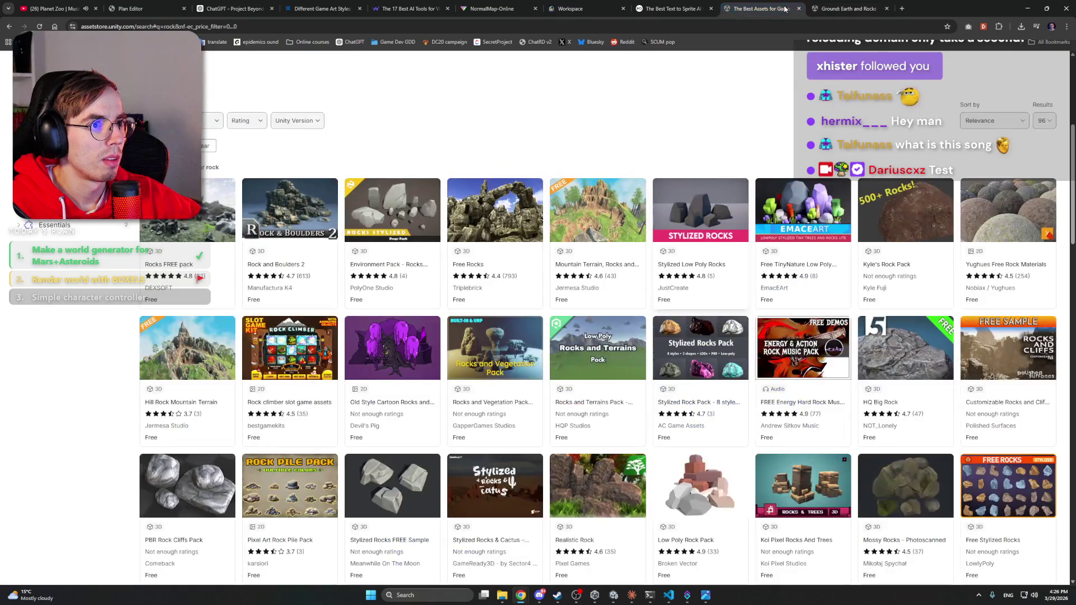
Step: Open Environment Pack - Rocks Stylized in a new tab and step through its preview gallery
right_click(380, 215)
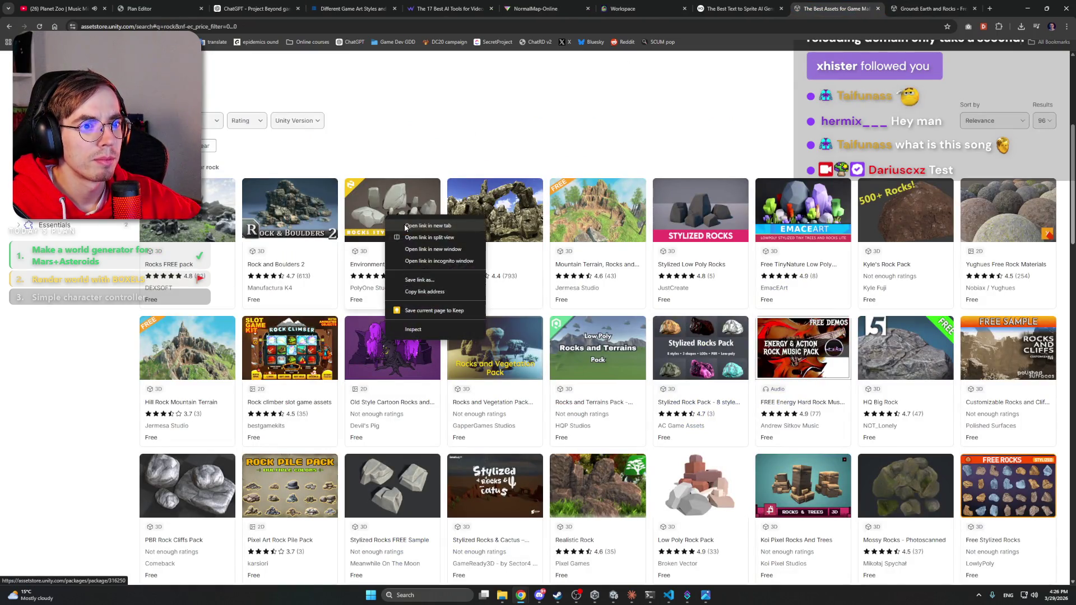
click(409, 222)
click(851, 8)
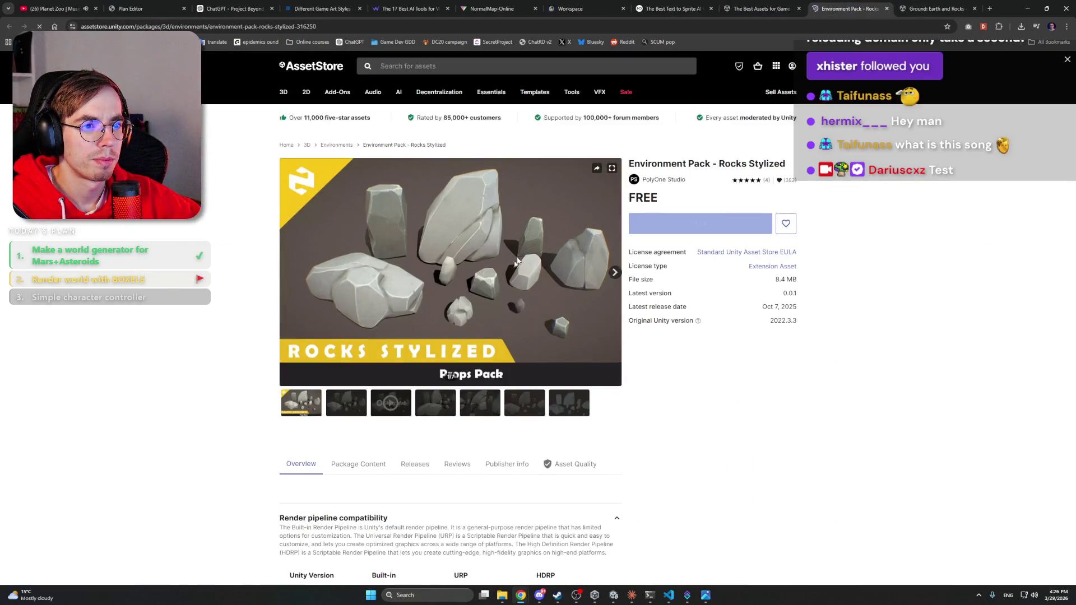
click(435, 426)
click(479, 421)
click(524, 422)
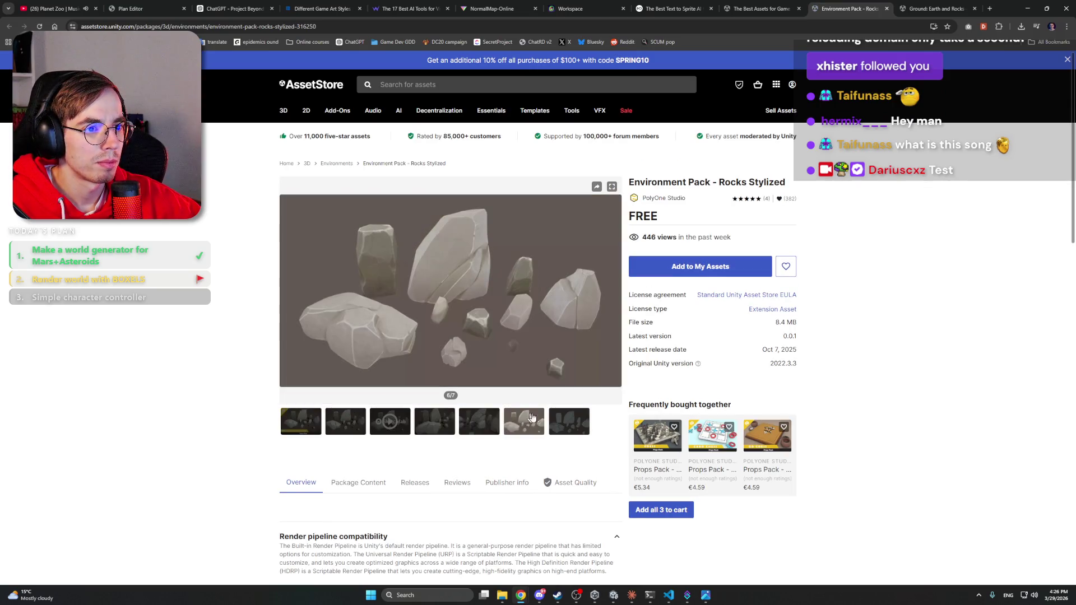
click(562, 420)
click(527, 417)
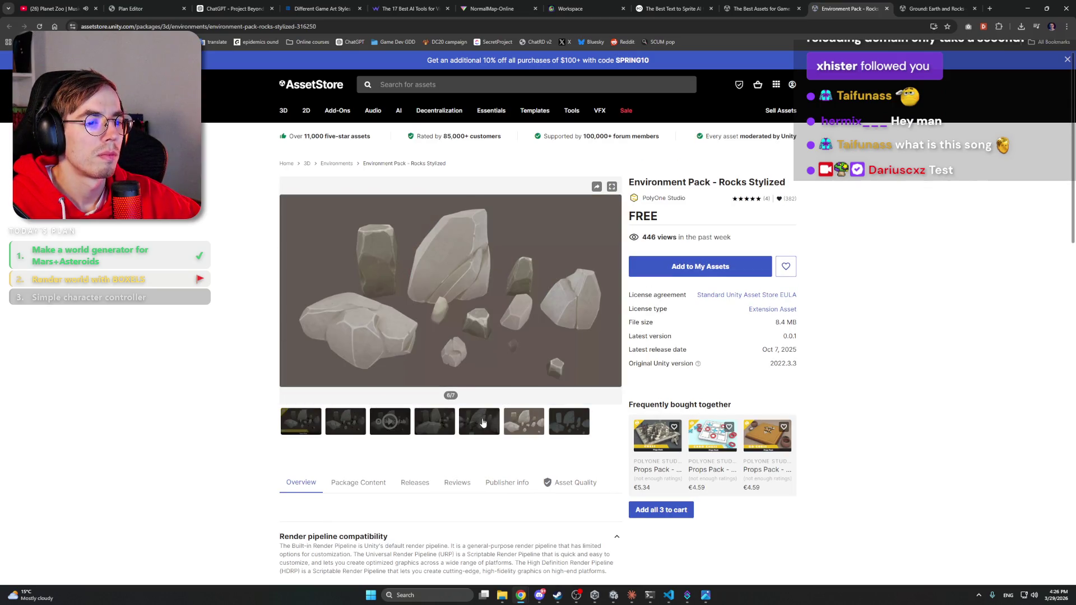
Step: Minimize Chrome to bring the Claude Code session forward
click(483, 424)
click(936, 8)
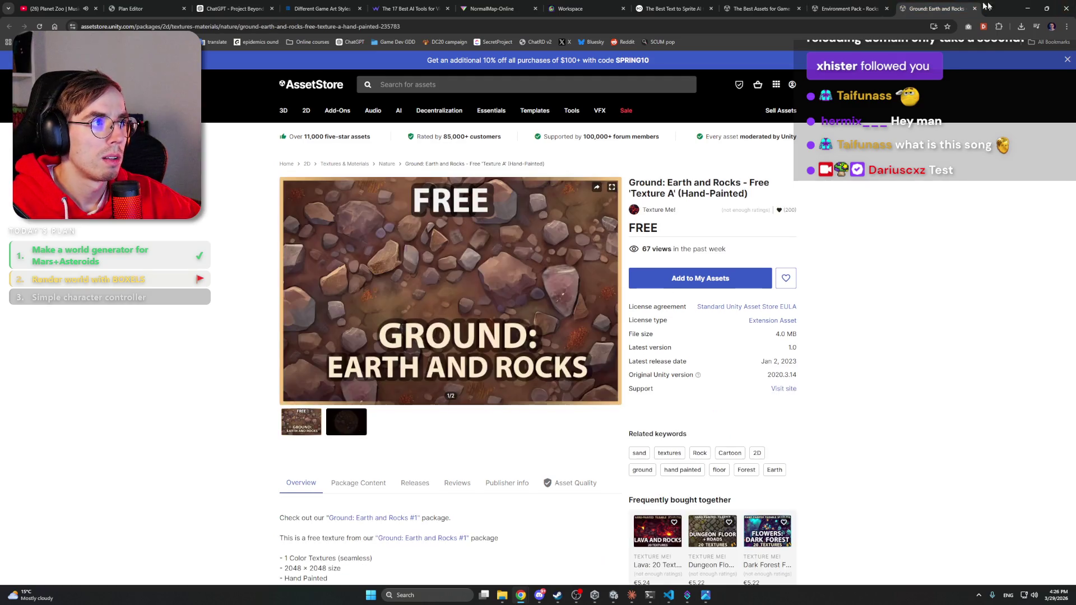
click(1028, 9)
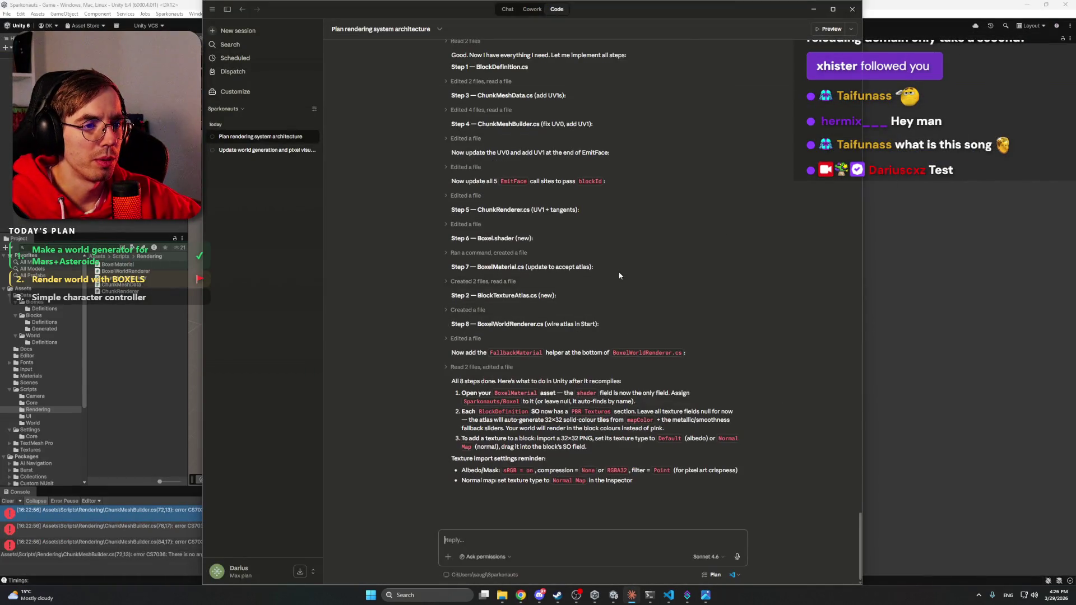
scroll(619, 275, up, 1)
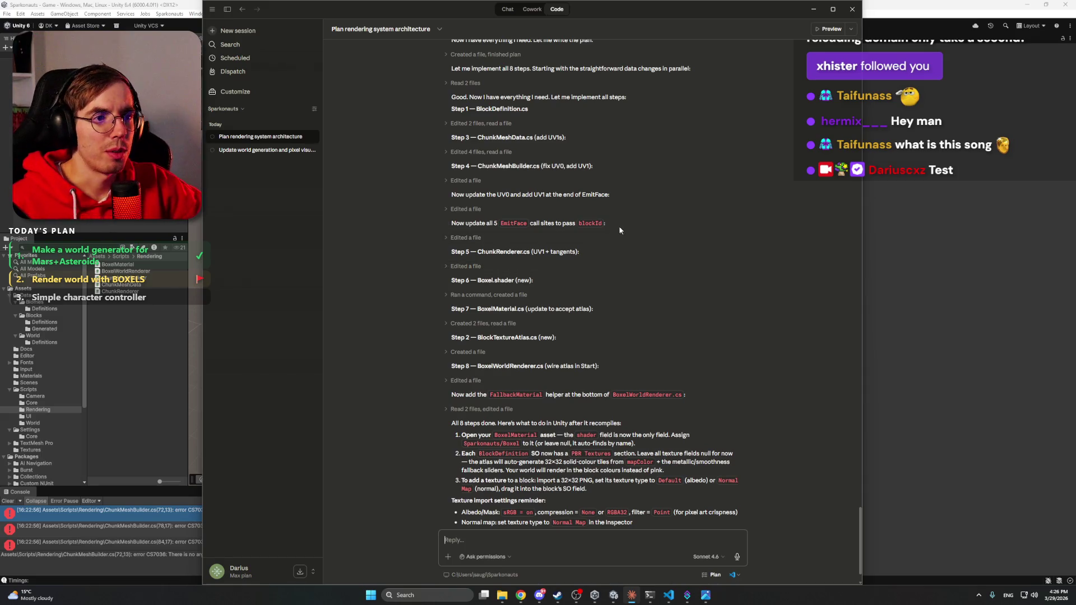
scroll(619, 272, up, 4)
scroll(594, 323, down, 5)
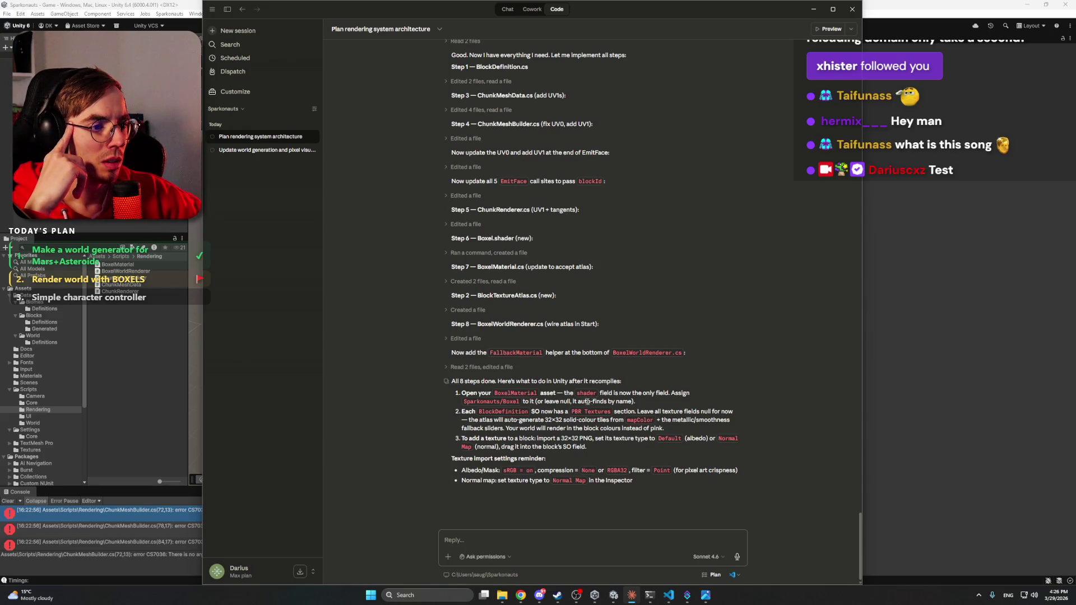
click(129, 309)
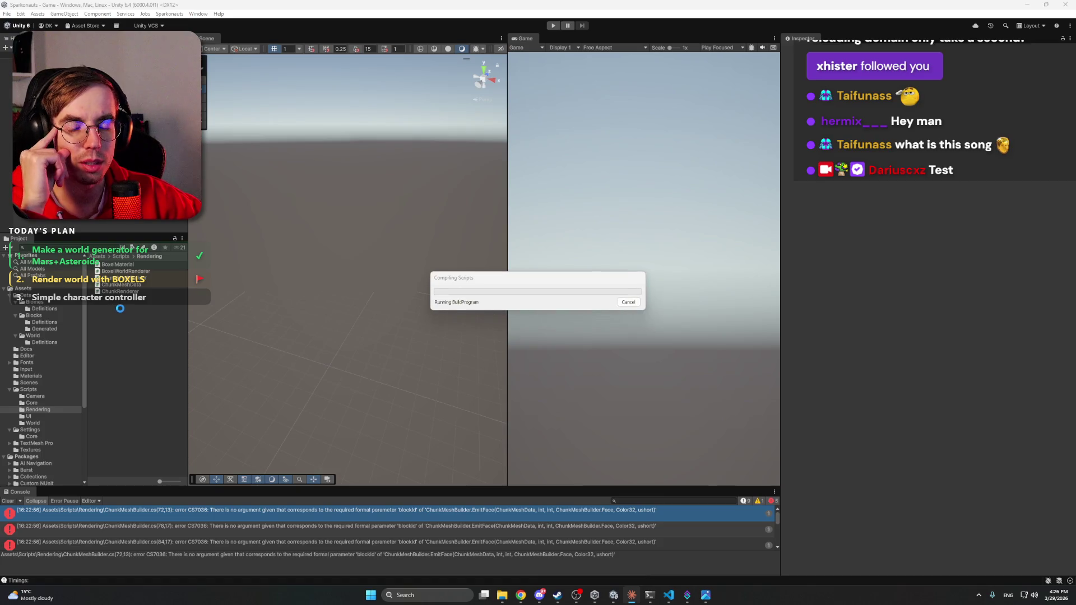
Step: Select BoxelMaterial in Assets/Materials and open its Shader selection list
click(34, 376)
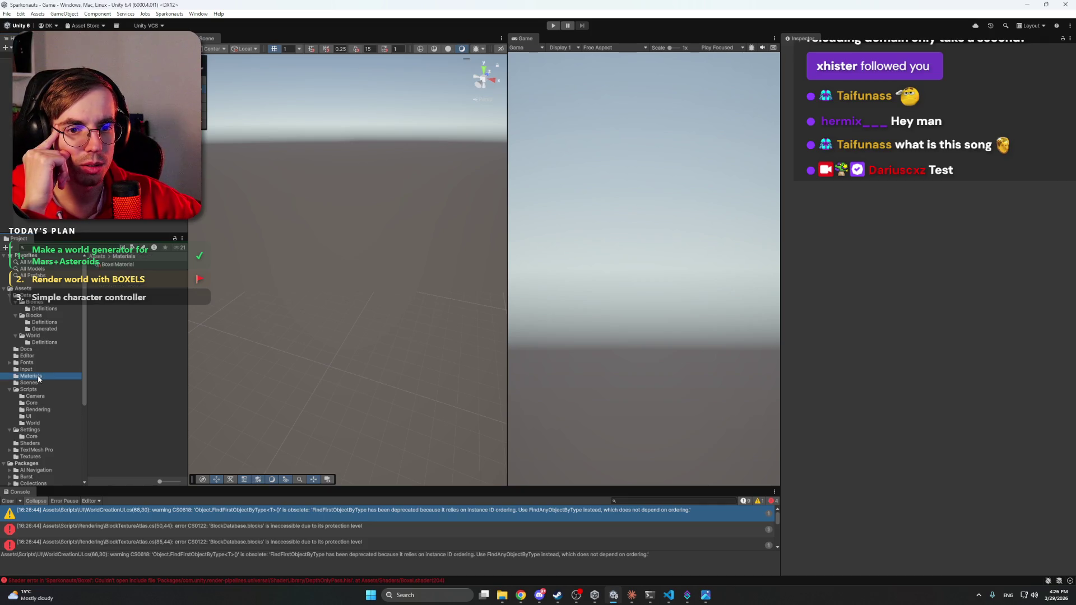
click(132, 265)
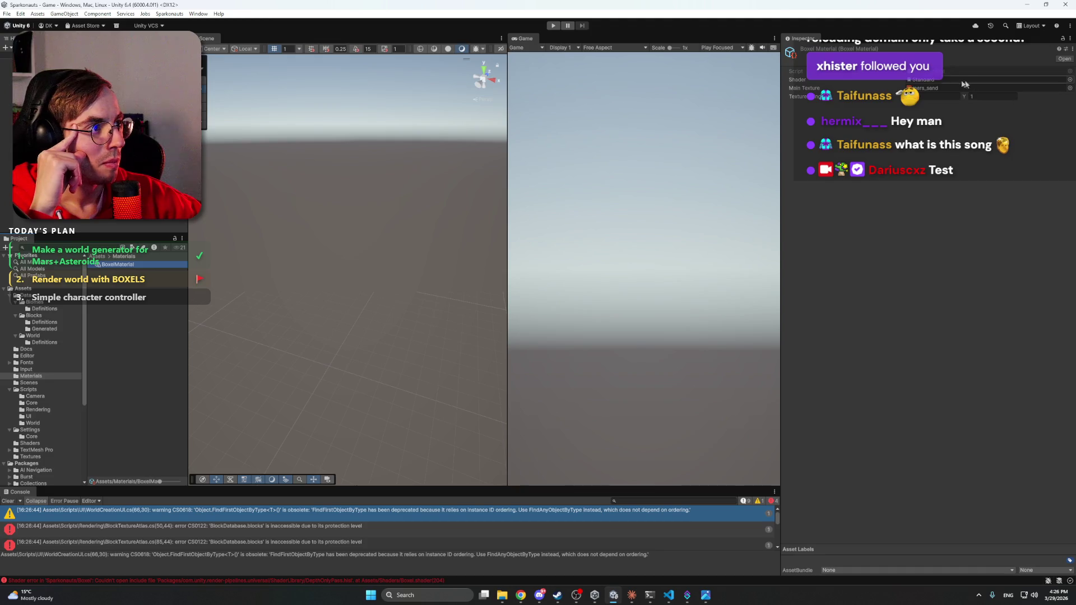
click(997, 79)
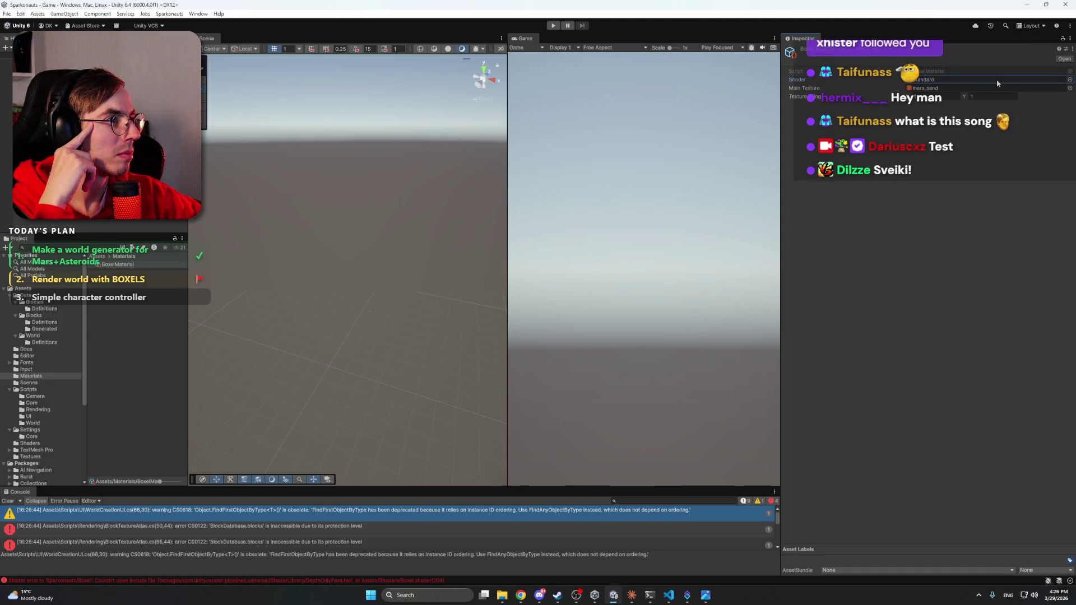
click(1070, 81)
scroll(953, 111, up, 10)
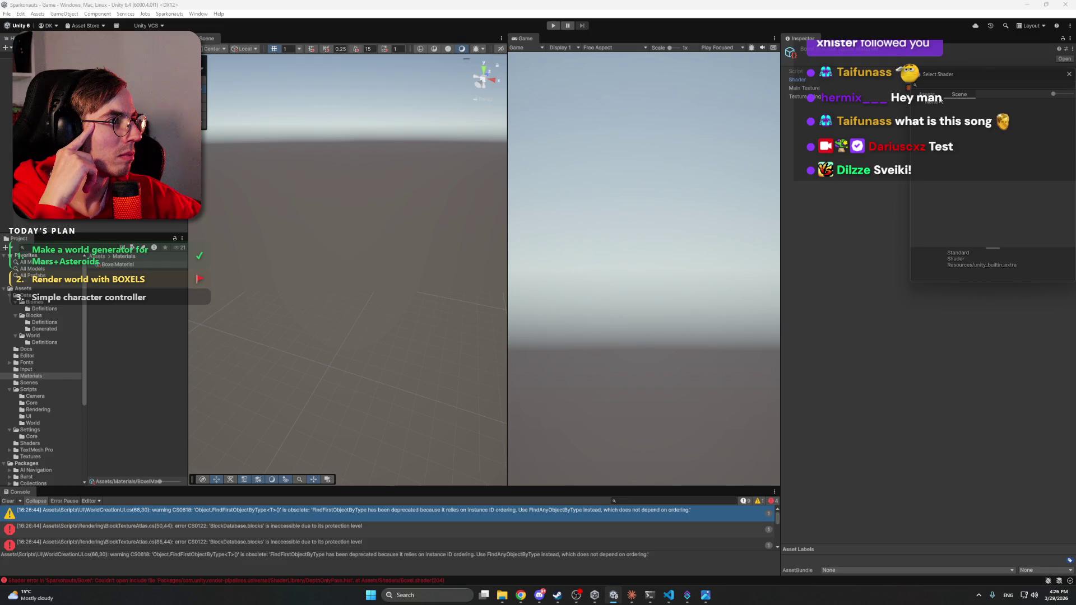
Step: Assign the Sparkonauts/Boxel shader to BoxelMaterial, then return to Claude Code
scroll(961, 122, up, 10)
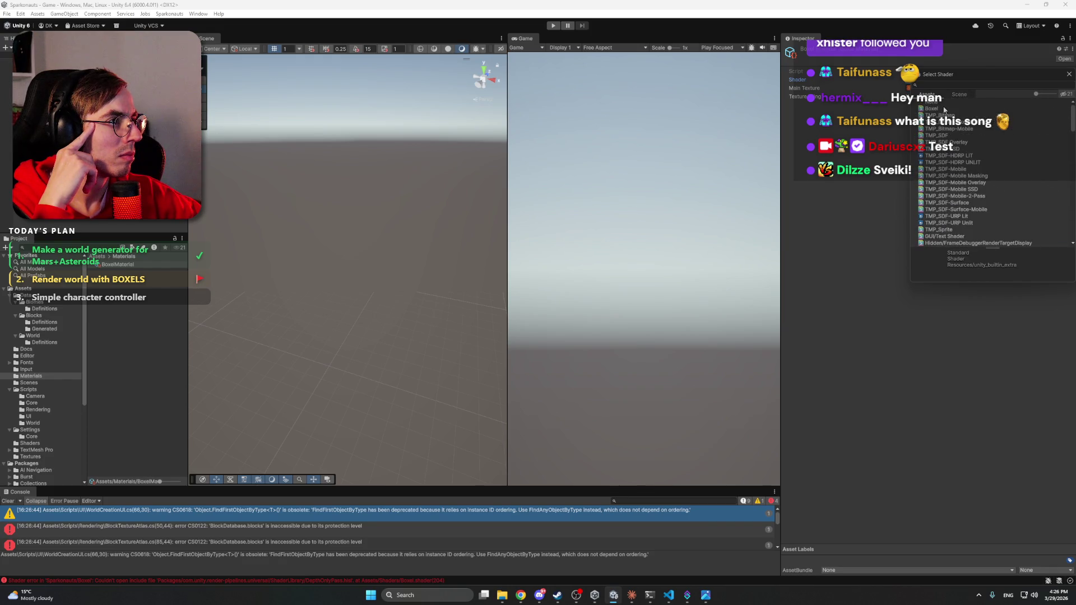
click(942, 109)
double_click(931, 110)
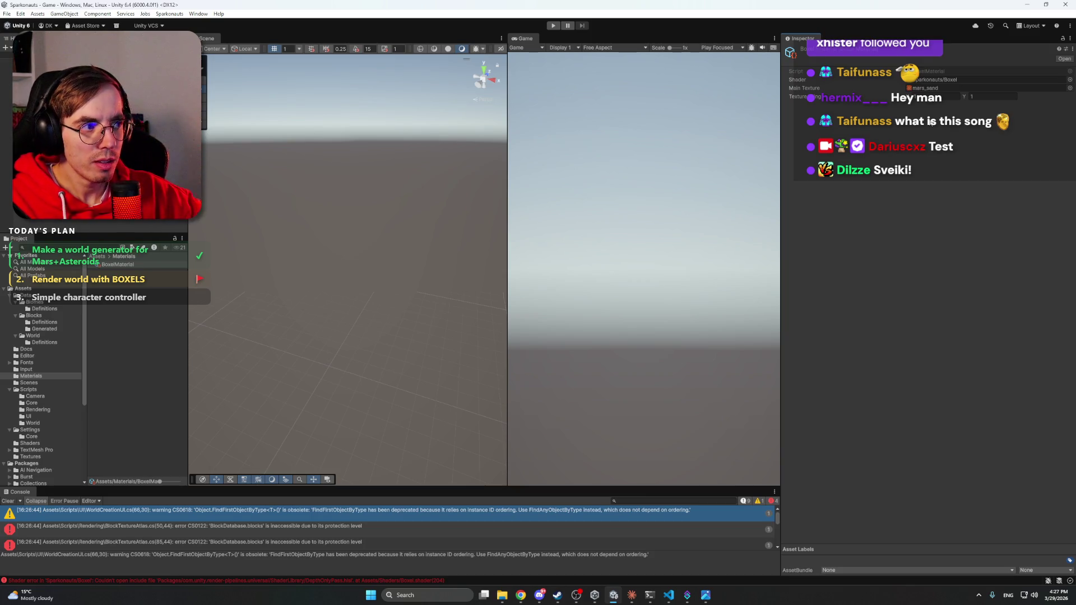
click(631, 596)
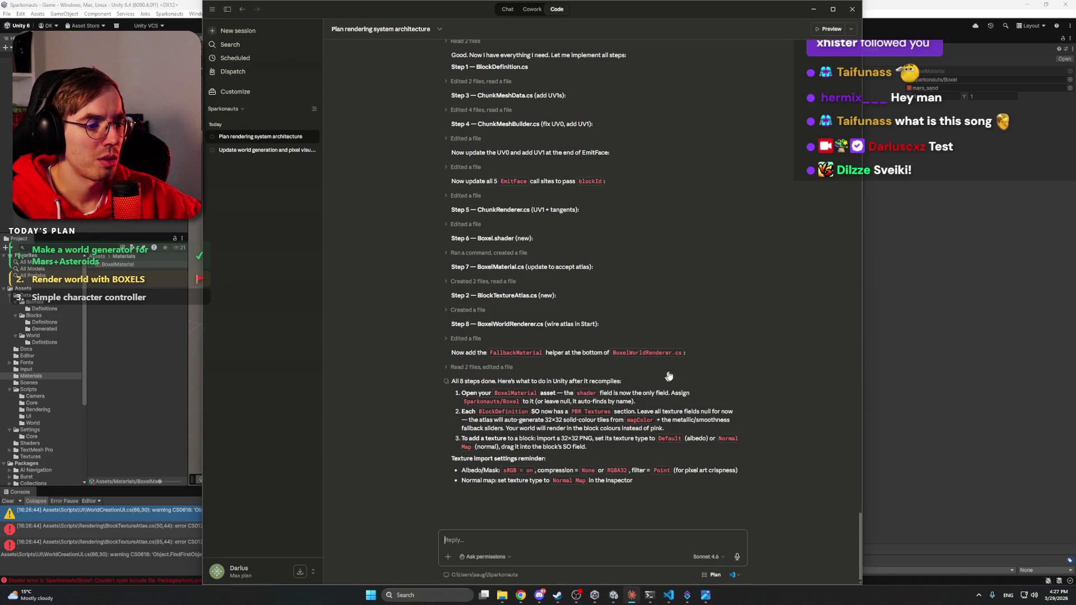
Step: Minimize Claude Code to bring the Unity editor and its Console back into view
click(123, 219)
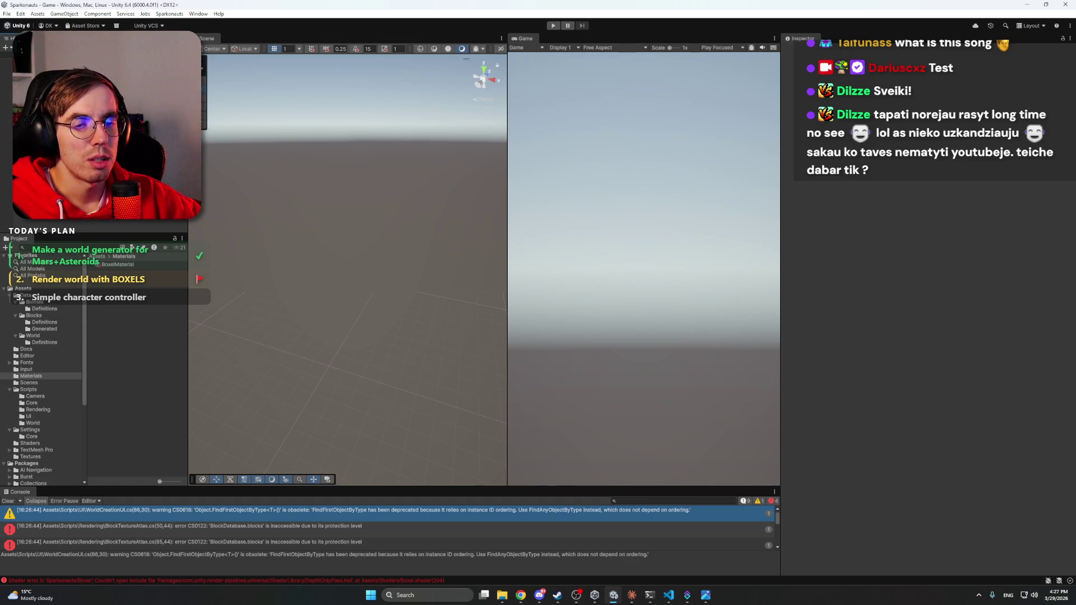
Step: Browse the Input, Editor, Biomes and Scenes folders to see the Game and WorldCreation scenes
click(38, 371)
click(41, 354)
click(39, 302)
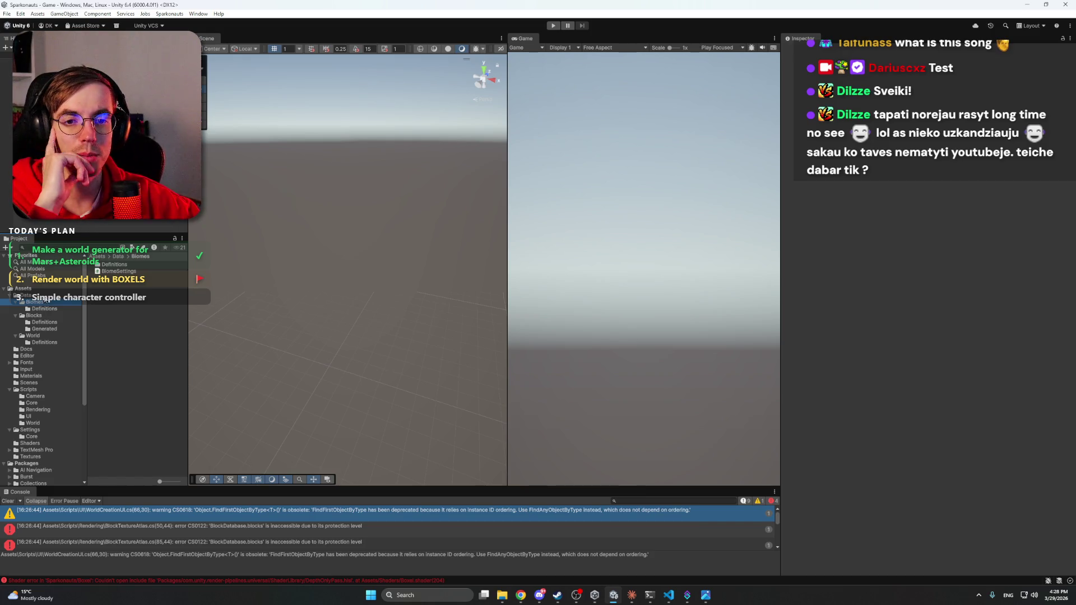
click(44, 376)
click(43, 384)
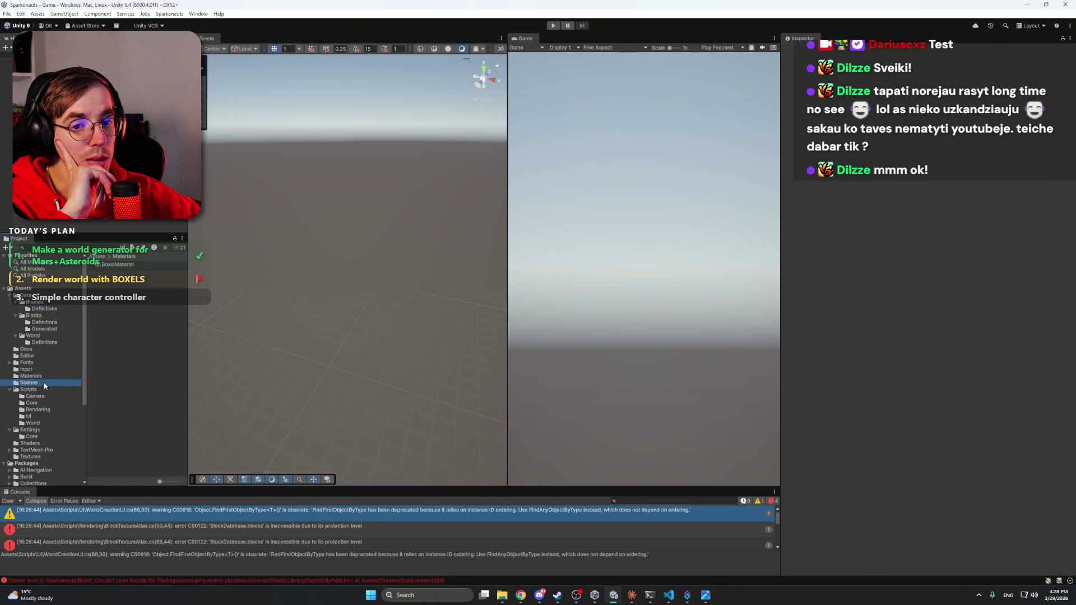
click(138, 352)
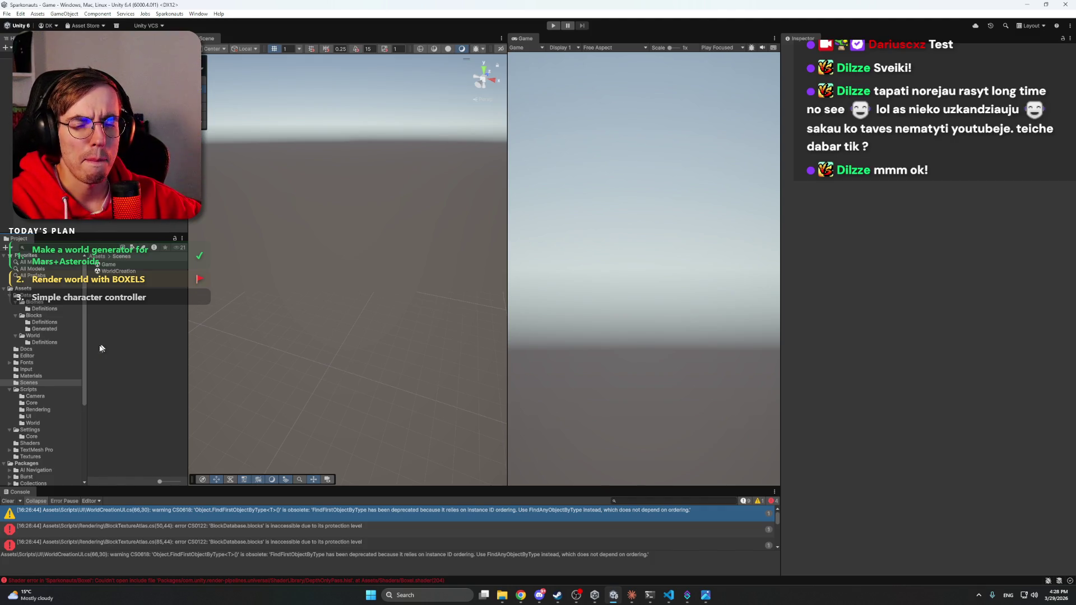
Step: Open Assets/Textures and select mars_sand to show its import settings
click(37, 377)
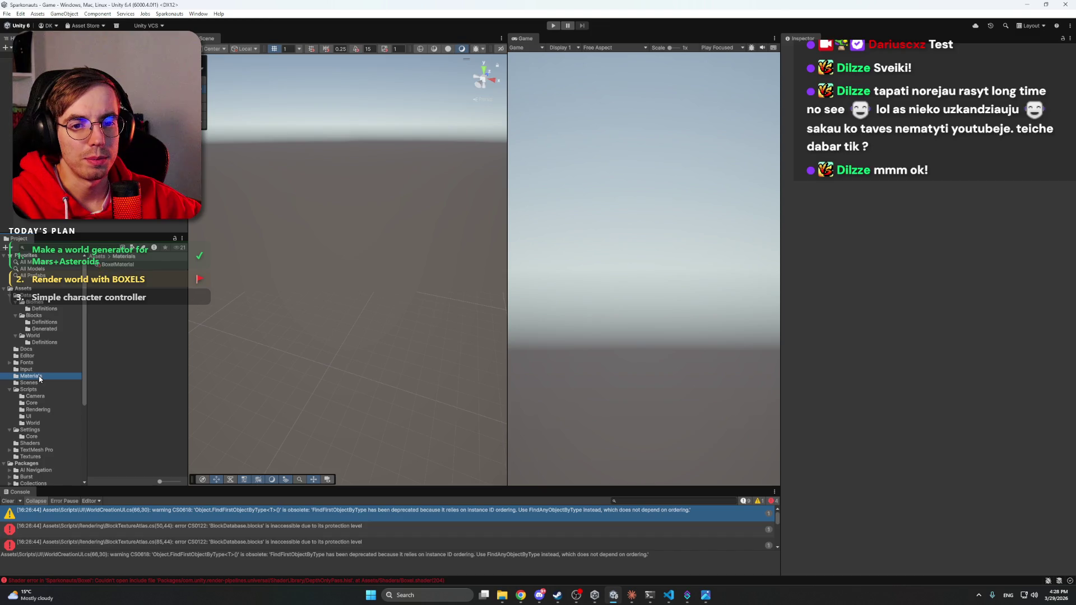
click(10, 390)
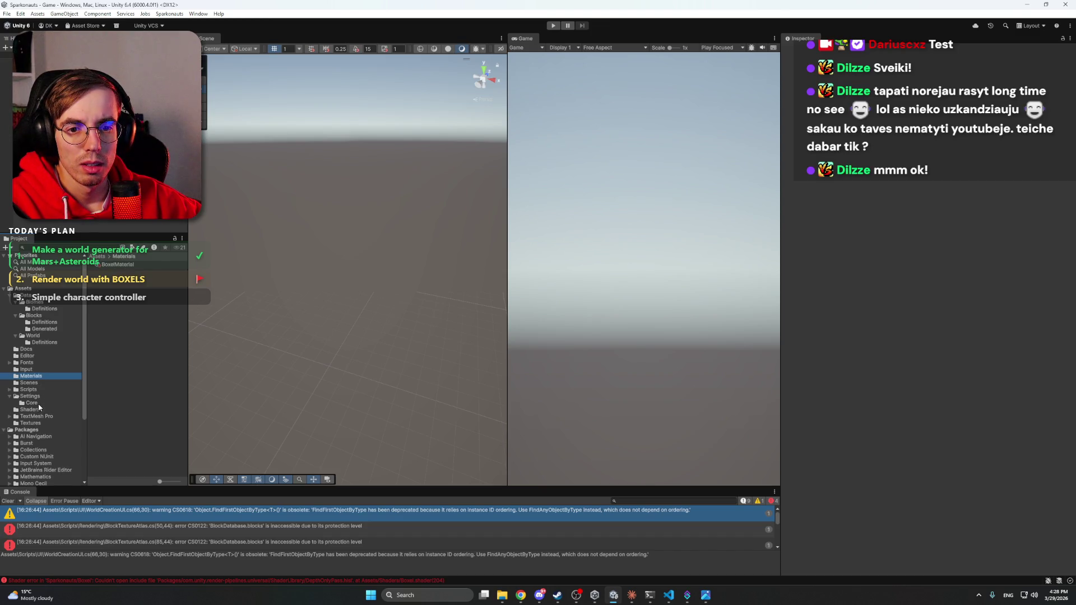
click(34, 423)
click(122, 266)
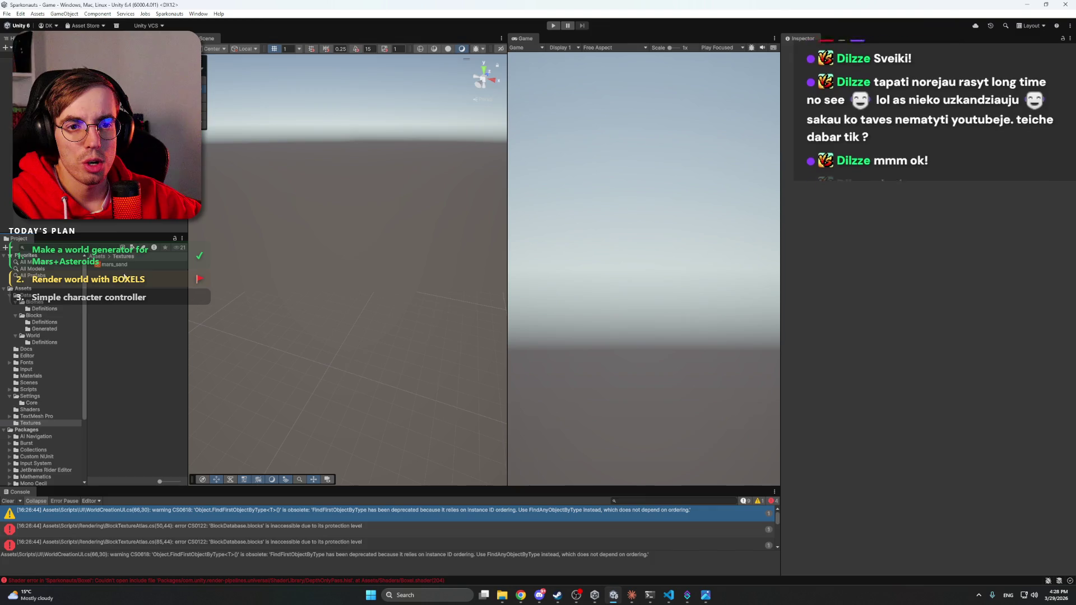
Step: Delete the mars_sand texture and open the folder's context menu
key(Delete)
key(Return)
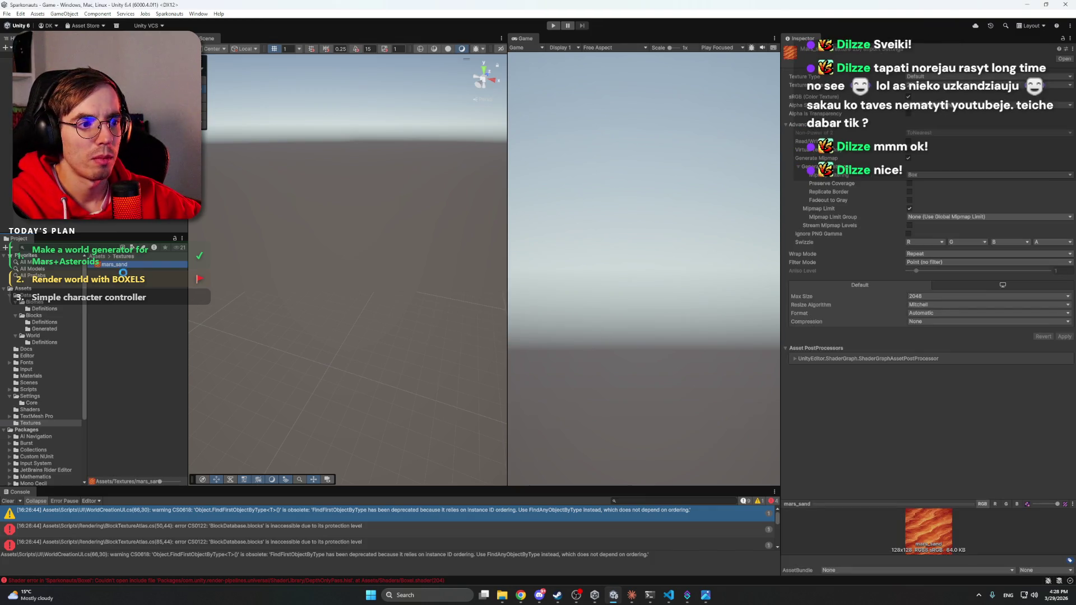
right_click(124, 273)
Step: Import the mars_sand and mars_regolith texture files as new assets
click(166, 394)
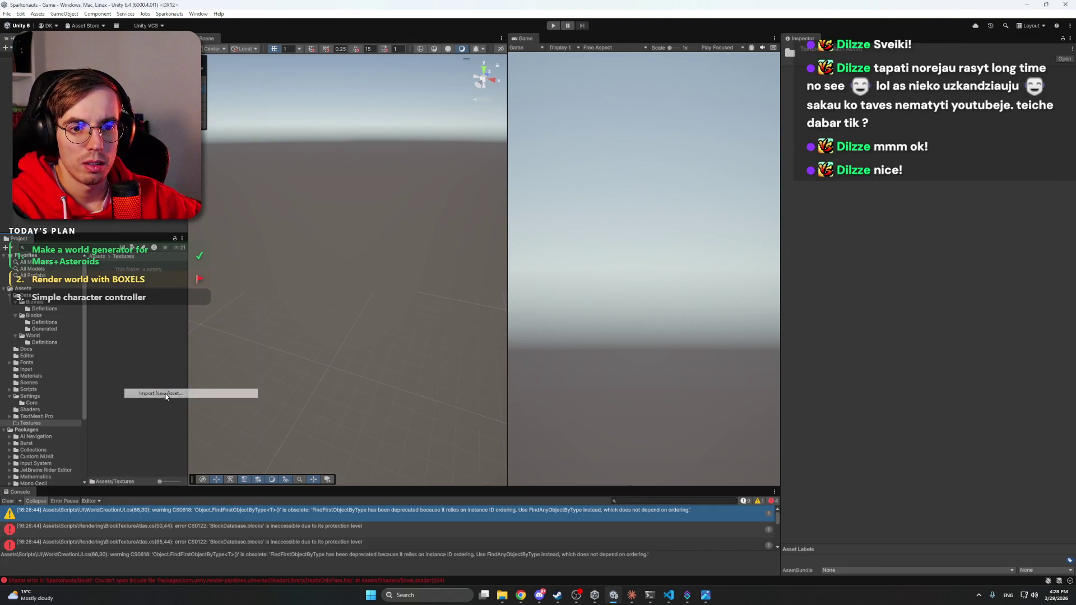
click(387, 263)
click(340, 263)
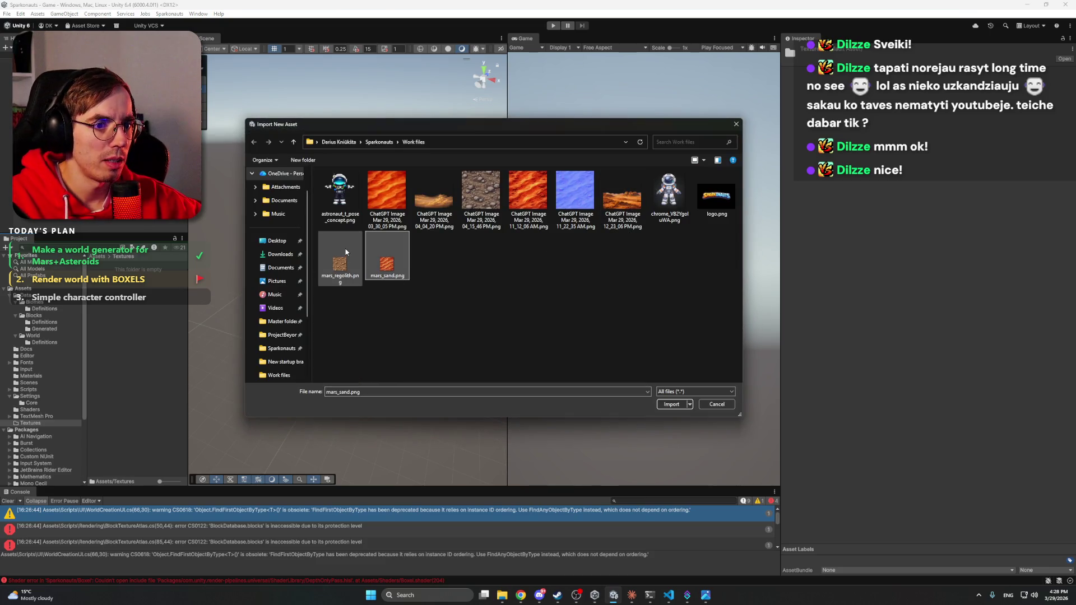
ctrl+click(386, 264)
click(671, 405)
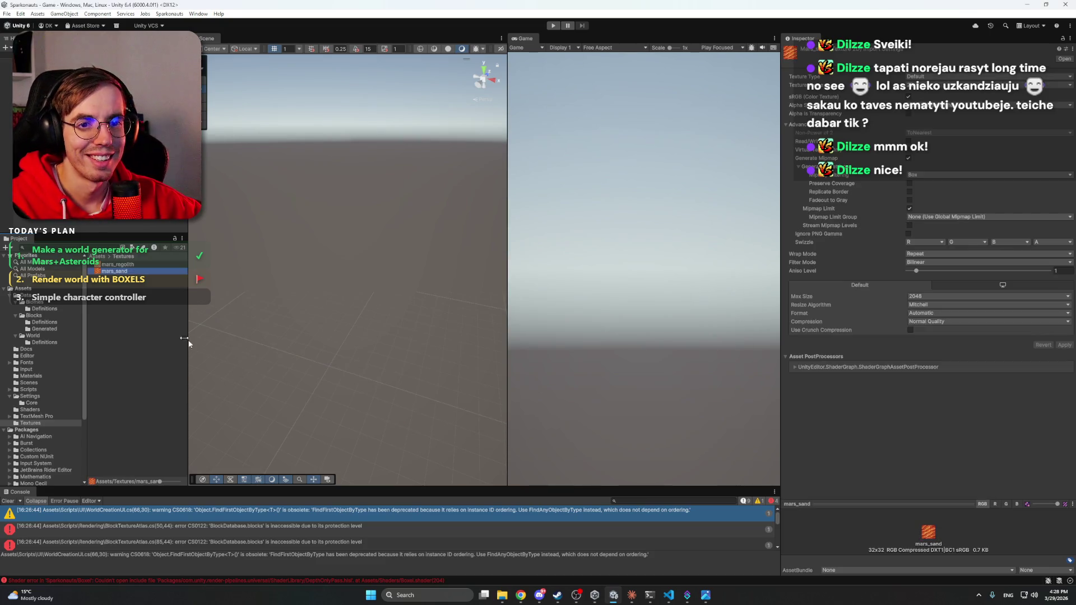
Step: Set both textures to 2D, Point filter, Compression None, apply, then open Martian_Regolith
ctrl+click(125, 271)
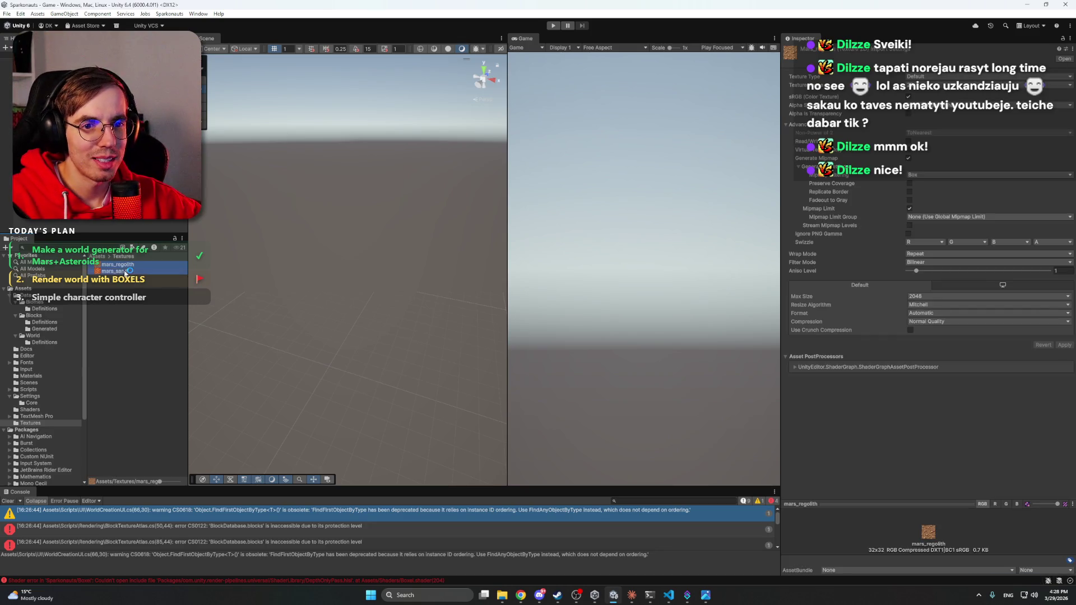
click(934, 77)
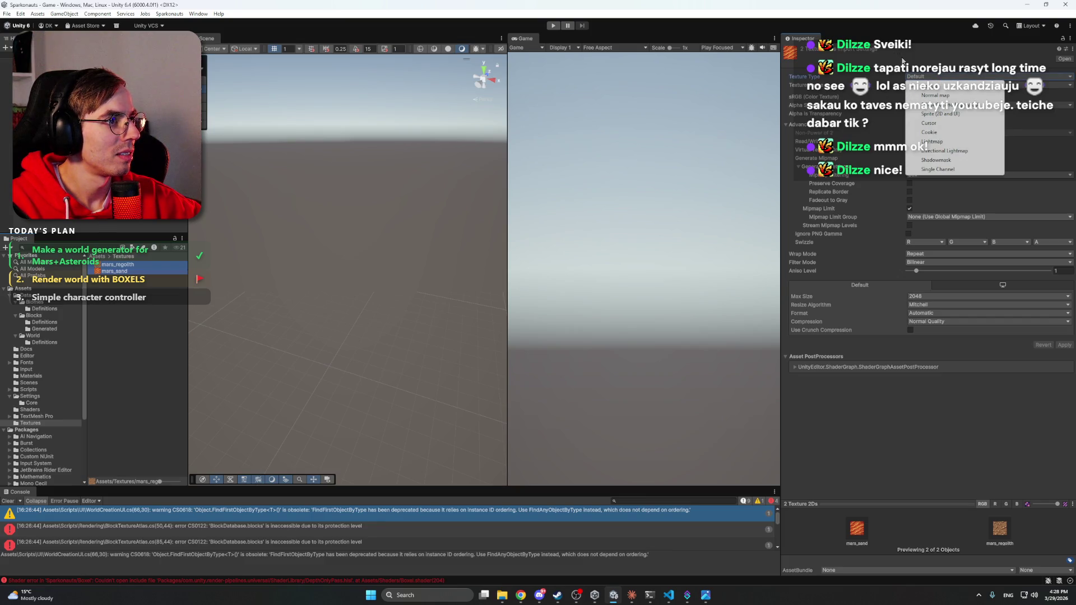
click(919, 86)
click(917, 89)
click(919, 93)
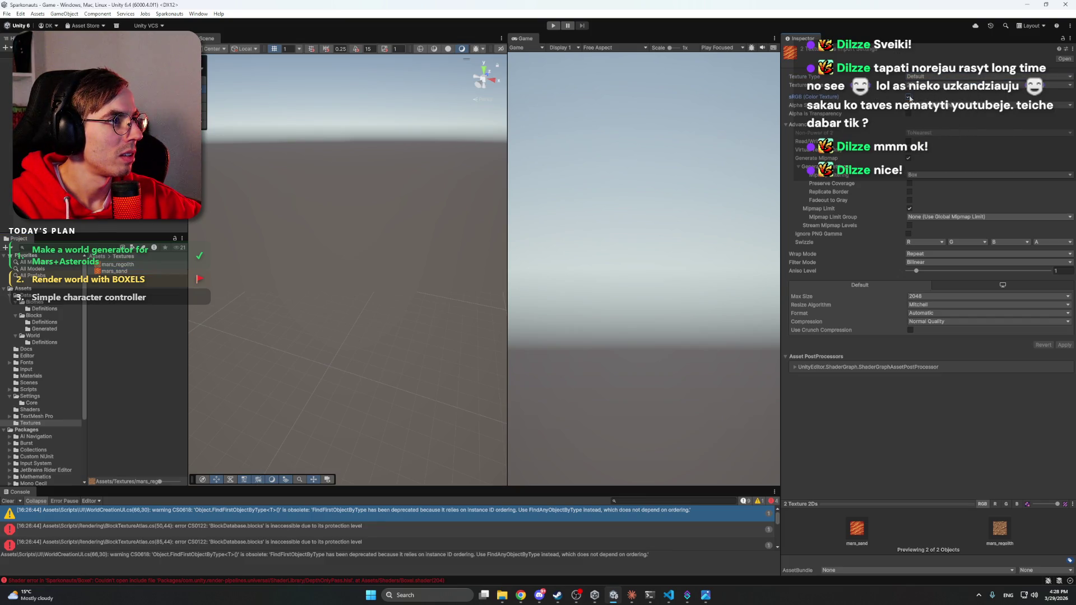
click(931, 263)
click(931, 270)
click(931, 322)
click(930, 330)
click(1063, 337)
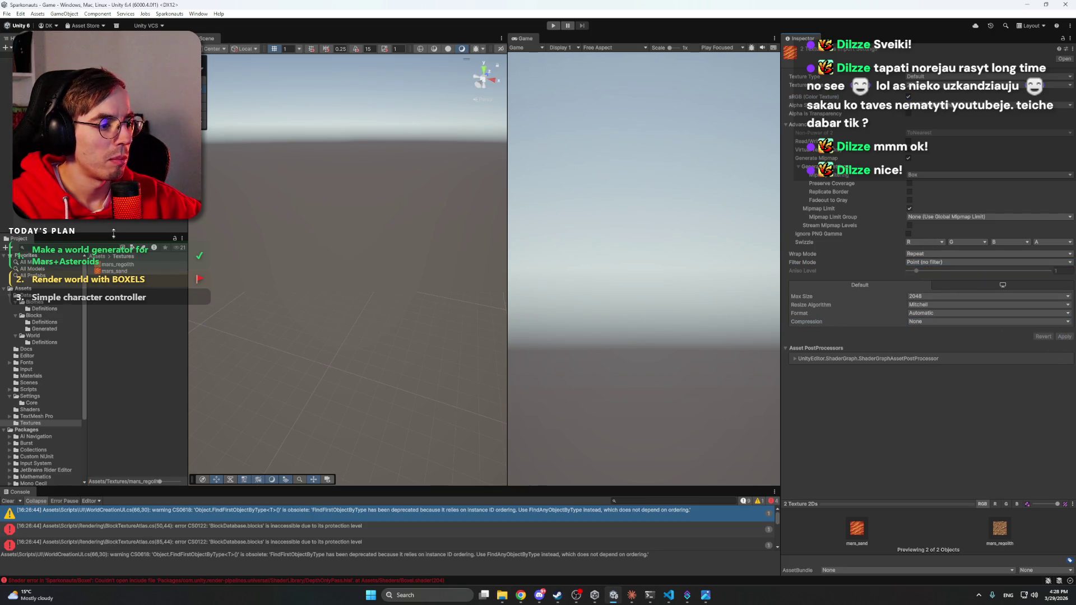
click(45, 324)
click(121, 311)
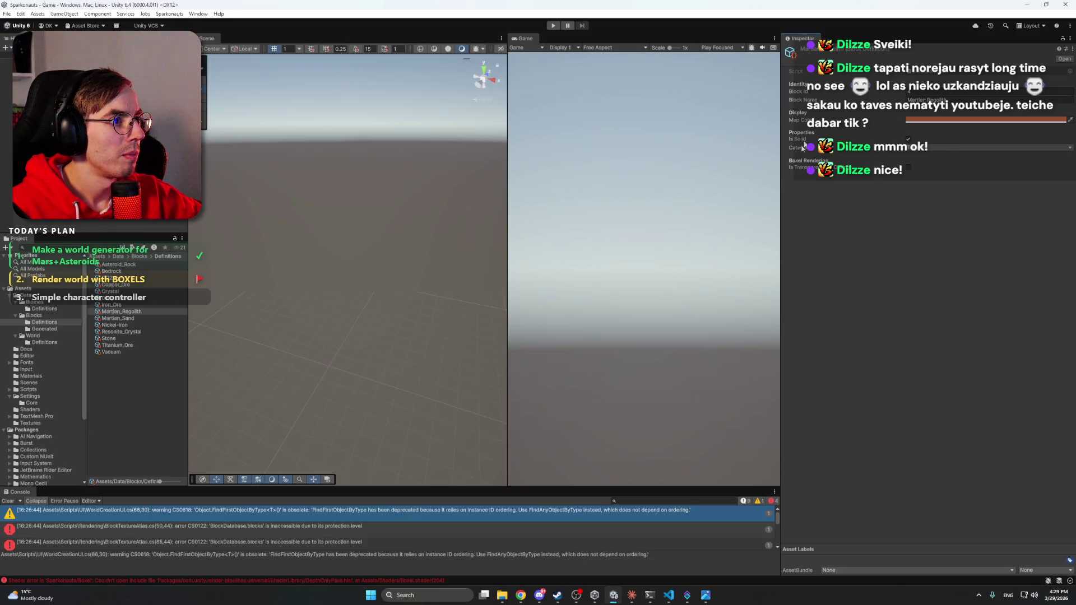
Step: Copy the CS0122 BlockTextureAtlas error text from the Console and send it to Claude Code
click(244, 529)
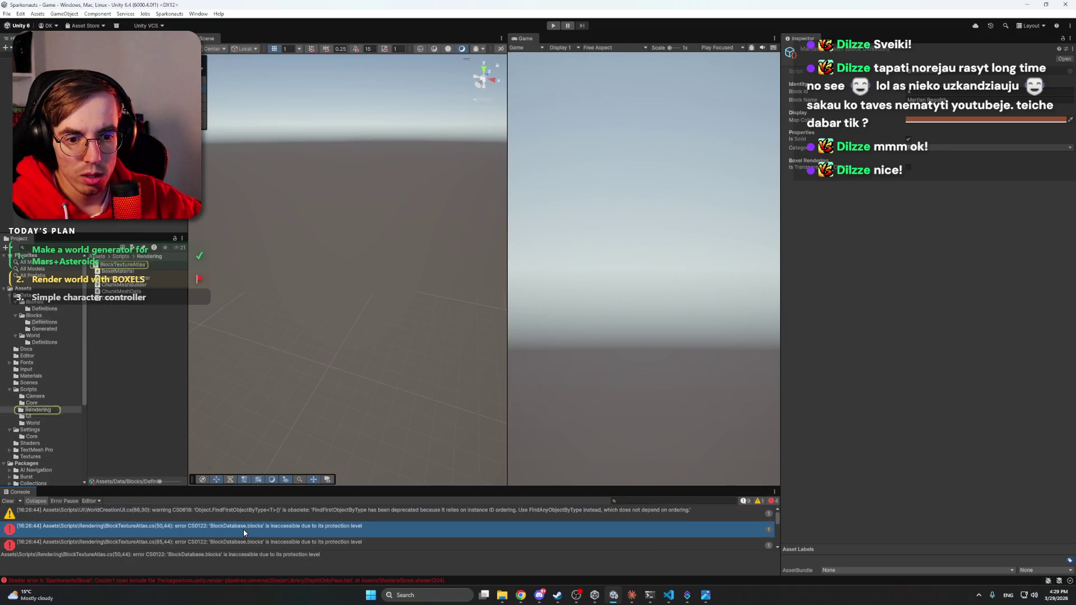
drag(415, 486, 414, 427)
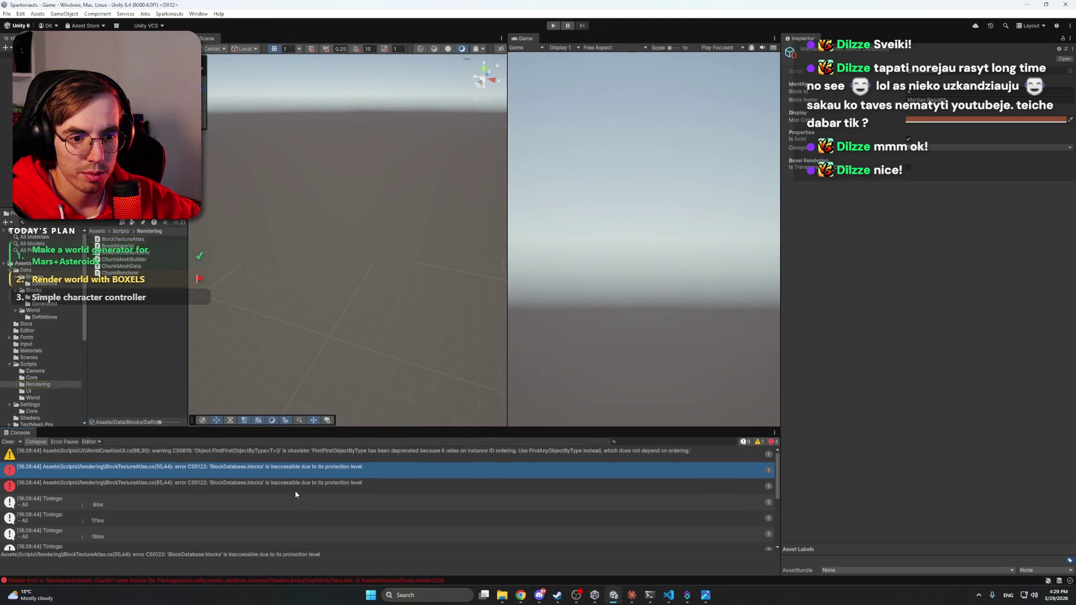
triple_click(356, 556)
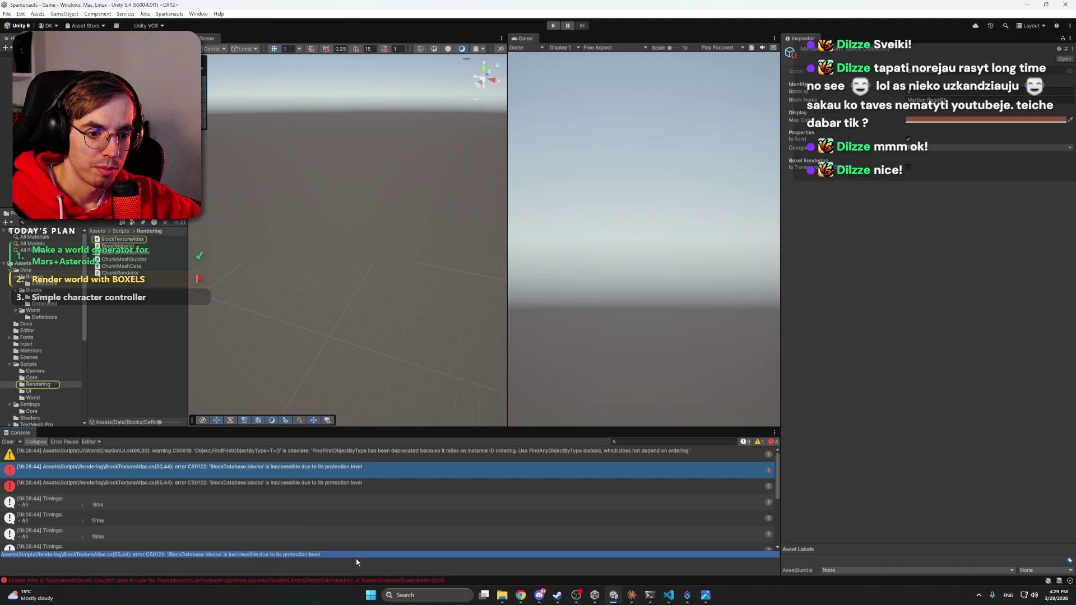
click(633, 594)
text(Assets\Scripts\Rendering\BlockTextureAtlas.cs(50,44): error CS0122: 'BlockDatabase.blocks' is inaccessible due to its protection level)
key(Return)
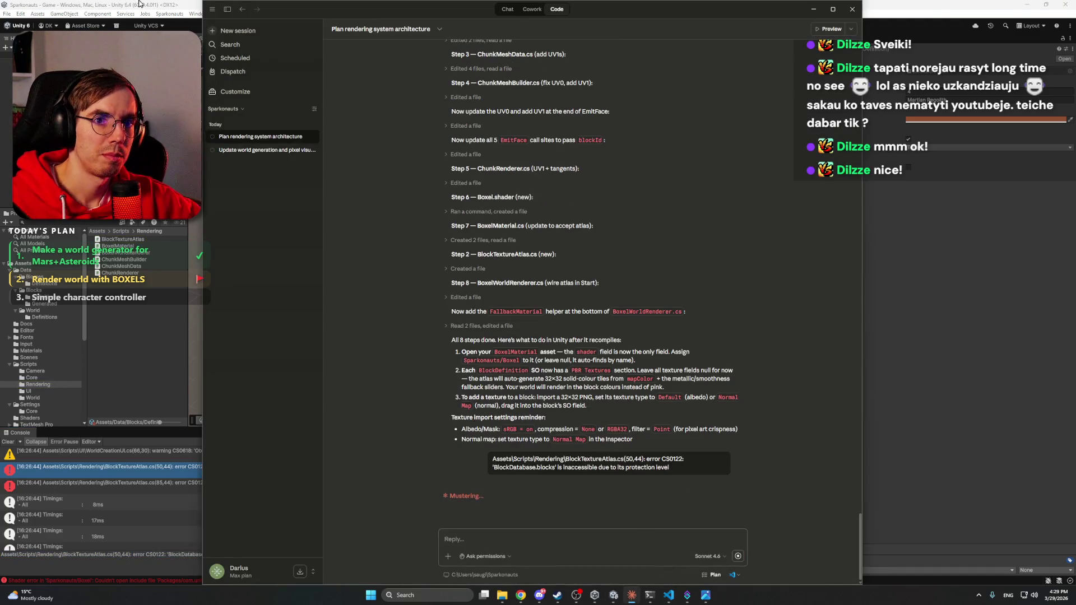
Step: Bring Claude Code forward past Discord and Chrome, let it fix BlockTextureAtlas.cs, then return to Unity
click(139, 4)
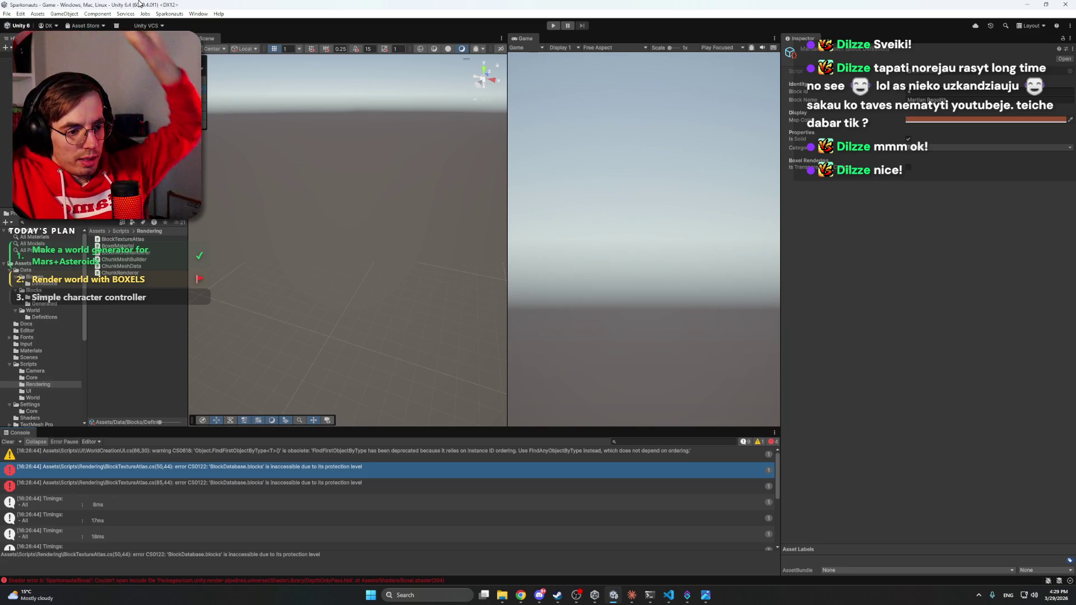
click(637, 597)
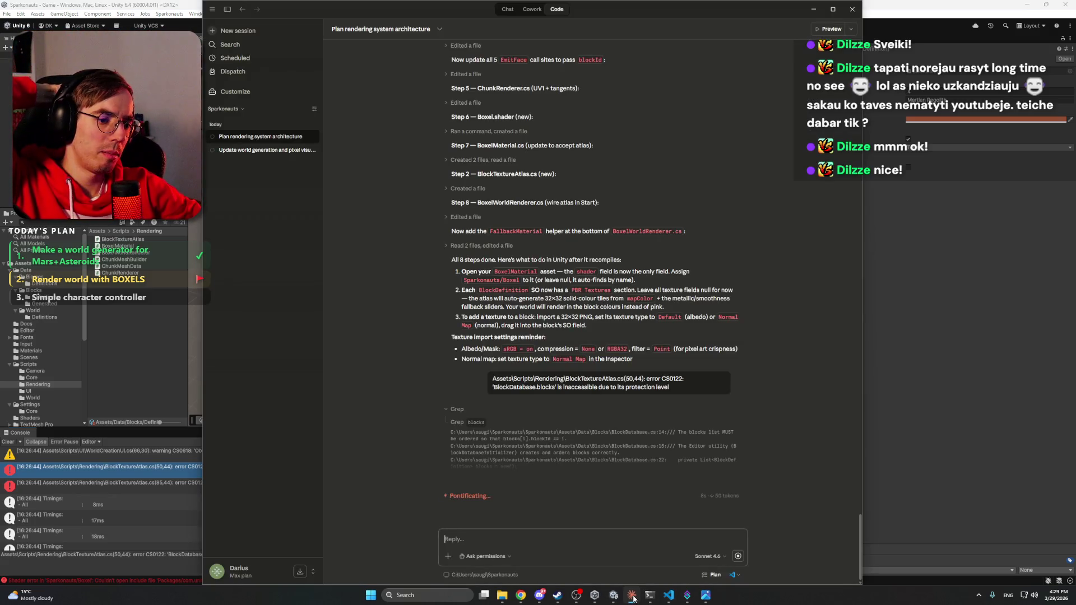
click(539, 598)
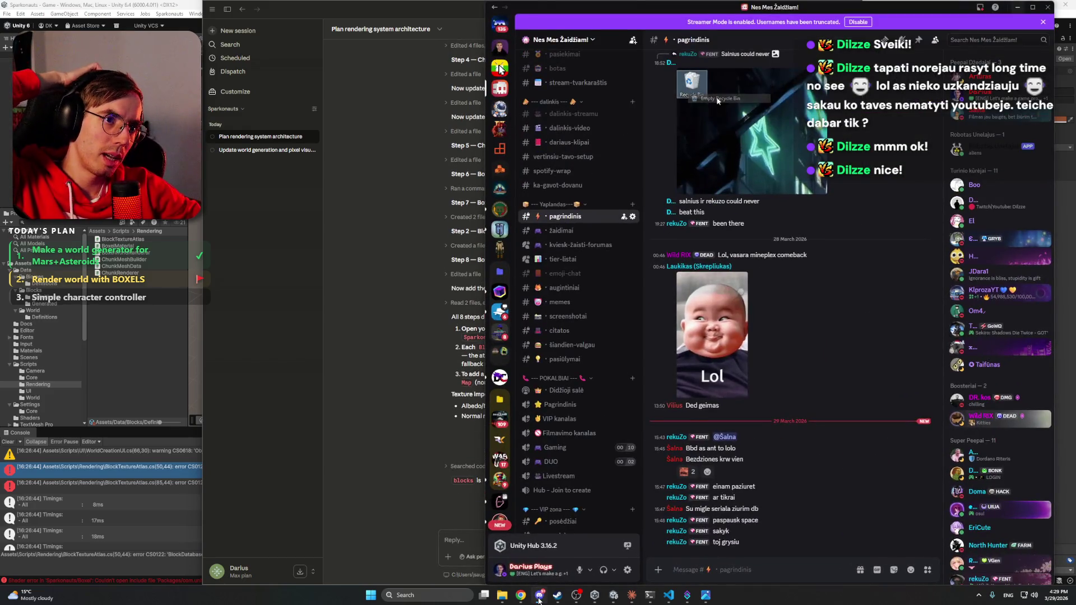
click(539, 598)
mouse_move(521, 596)
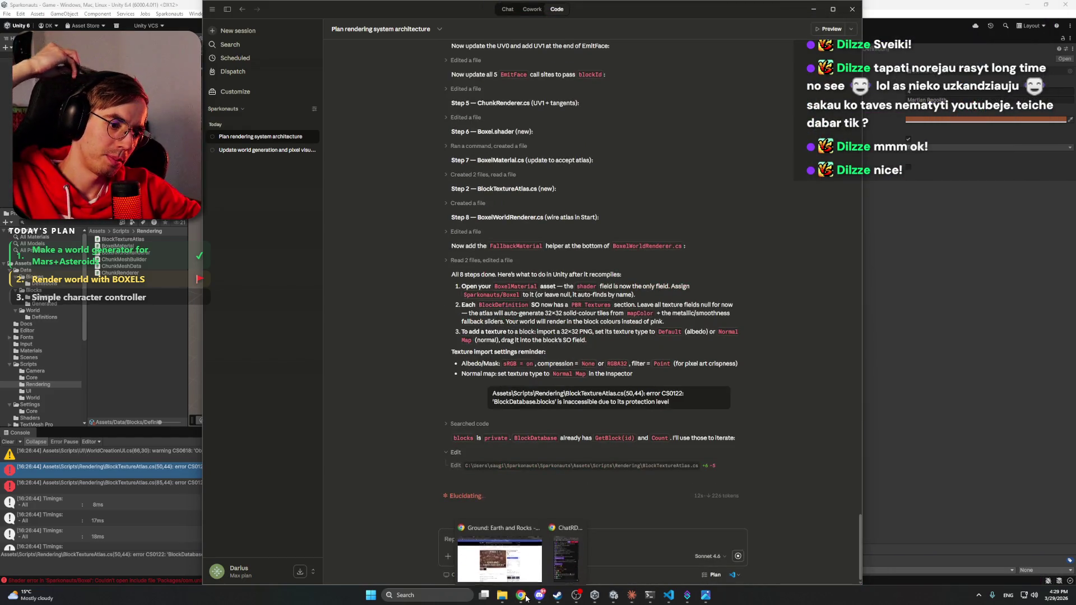
click(496, 546)
click(1028, 7)
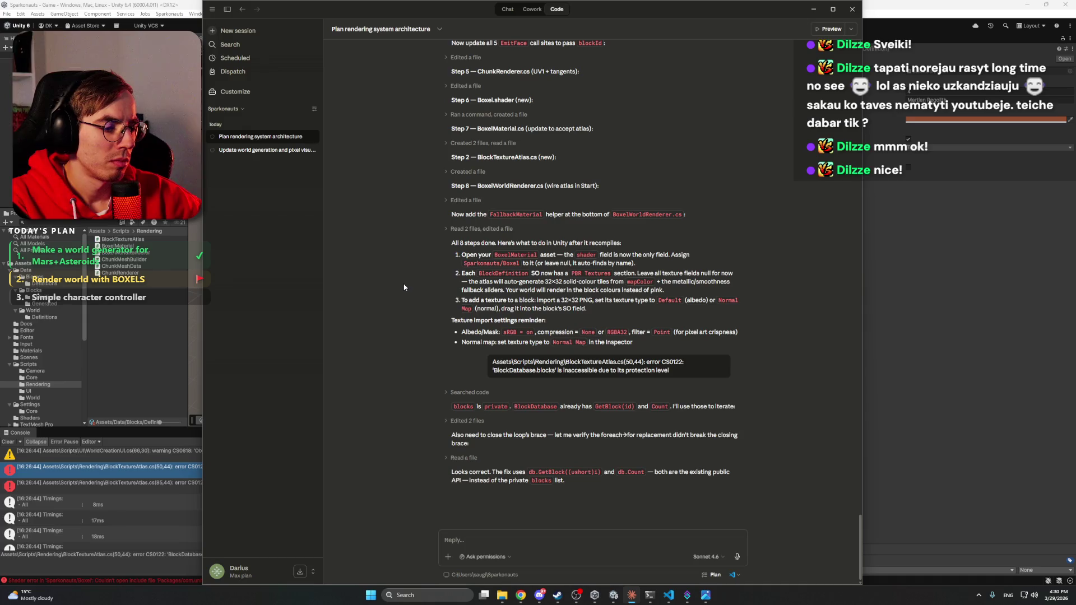
key(alt+Tab)
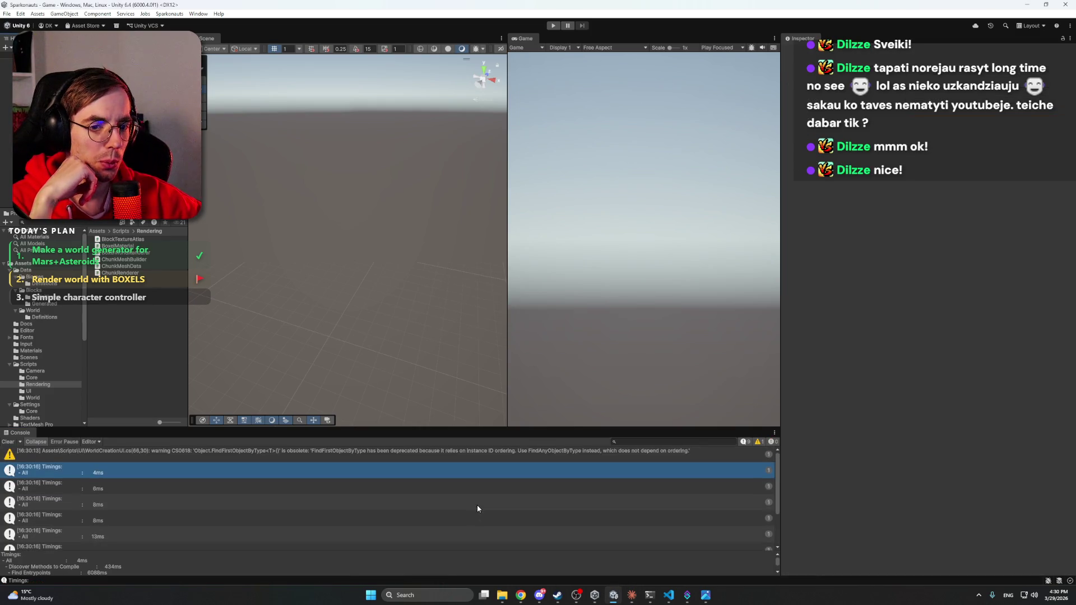
Step: Set the Martian_Regolith block's Albedo Texture to mars_regolith
click(40, 297)
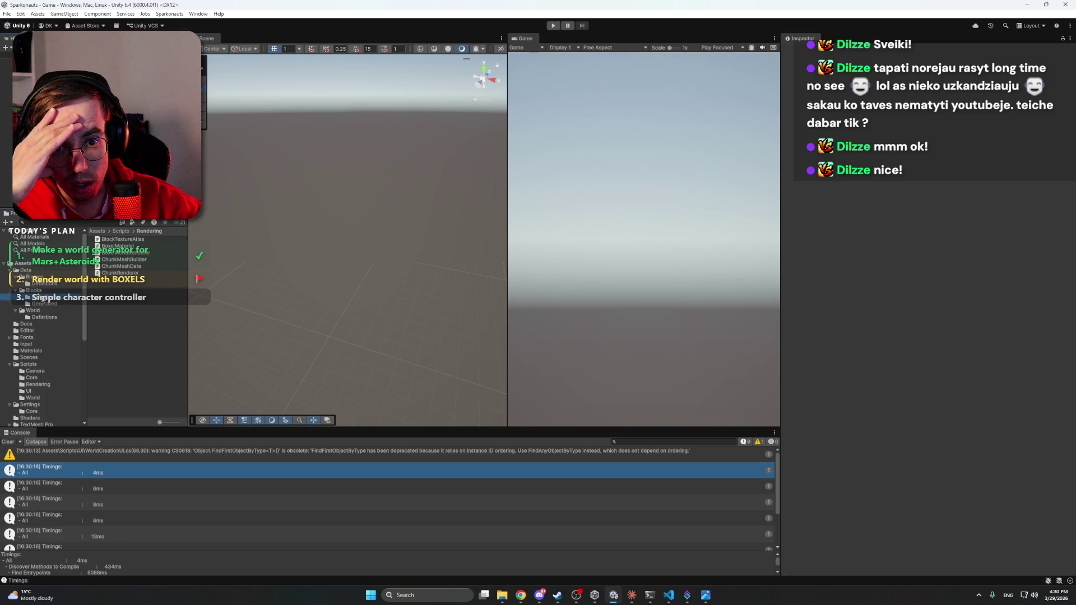
click(122, 286)
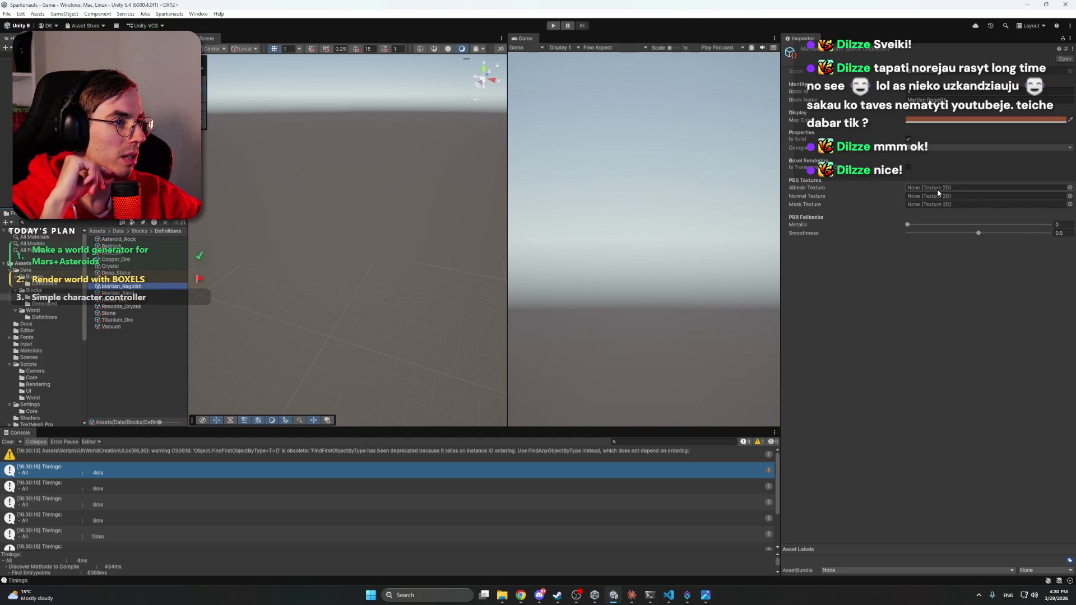
click(1069, 188)
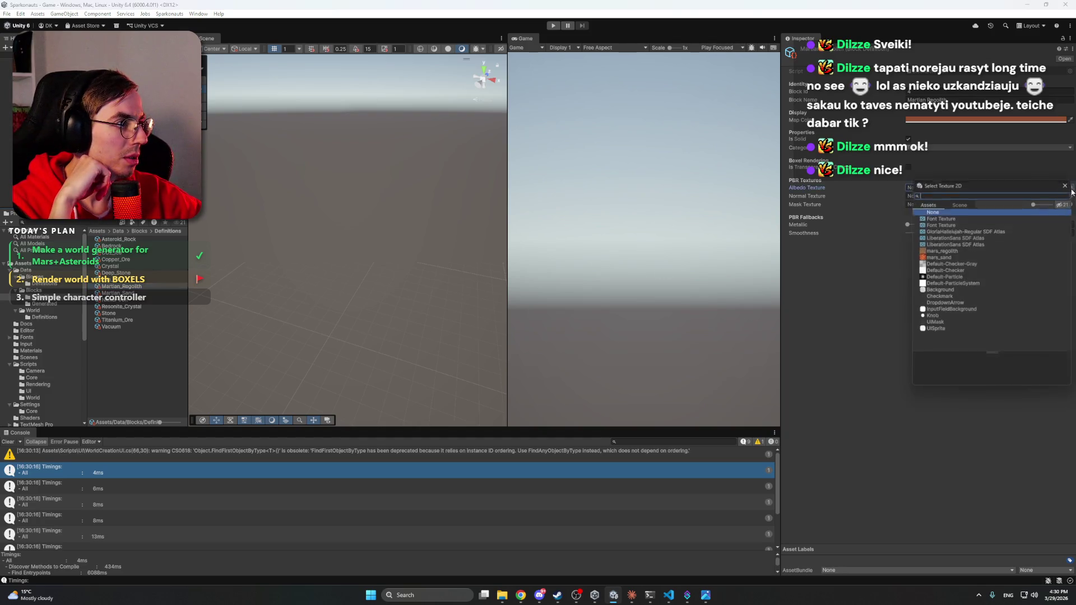
double_click(950, 250)
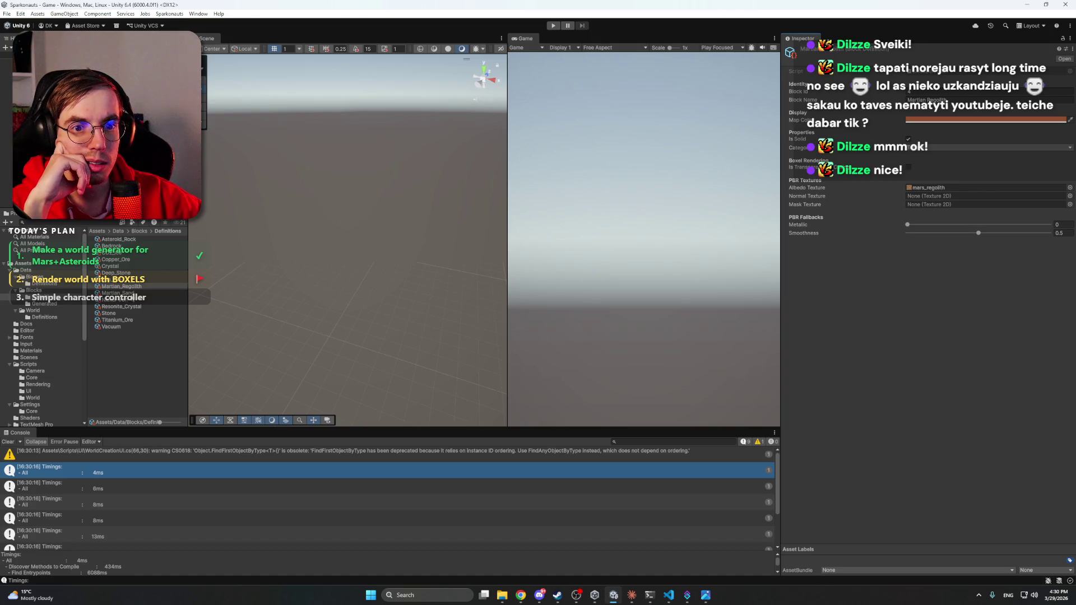
Step: Set the Martian_Sand block's Albedo Texture to mars_sand and enter Play mode
key(Down)
click(1070, 187)
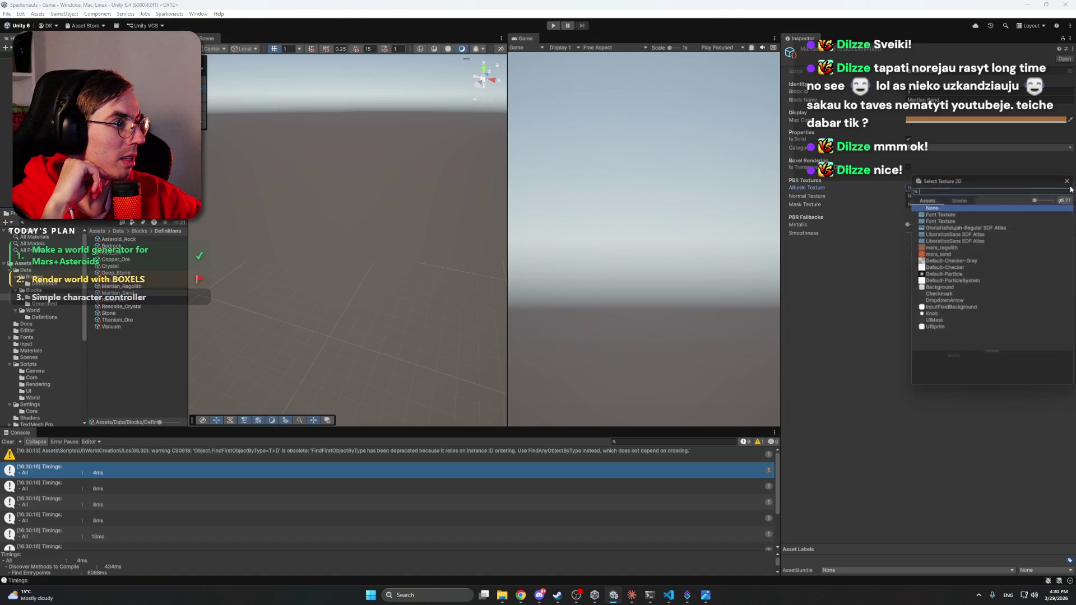
double_click(948, 255)
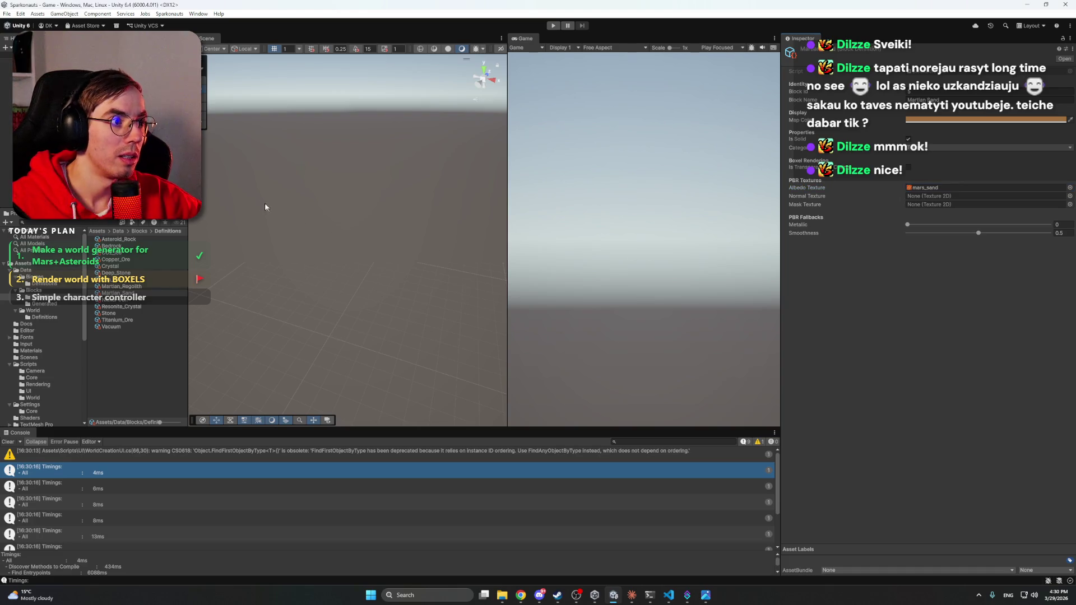
click(553, 25)
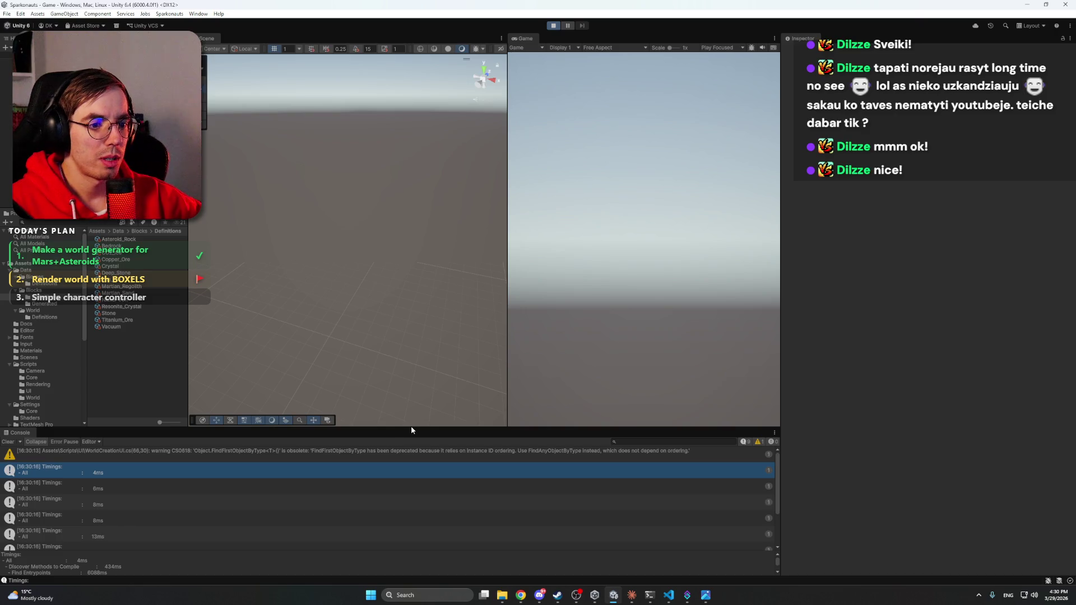
Step: Drag the panel splitters to make the Scene and Game views taller and the Game view wider
drag(416, 428, 416, 448)
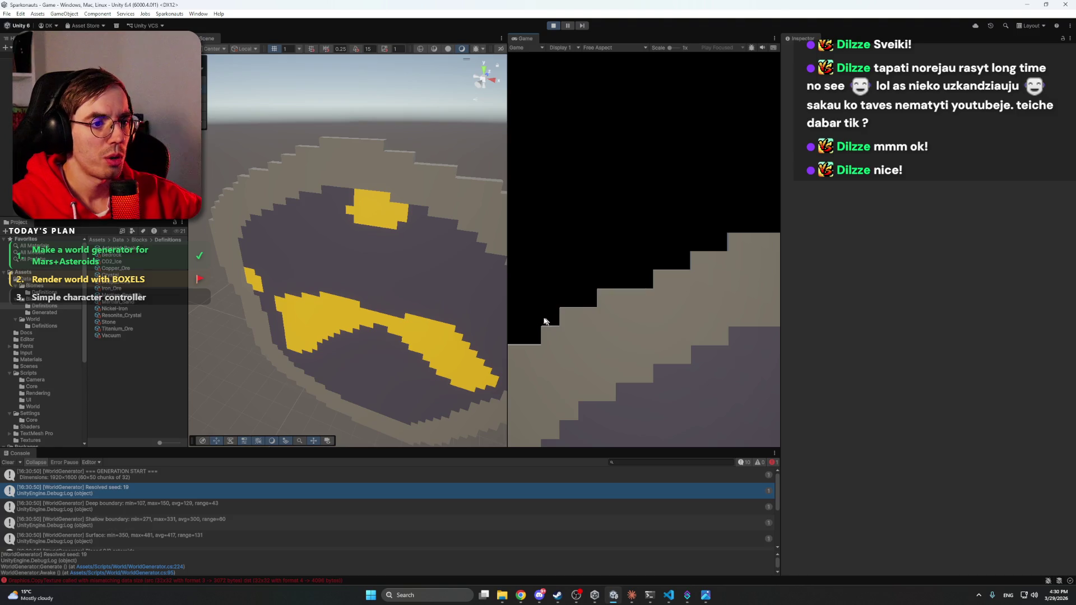
drag(507, 298, 435, 298)
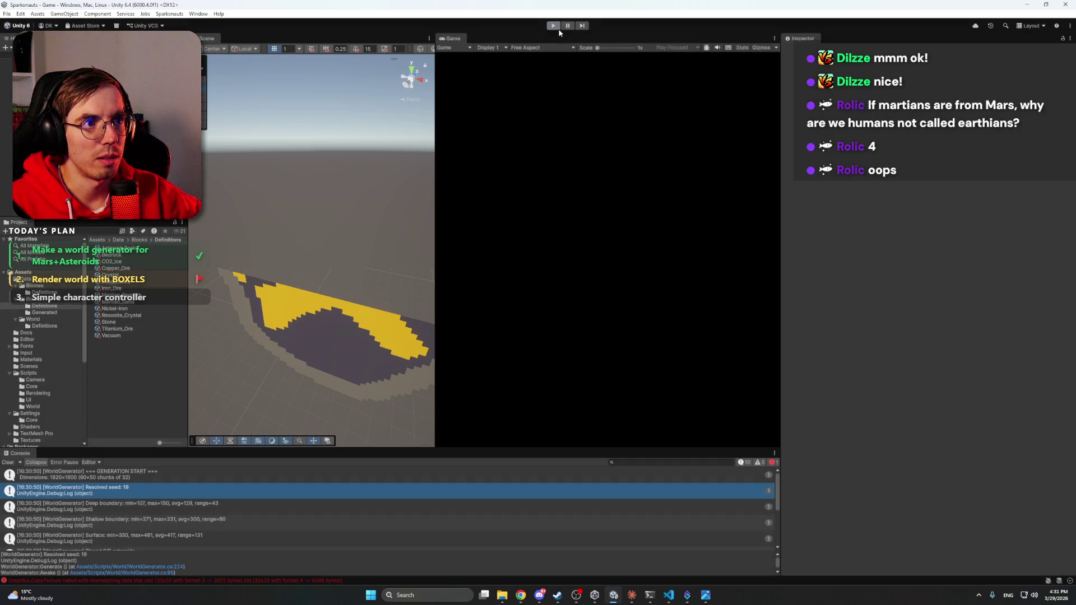
Step: Exit Play mode, tick the Player object's active checkbox, and dock the Game tab next to Scene
click(553, 26)
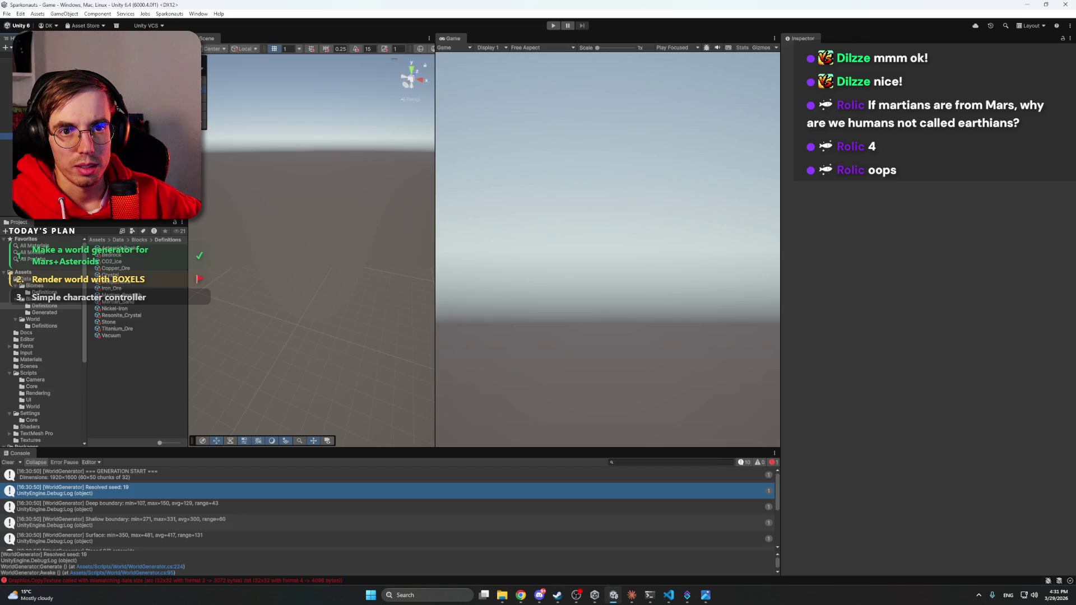
right_click(60, 213)
key(Escape)
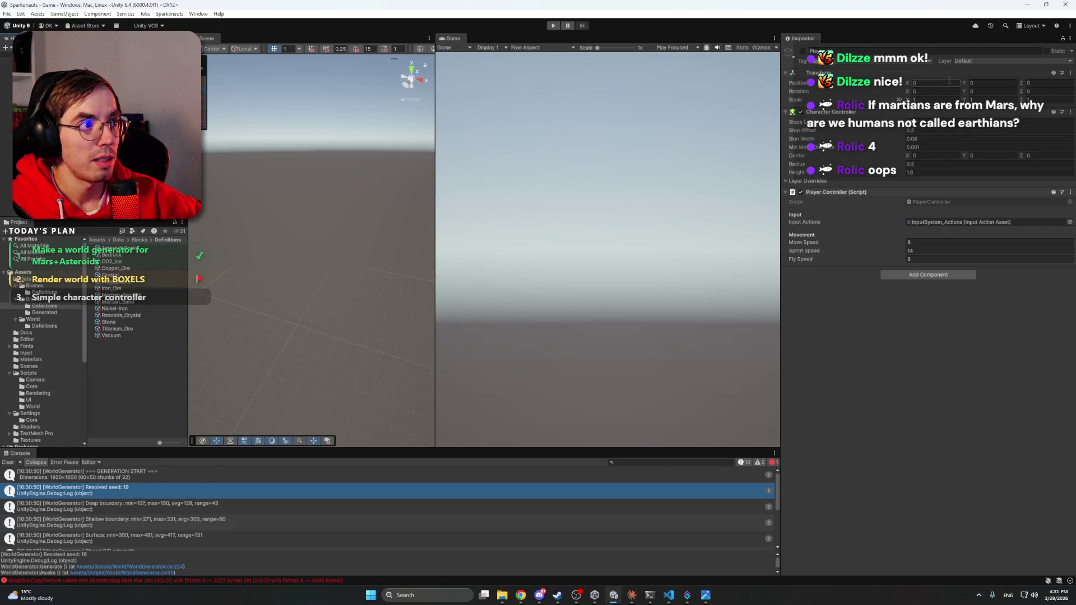
click(803, 51)
drag(448, 38, 362, 39)
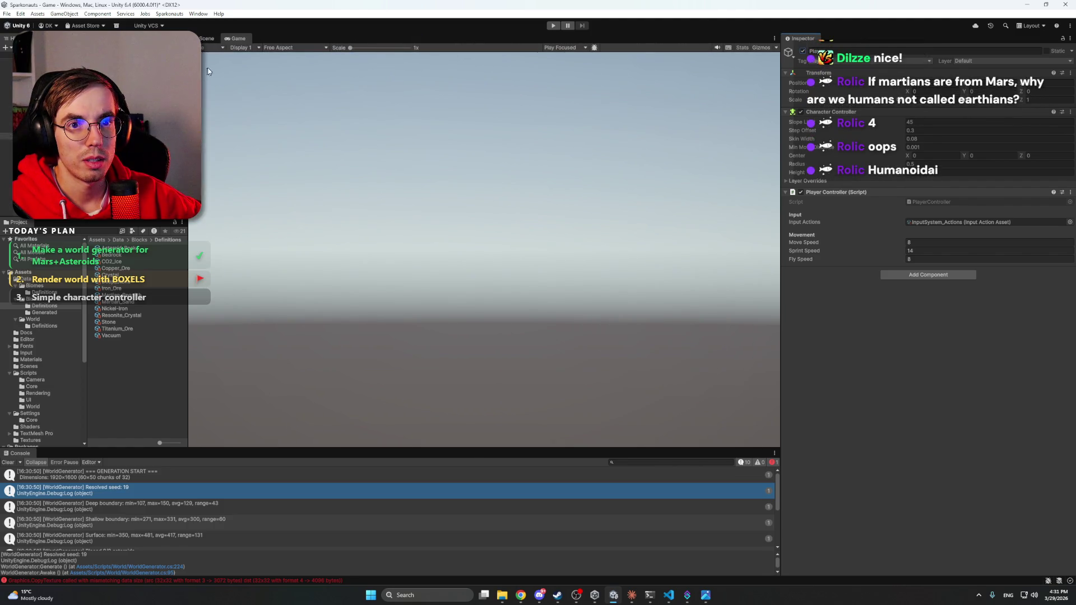
click(207, 38)
Step: Frame the Player and add a 3D Capsule child under it, naming it 'Model'
key(f)
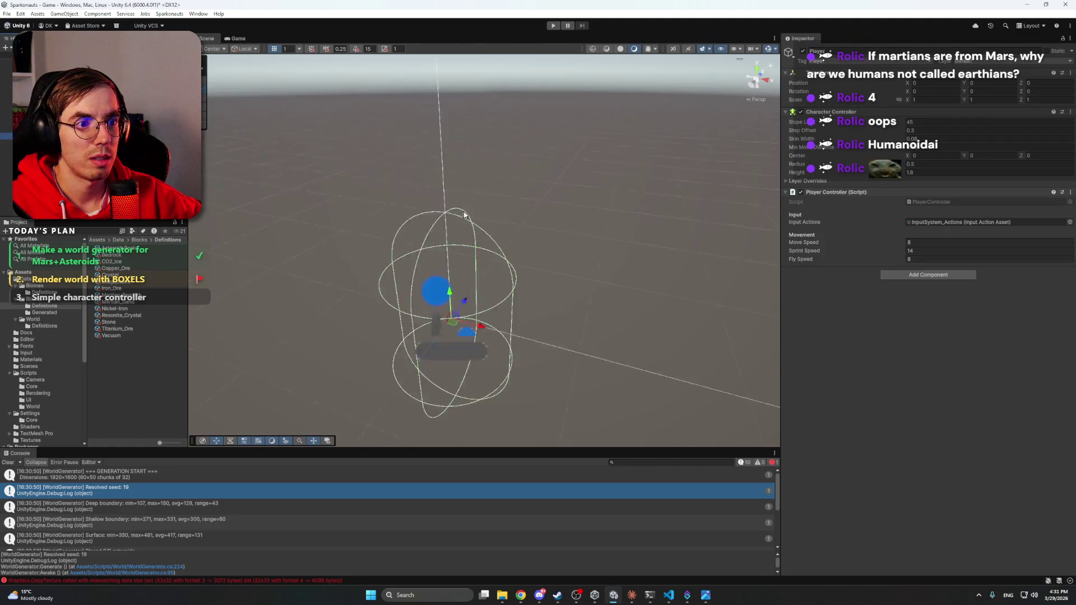
scroll(607, 277, down, 4)
drag(634, 263, 627, 264)
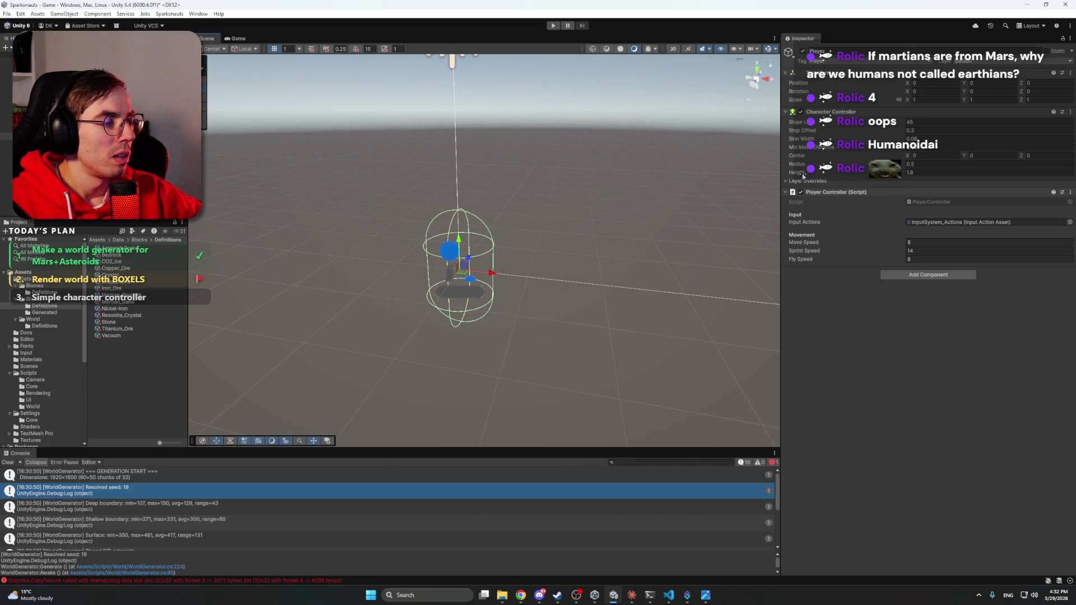
right_click(64, 138)
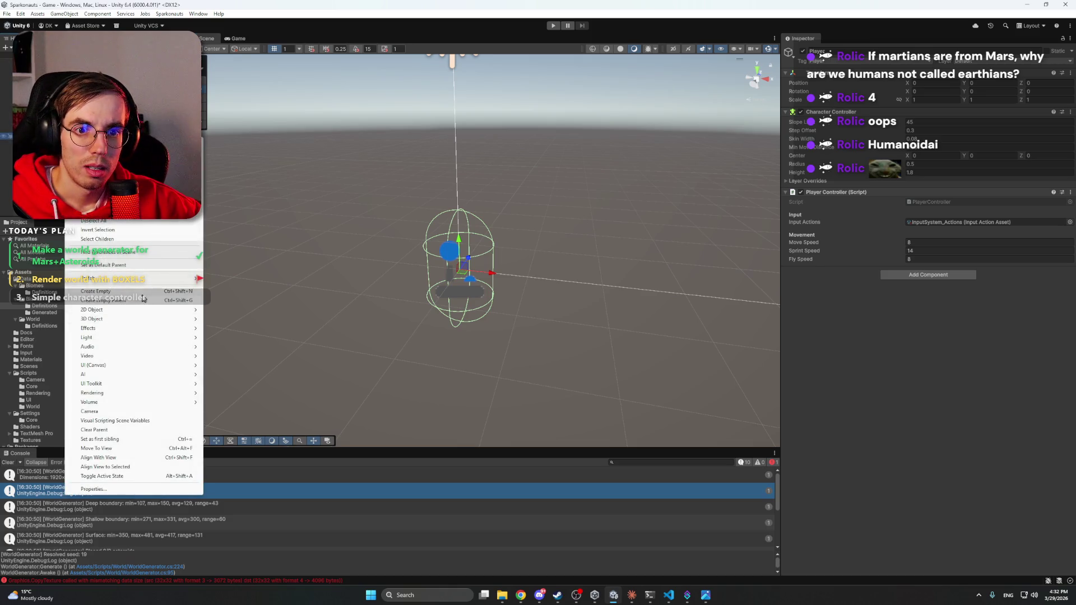
mouse_move(126, 318)
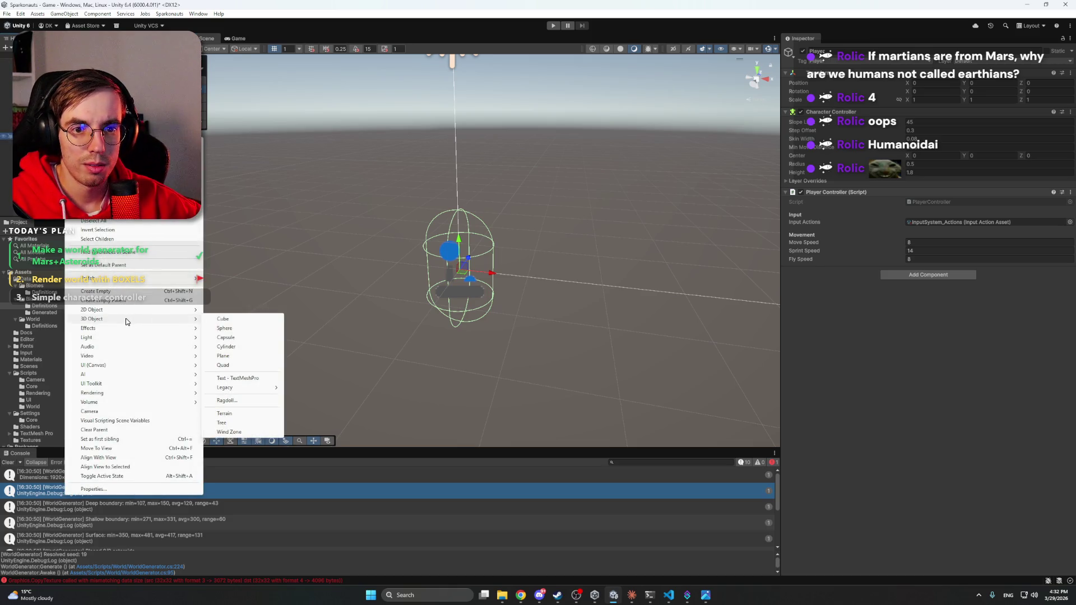
click(244, 337)
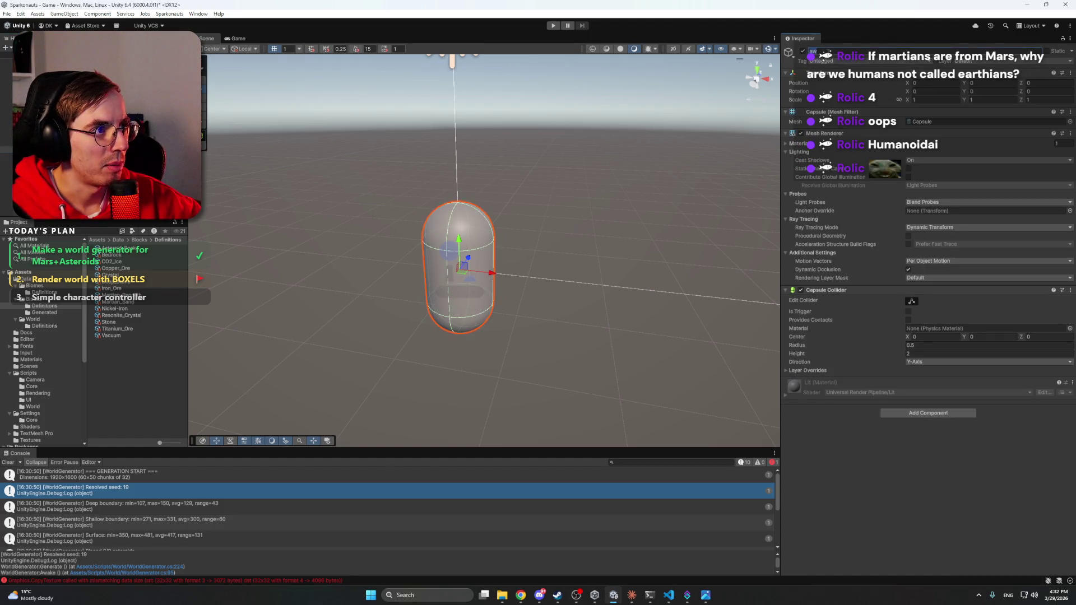
text(Model)
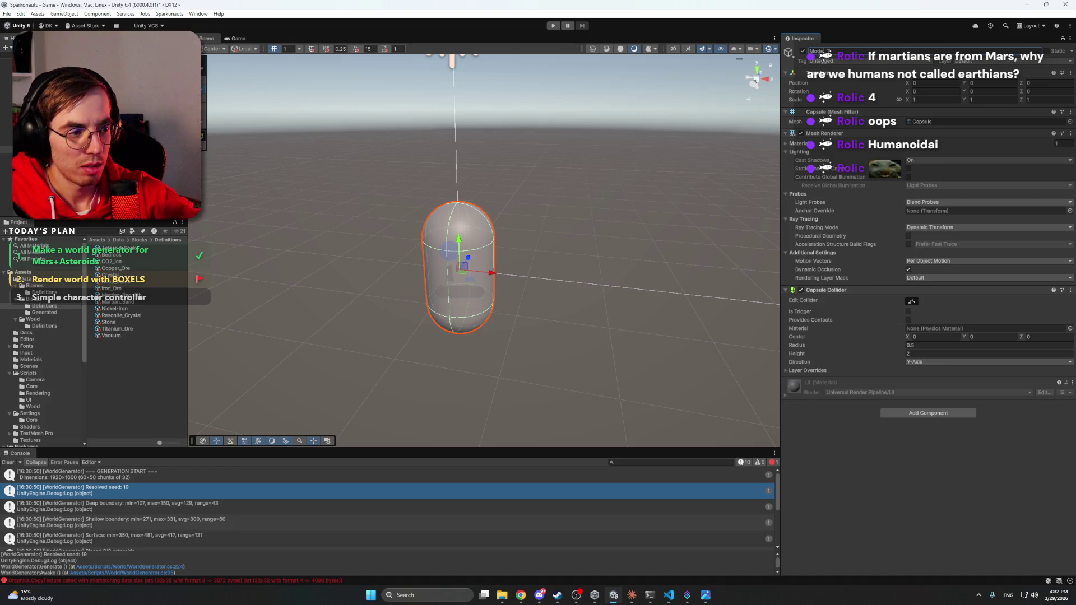
Step: Select the player capsule and orbit the Scene view to inspect it up close
click(266, 258)
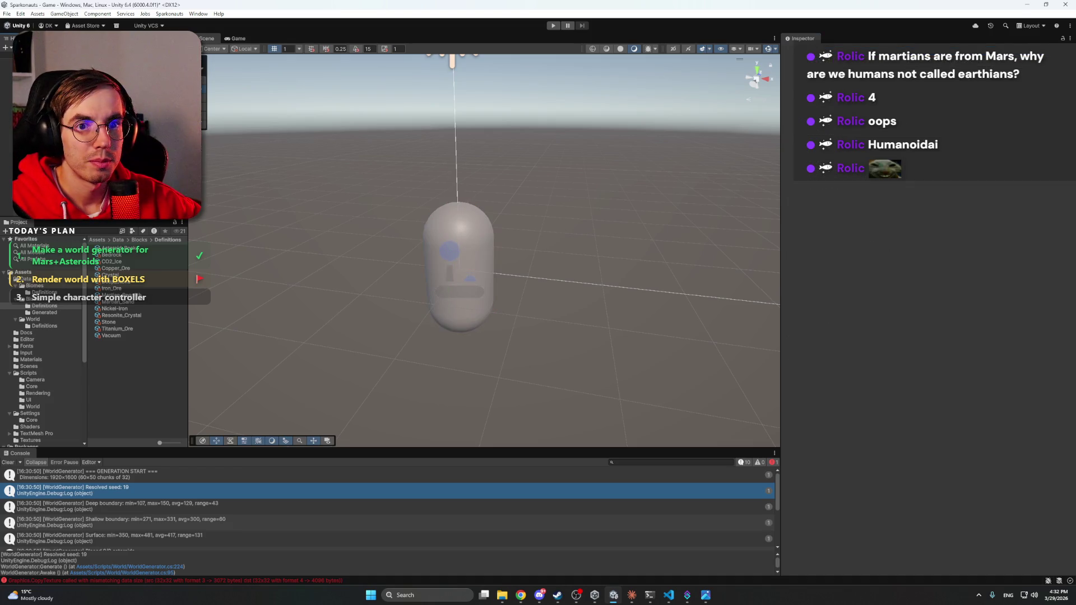
click(458, 252)
mouse_move(513, 255)
mouse_down()
mouse_move(523, 250)
mouse_move(513, 263)
mouse_up()
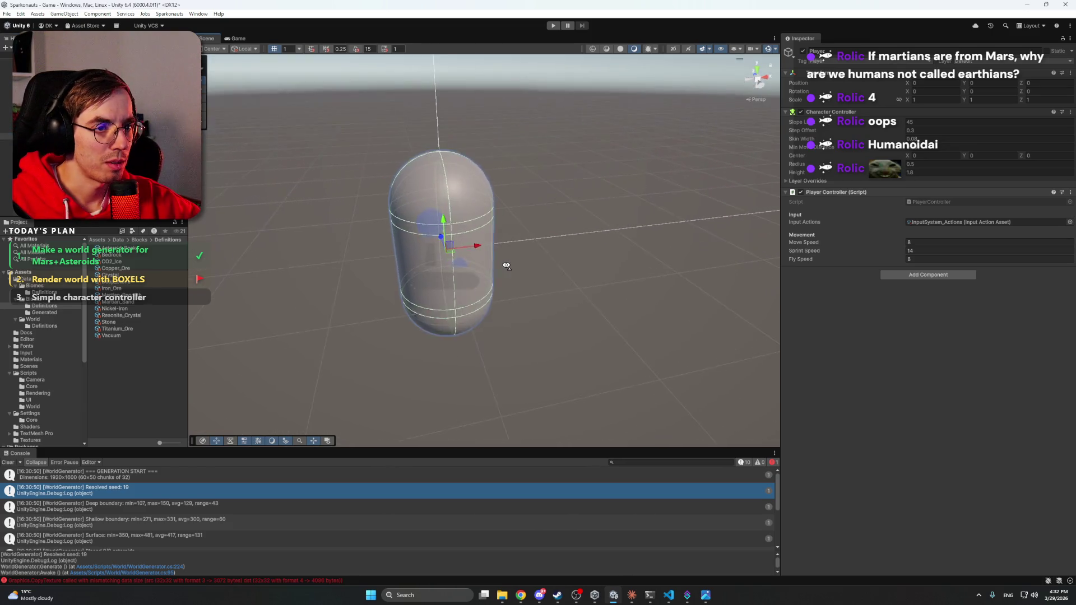
scroll(510, 266, down, 3)
key(ctrl+z)
key(ctrl+y)
key(ctrl+z)
mouse_move(588, 247)
mouse_down()
mouse_move(555, 279)
mouse_move(552, 254)
mouse_up()
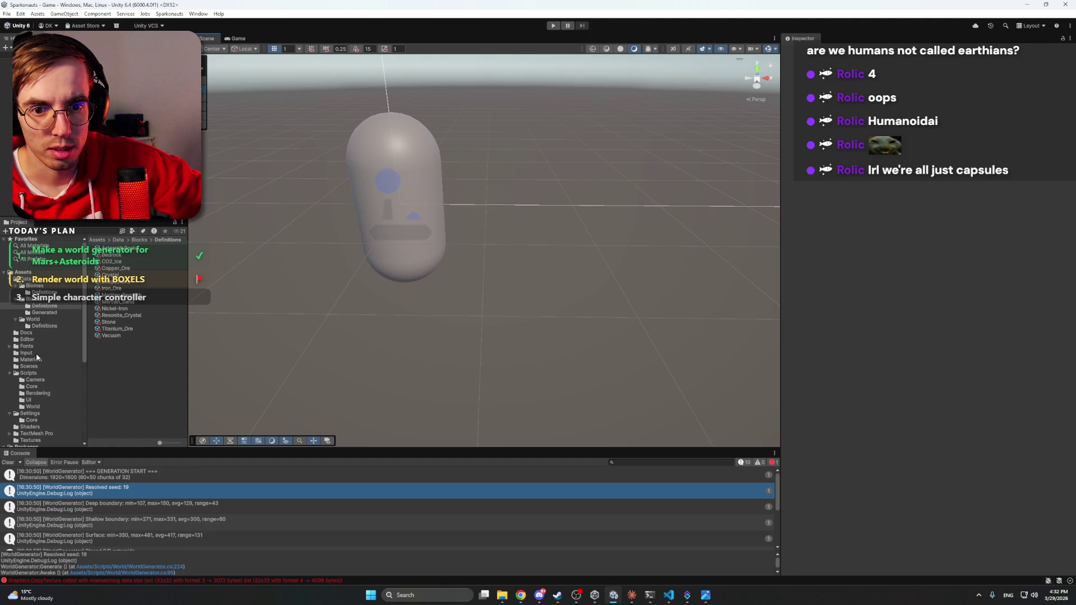
Step: Check mars_sand's Max Size options without changing them, then enter Play mode
scroll(39, 413, down, 1)
click(39, 414)
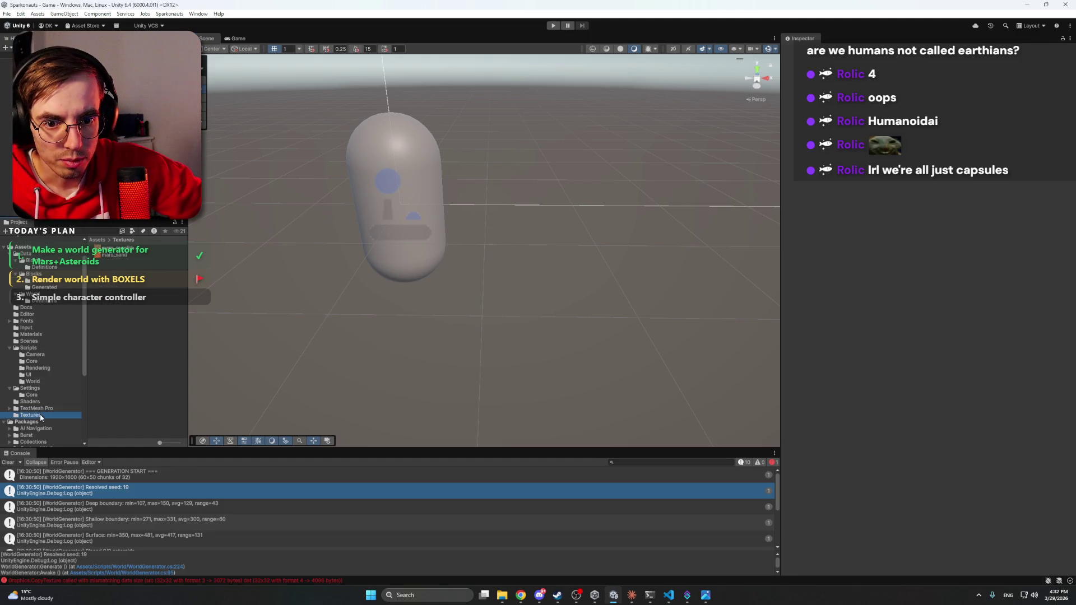
click(124, 256)
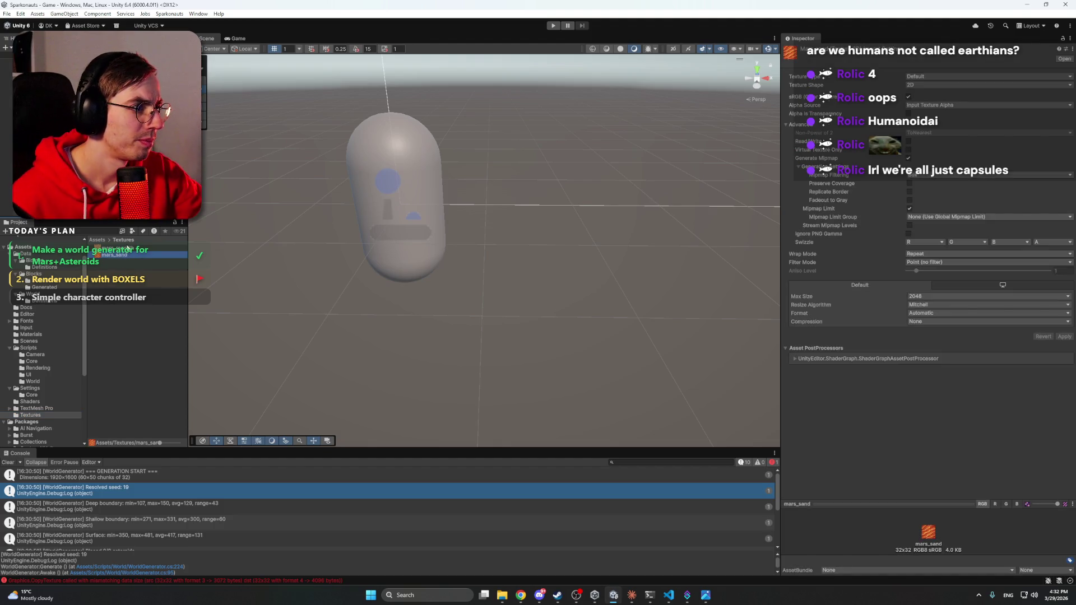
click(940, 297)
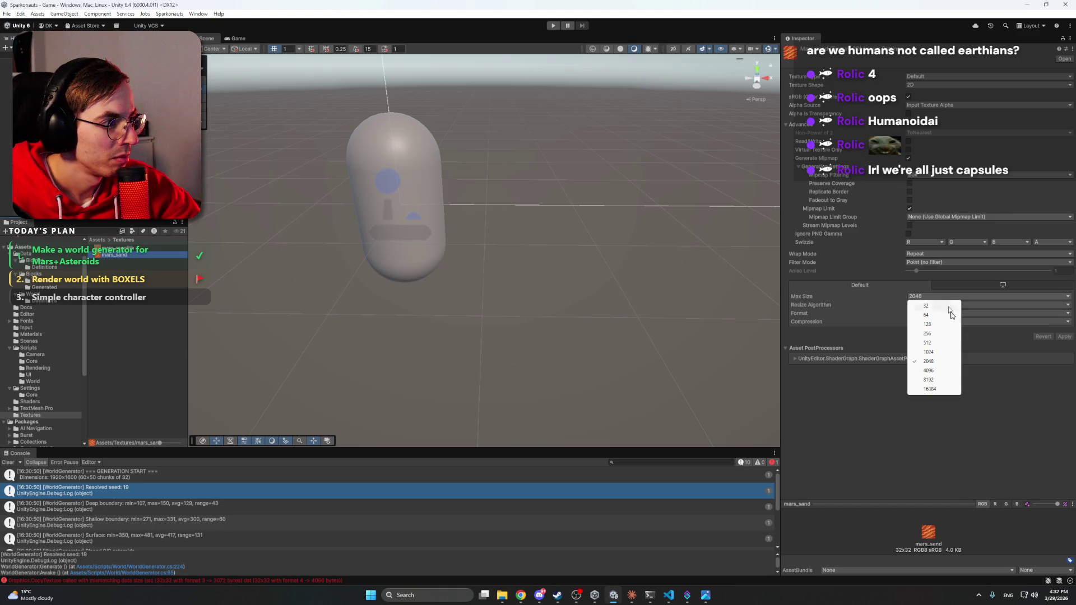
click(875, 301)
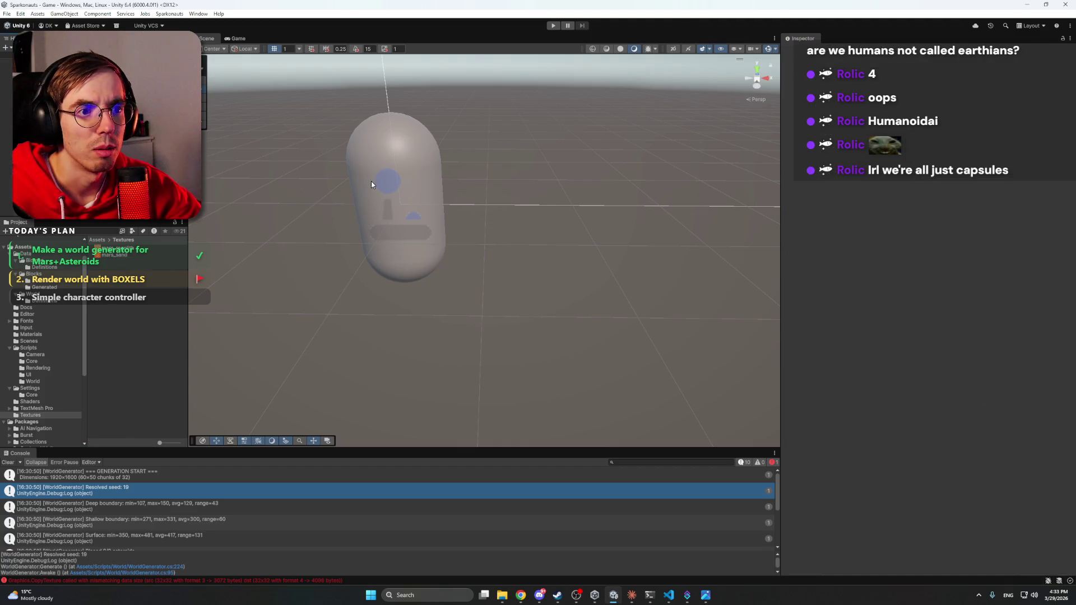
click(554, 25)
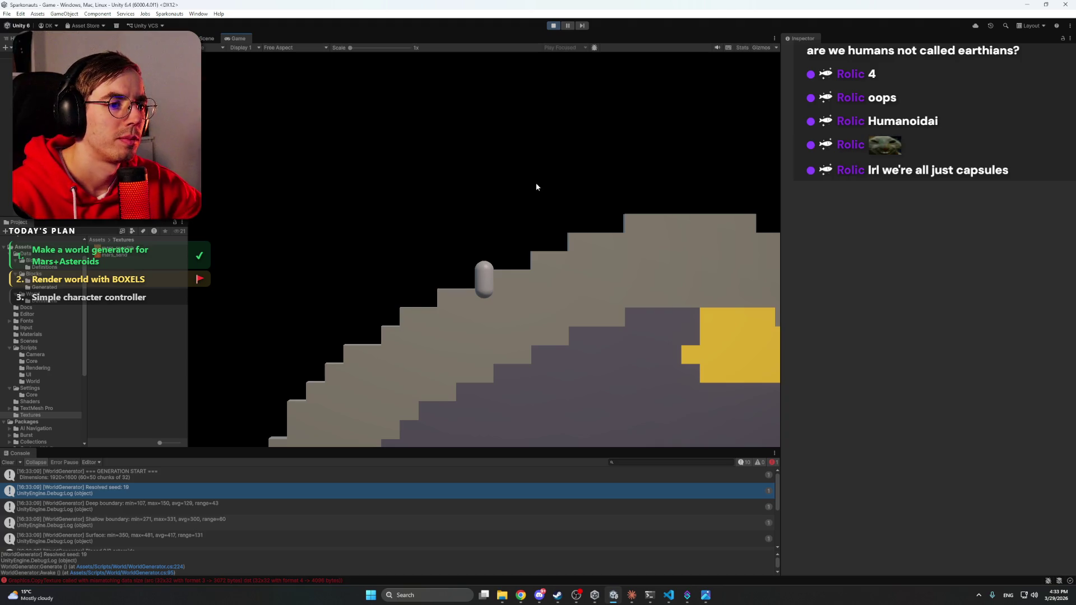
Step: Walk the capsule right up the terrain steps with D and Space, then back left with A
key(d)
key(space)
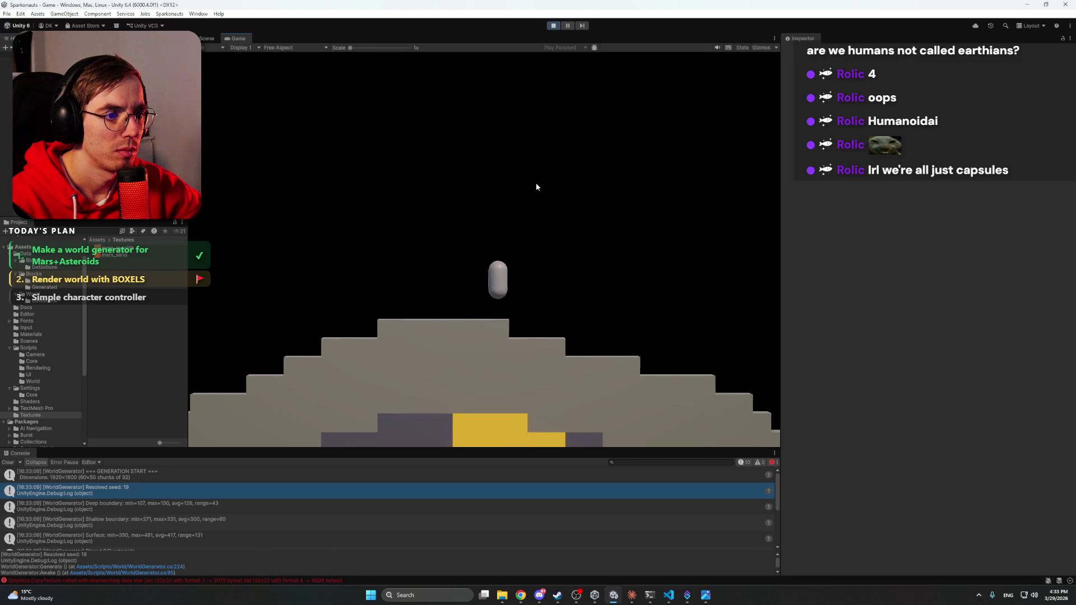
key(a)
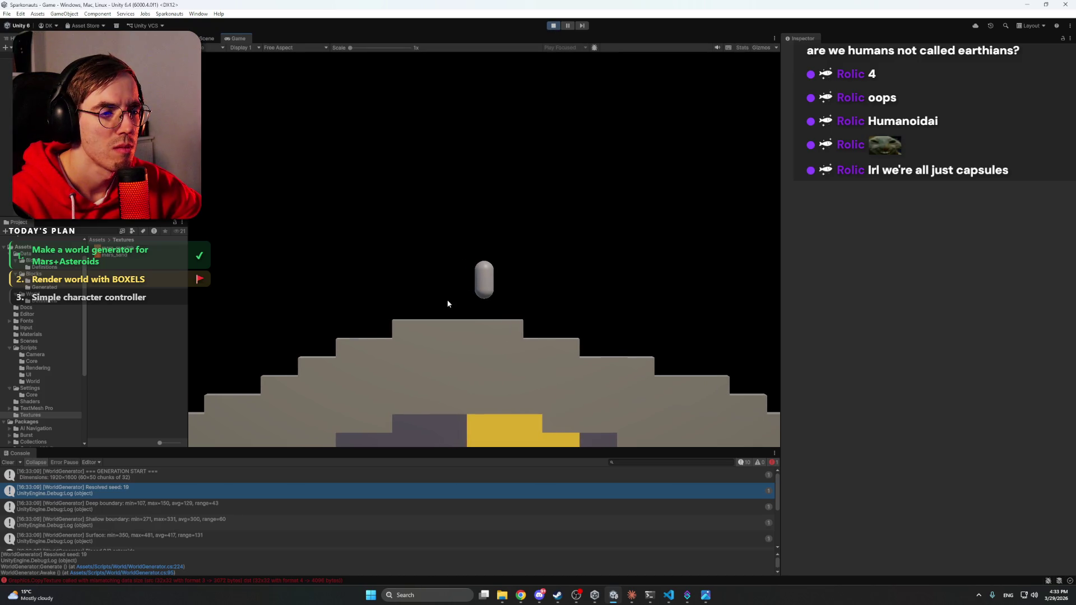
Step: Dock the Game view beside the Scene view, widen it, and select an object to inspect
click(207, 39)
drag(235, 38, 661, 182)
mouse_move(585, 206)
mouse_down()
mouse_move(435, 213)
mouse_move(458, 213)
mouse_up()
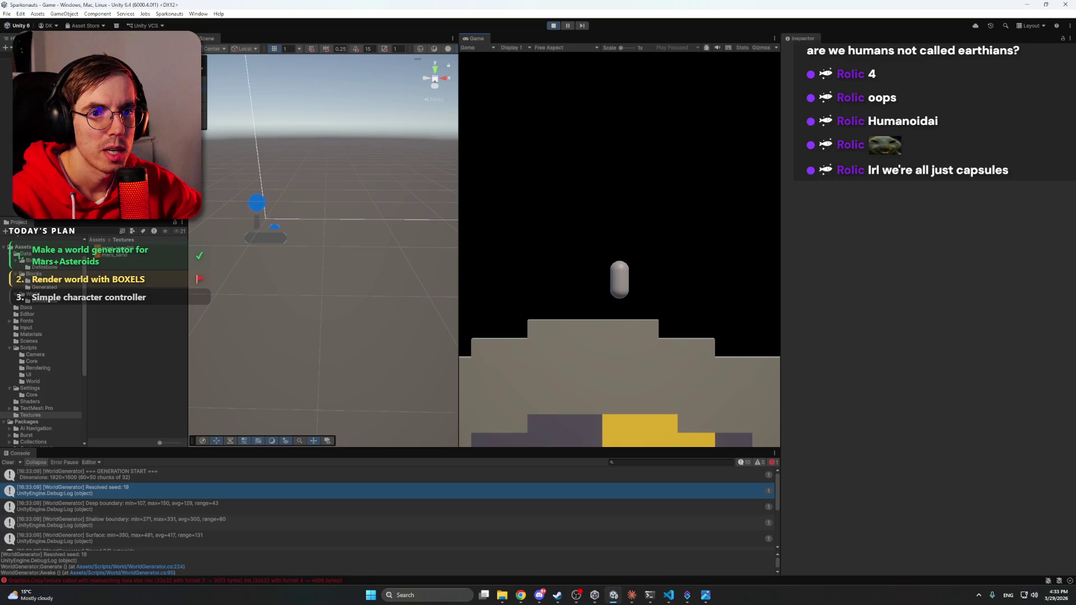
click(23, 142)
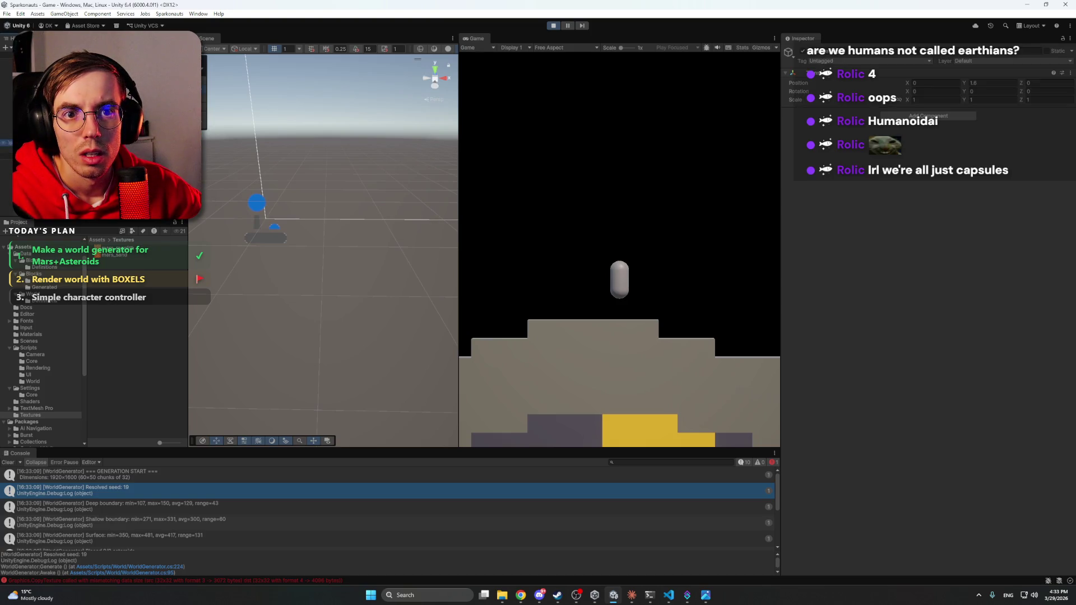
Step: Select the Main Camera and frame it in the Scene view alongside the planet
click(22, 109)
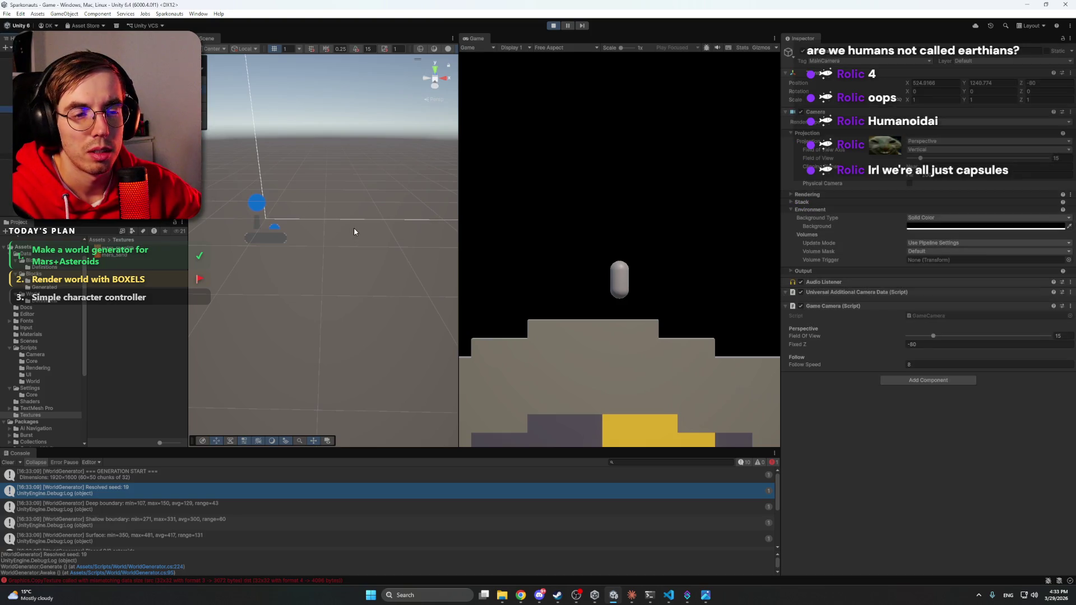
key(f)
drag(354, 228, 354, 213)
drag(322, 205, 250, 238)
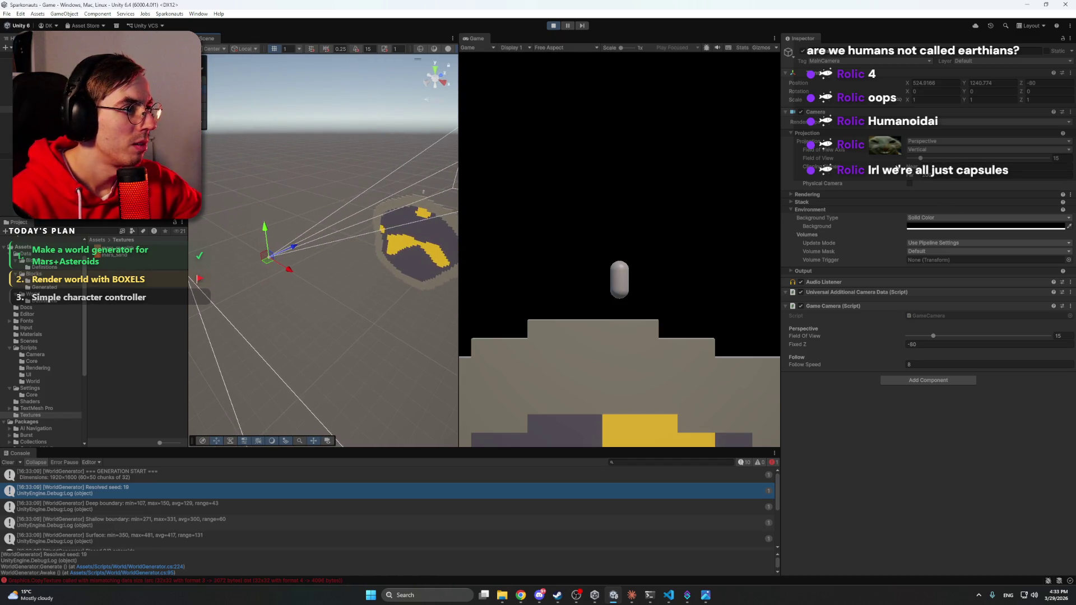
Step: Try a wider field of view and a closer camera distance, then stop play and switch to Claude
drag(921, 159, 939, 160)
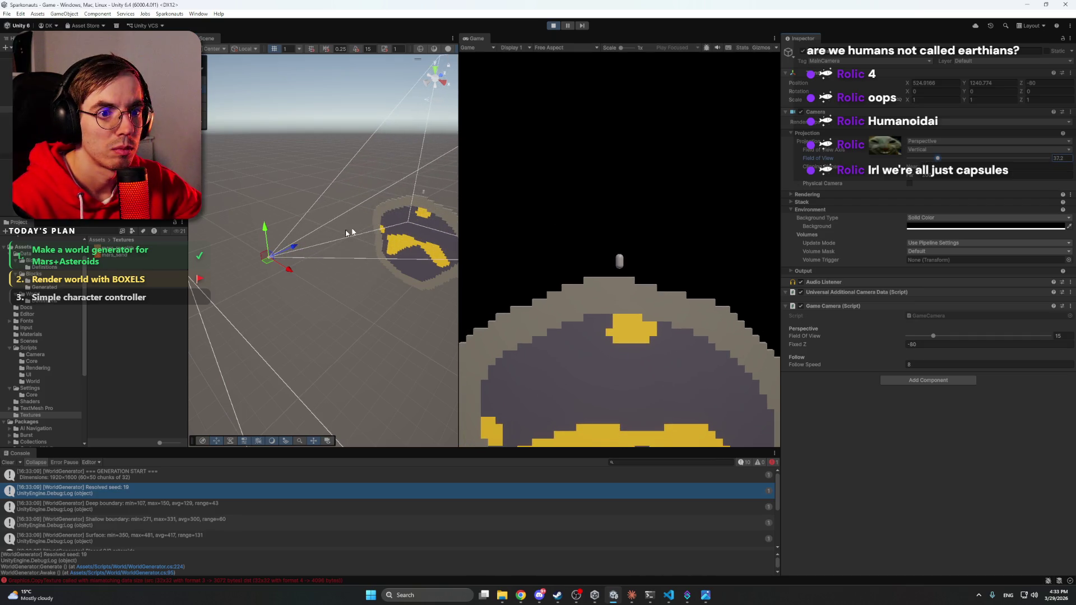
mouse_move(292, 246)
mouse_down()
mouse_move(396, 225)
mouse_move(280, 253)
mouse_move(306, 244)
mouse_move(294, 249)
mouse_up()
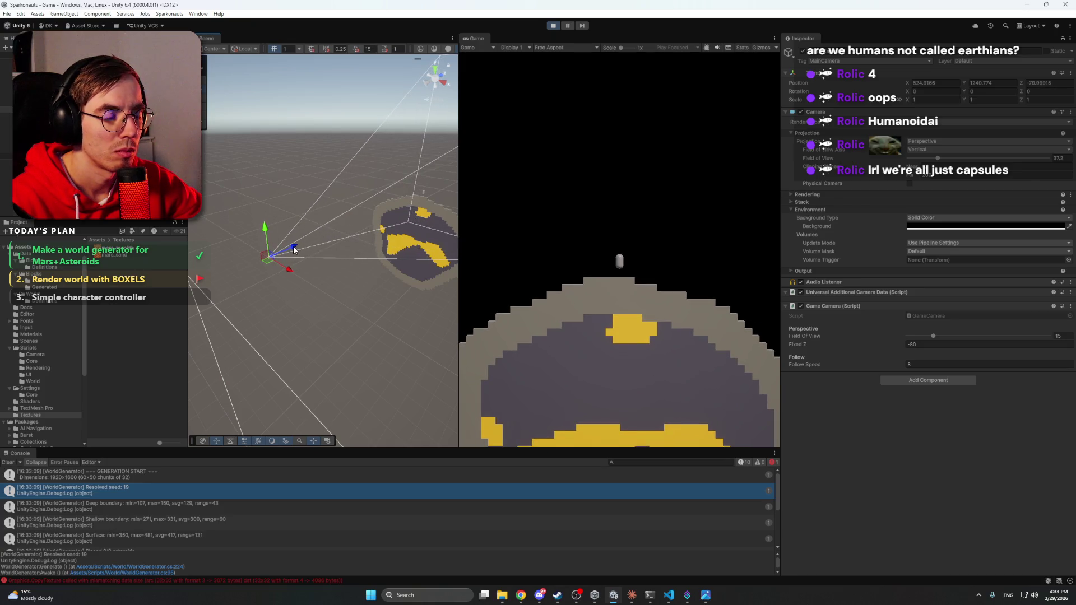
drag(937, 158, 941, 159)
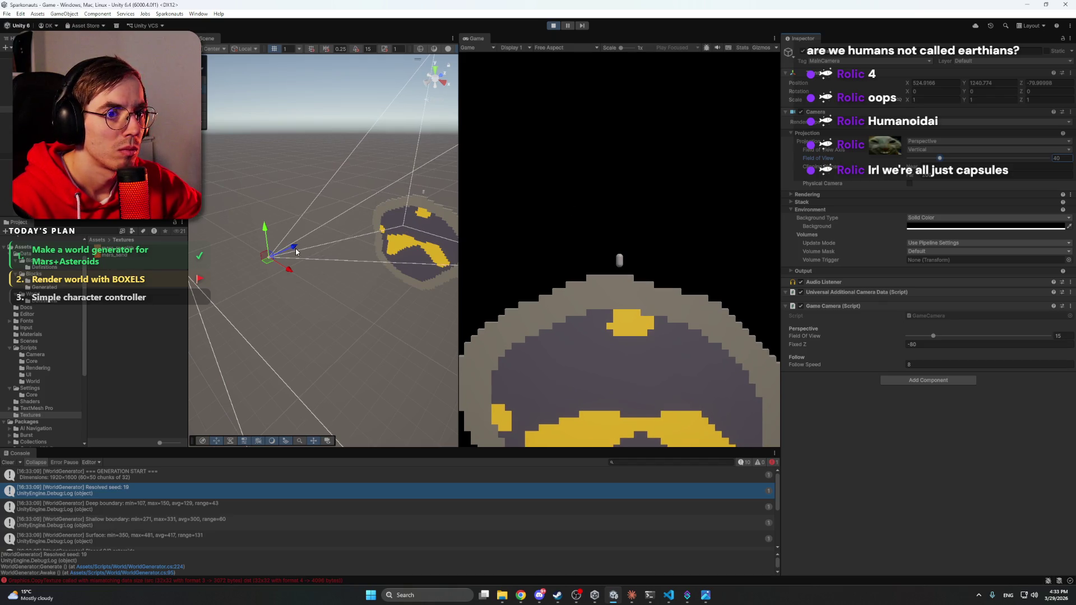
mouse_move(296, 249)
mouse_down()
mouse_move(409, 219)
mouse_move(286, 241)
mouse_move(297, 246)
mouse_up()
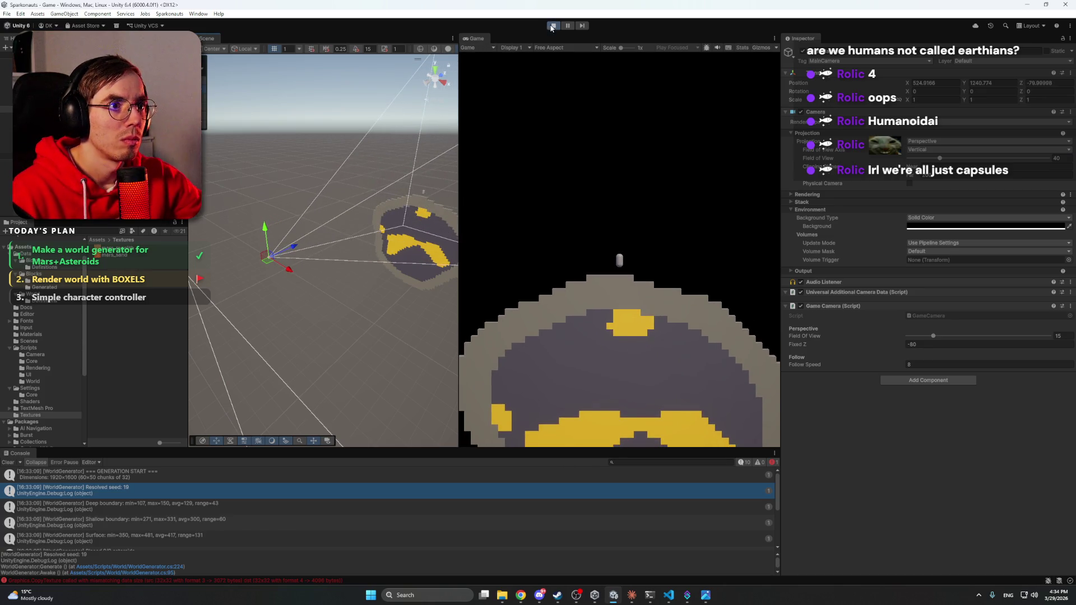
click(553, 26)
click(632, 595)
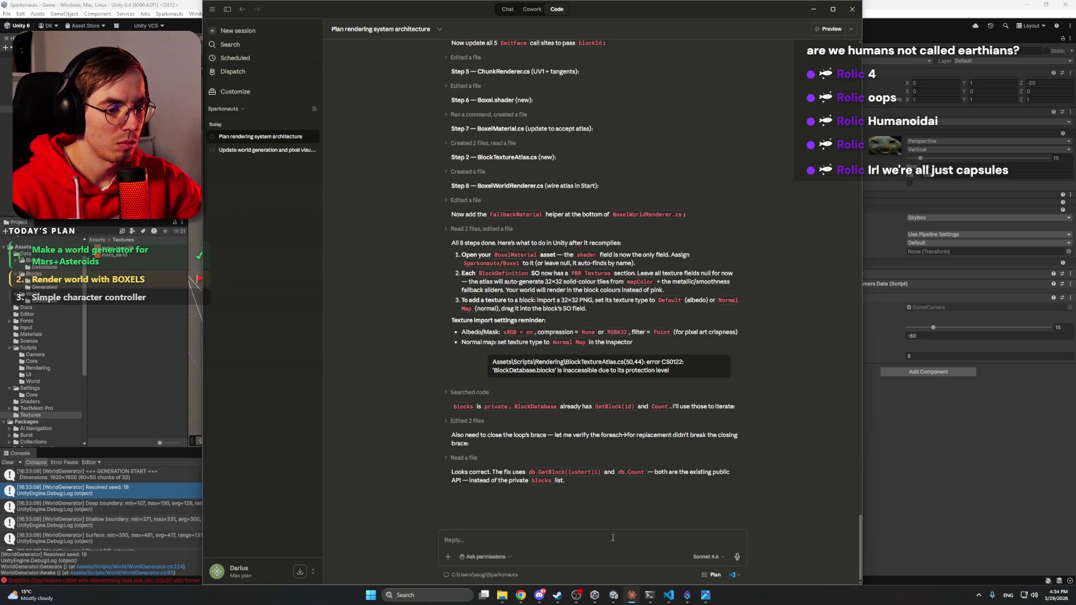
Step: Send Claude the prompt 'Make the camera FOV to 40', then return to Unity and deselect the camera
text(Make the cam)
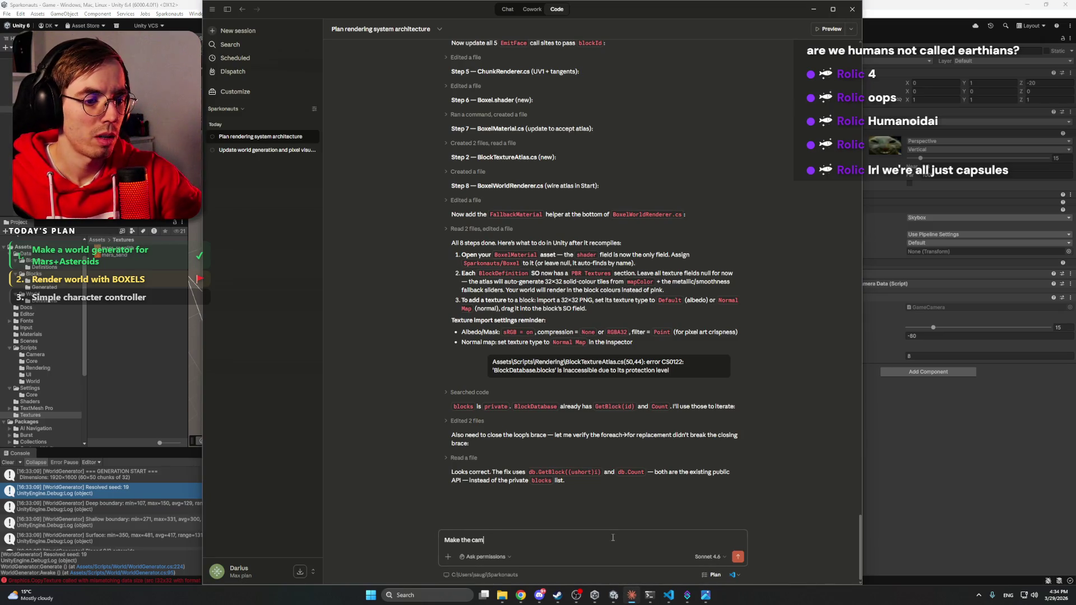
text(era FOV to )
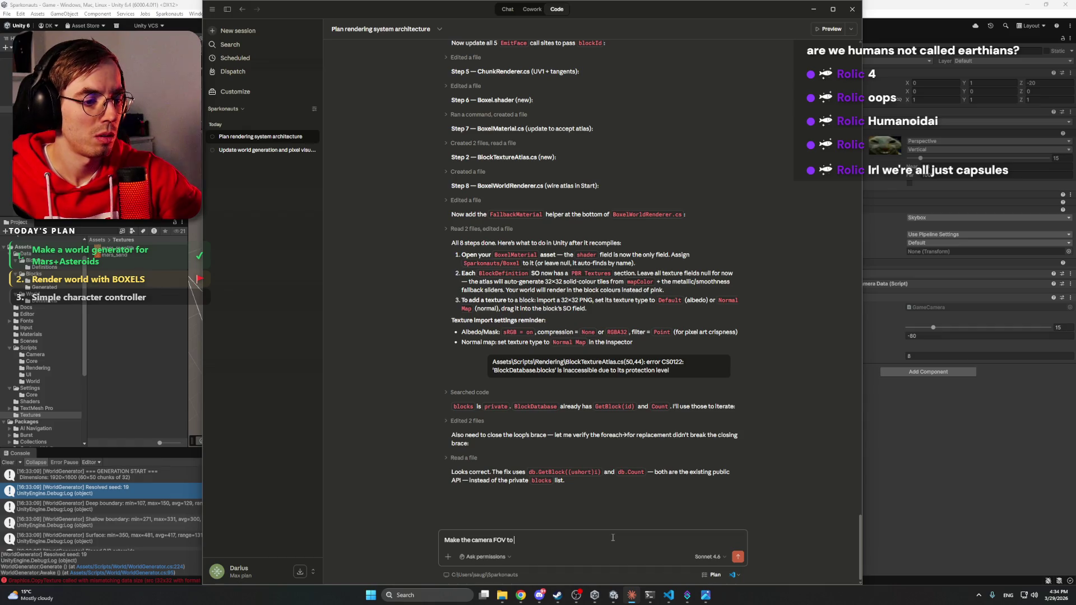
text(40)
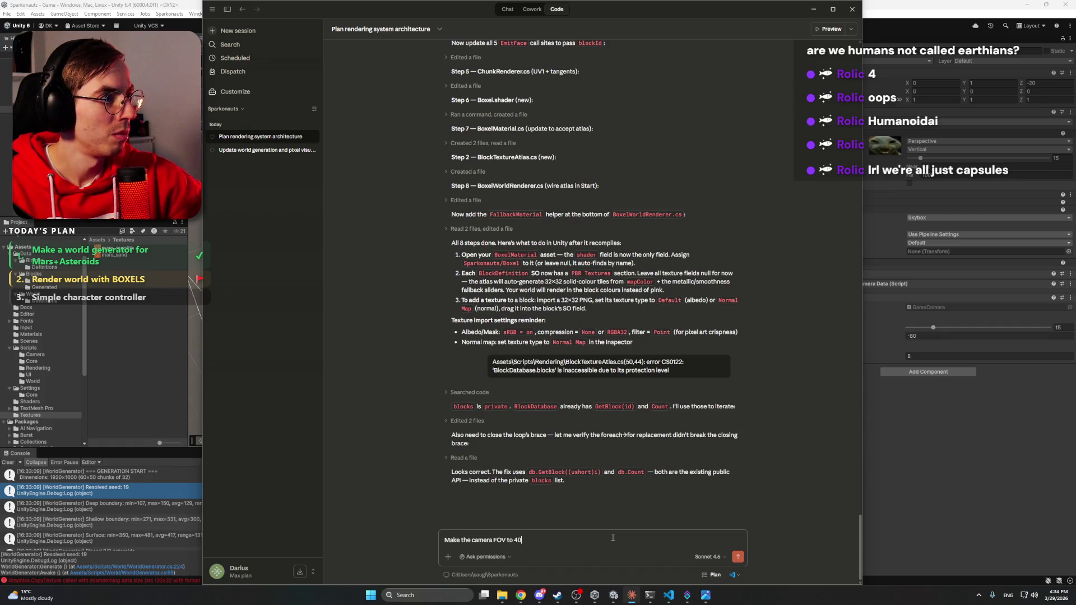
key(Return)
key(alt+Tab)
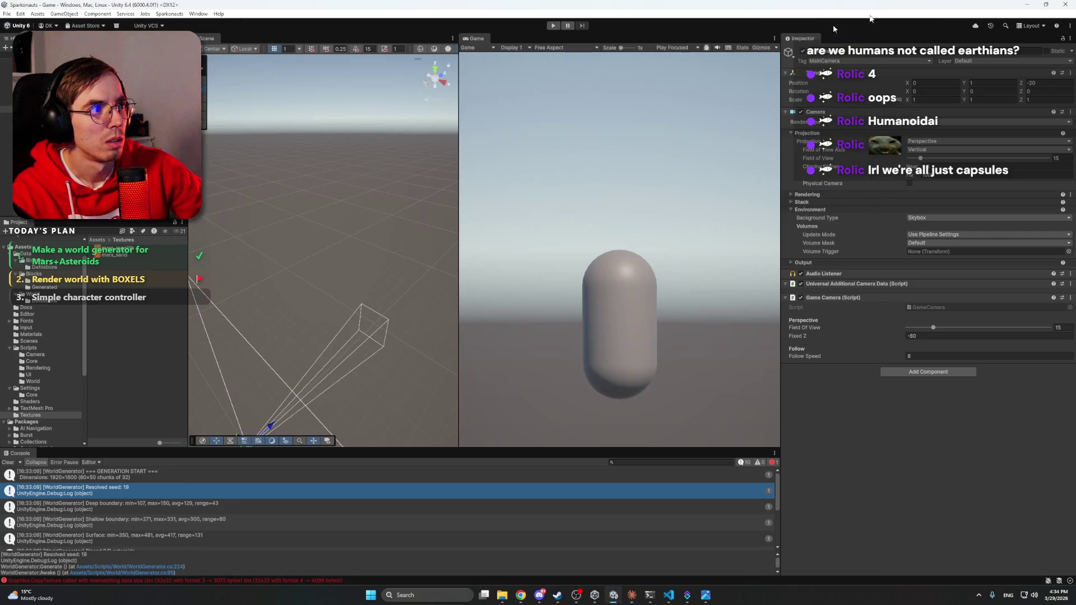
click(553, 25)
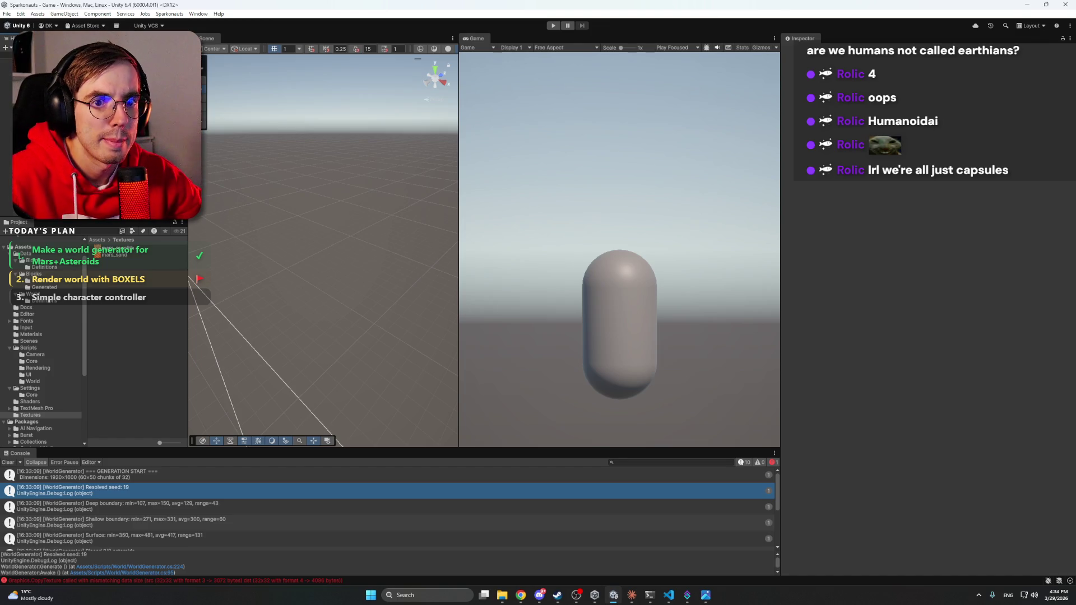
Step: Close the three stray image viewer windows from the taskbar and bring Claude Code forward
click(687, 595)
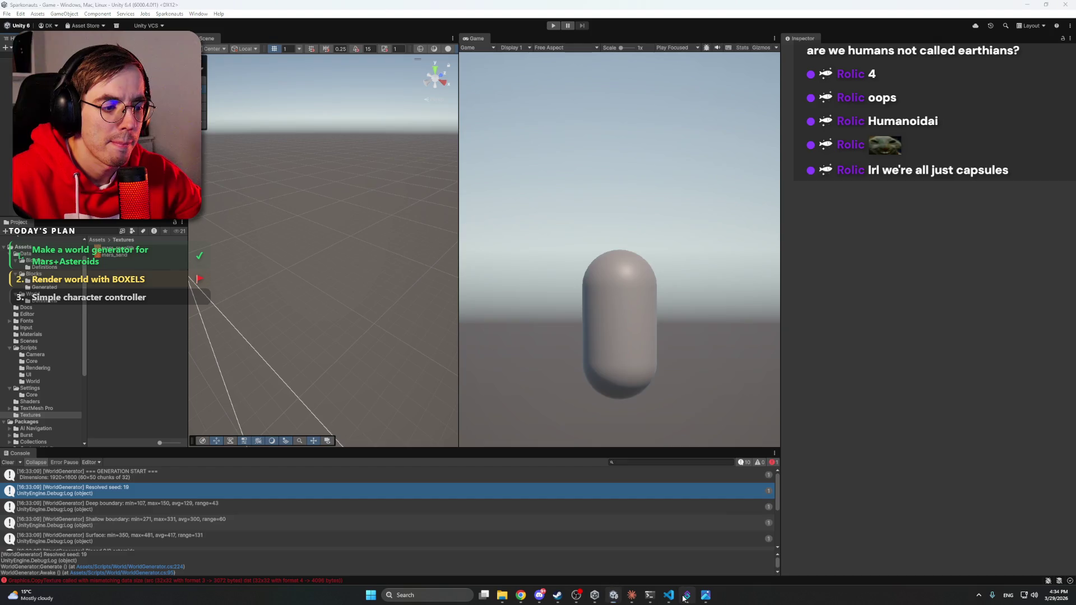
click(686, 597)
mouse_move(706, 595)
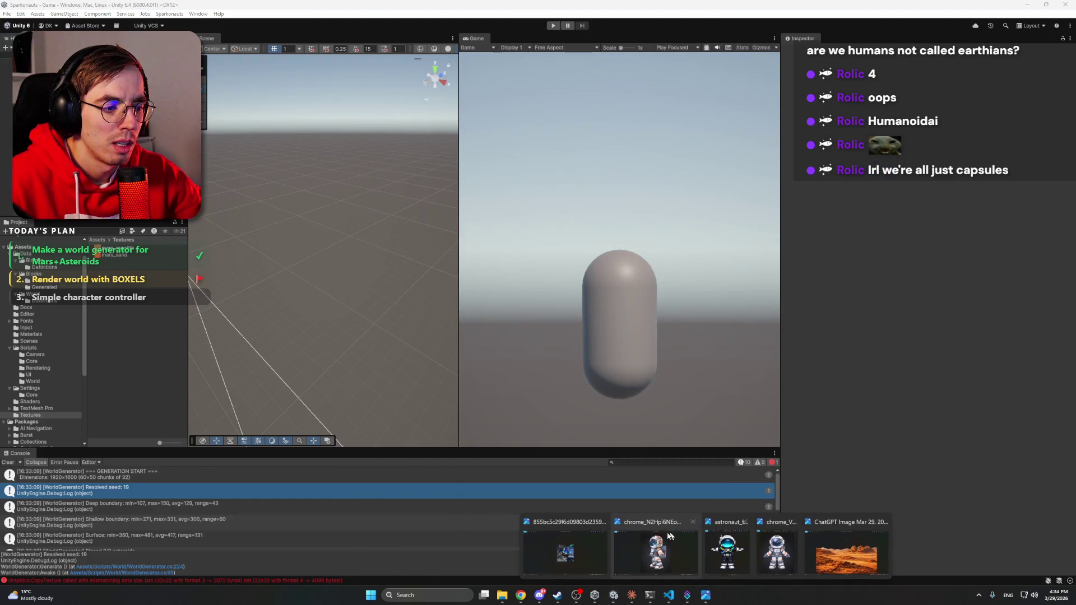
click(693, 522)
click(704, 521)
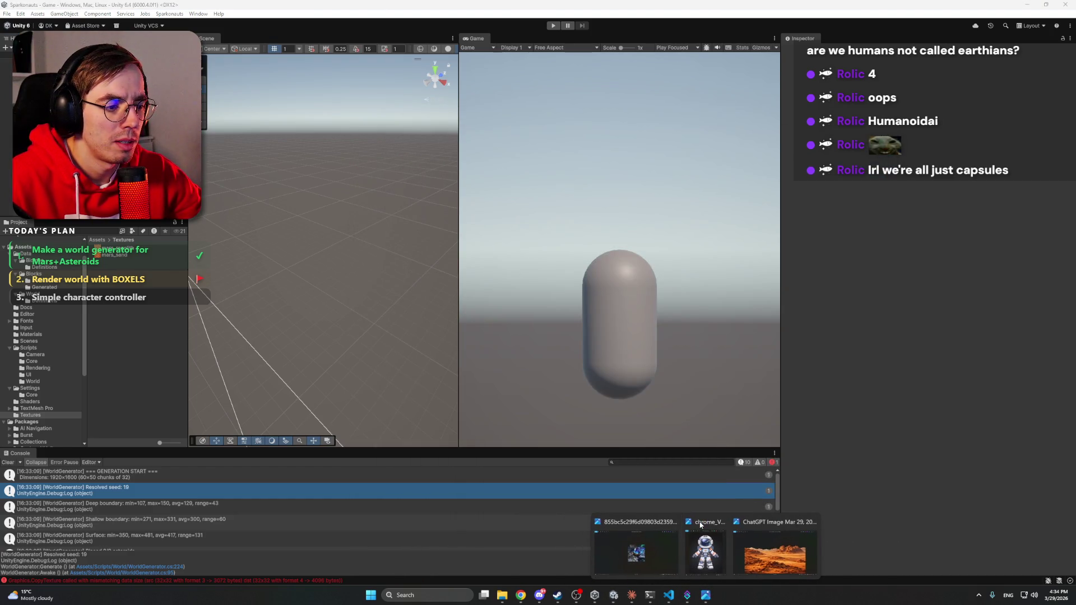
click(722, 522)
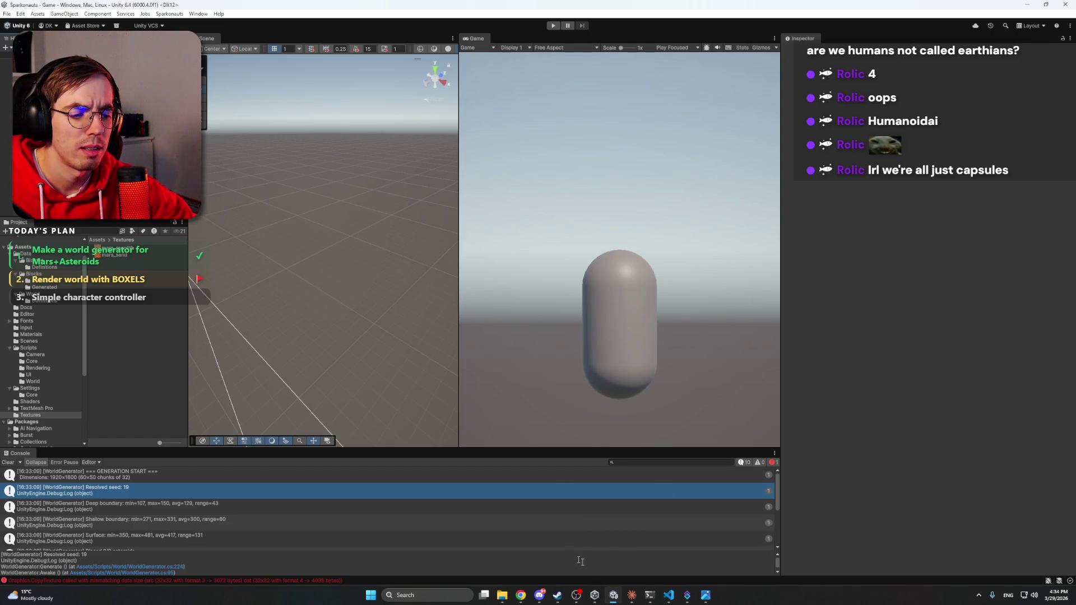
click(632, 596)
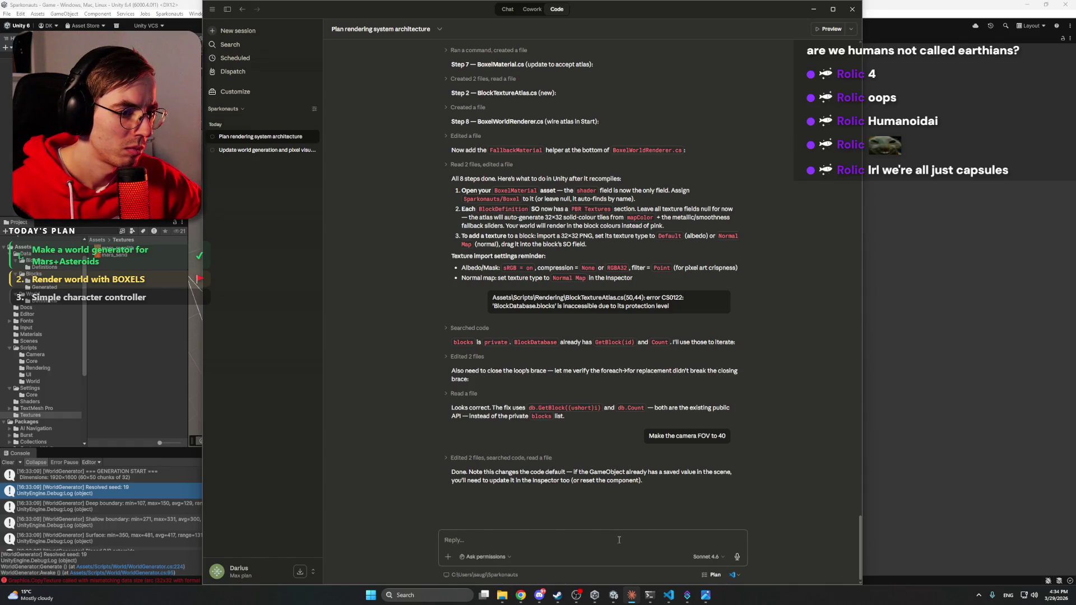
Step: Ask Claude to fix the player spawn so it skips Y blocks until the asteroid surface is found
click(632, 596)
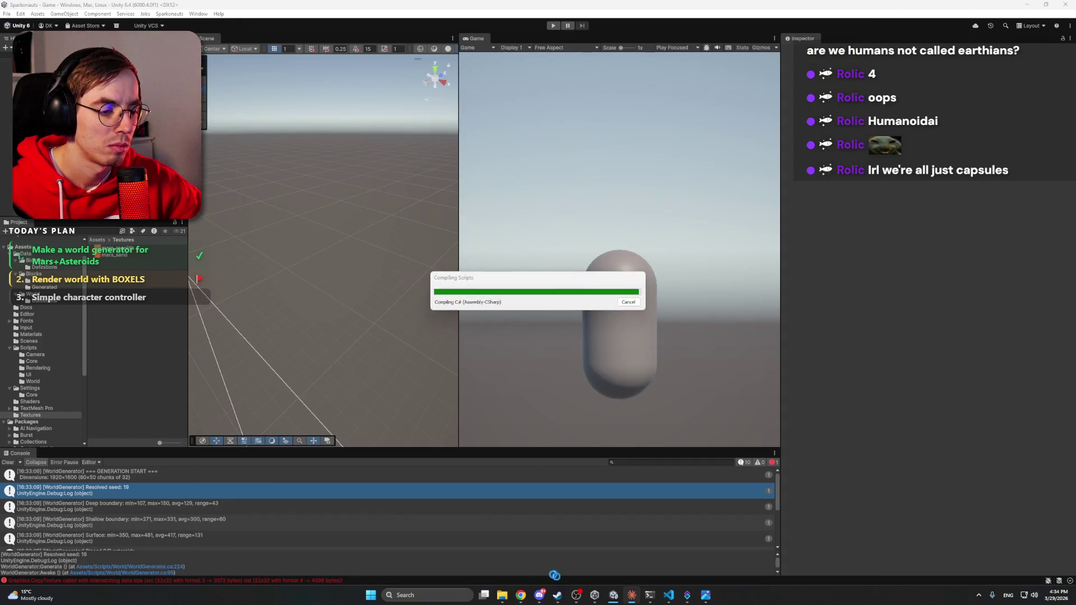
mouse_move(634, 596)
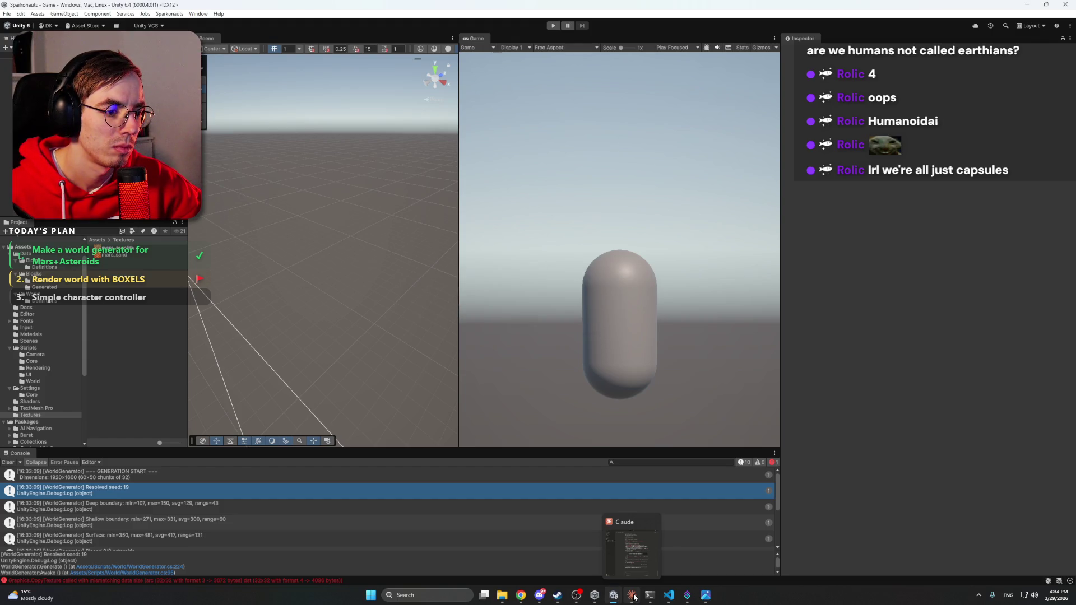
click(634, 596)
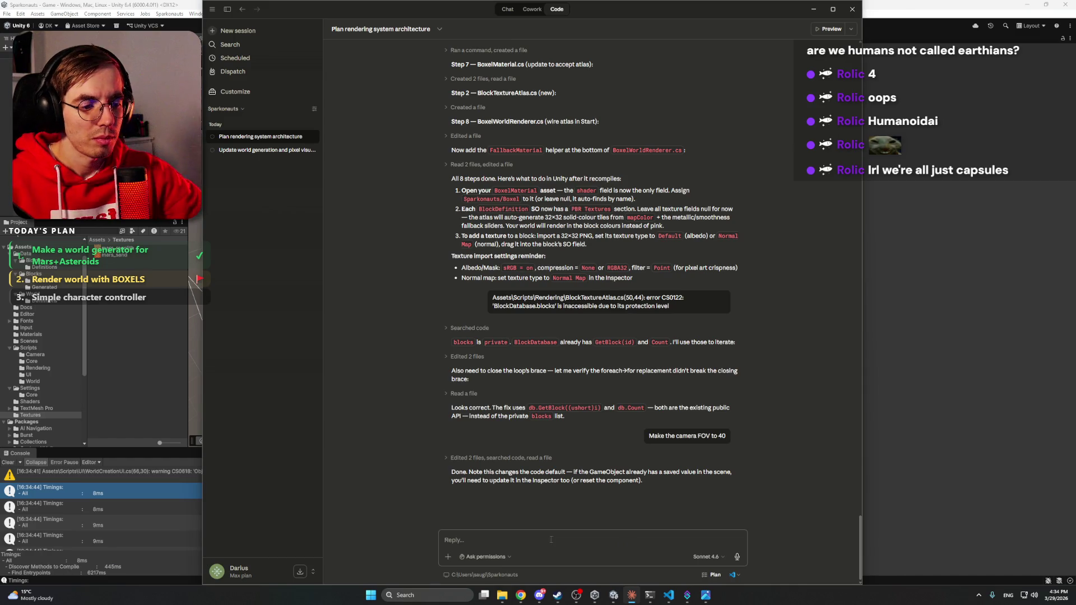
text(Also)
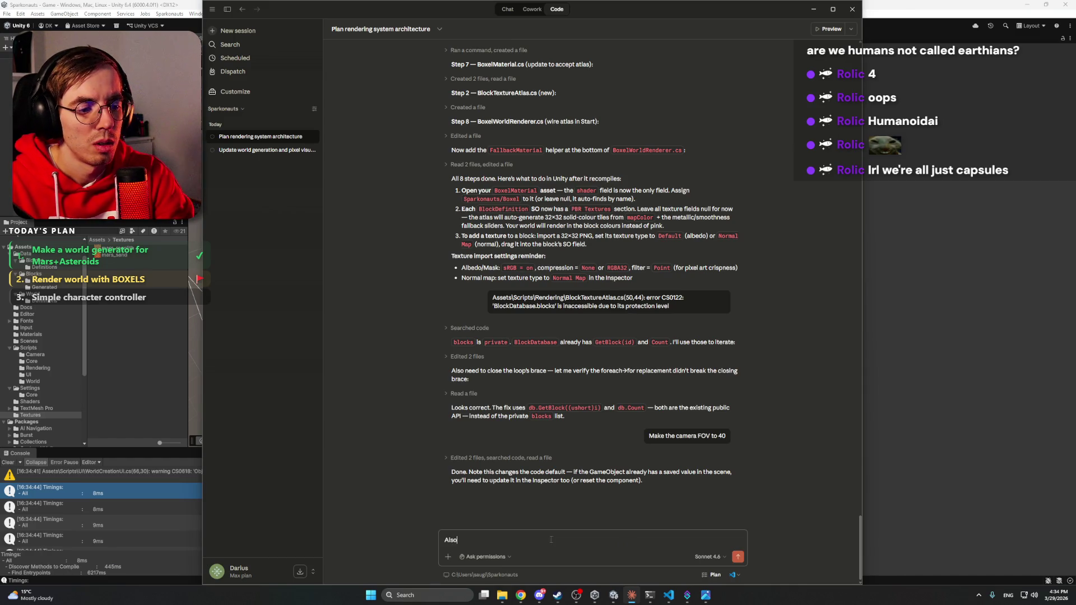
text(, fi)
text(ix t)
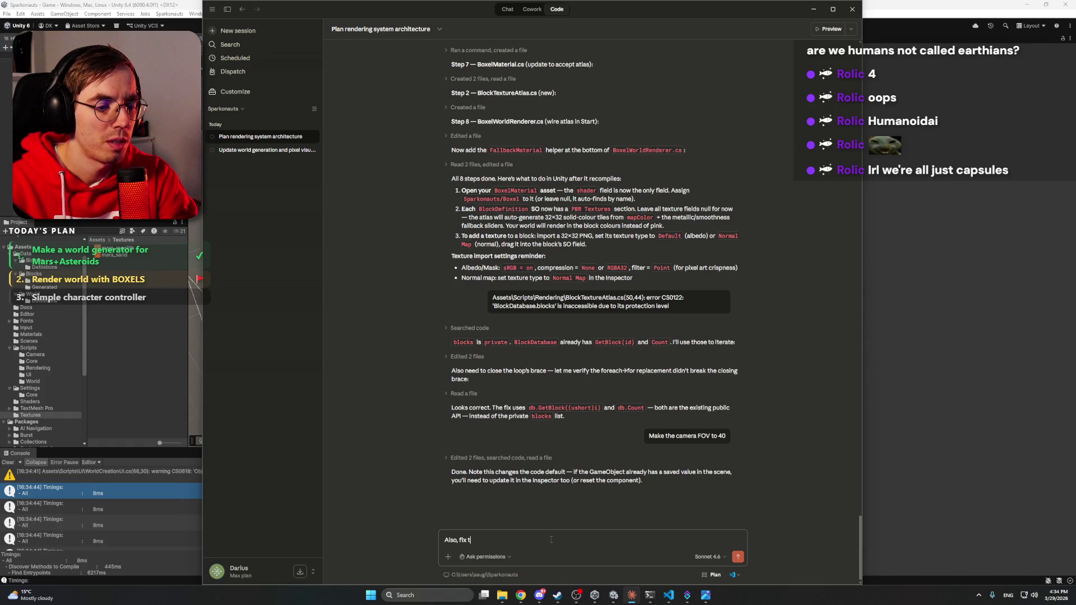
text(he player spawn)
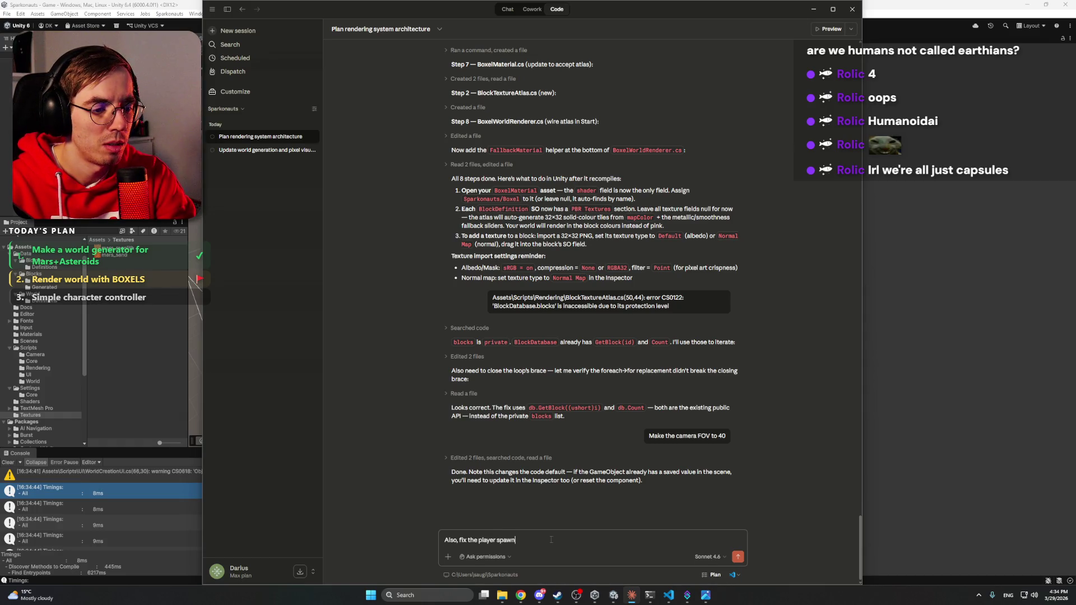
text(. It no)
text(w spawn on the )
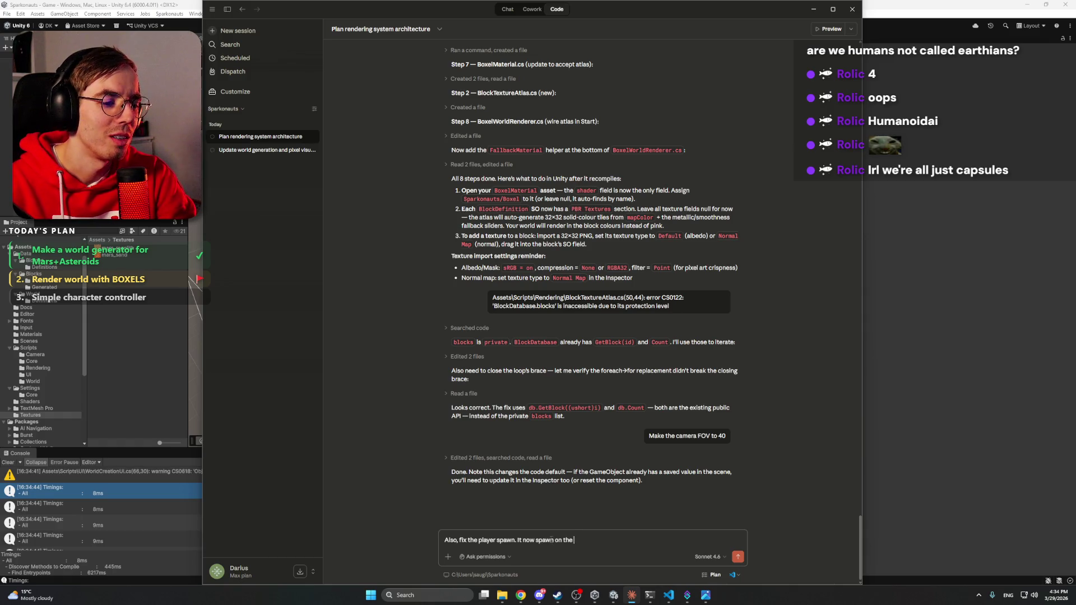
text(asteroid. )
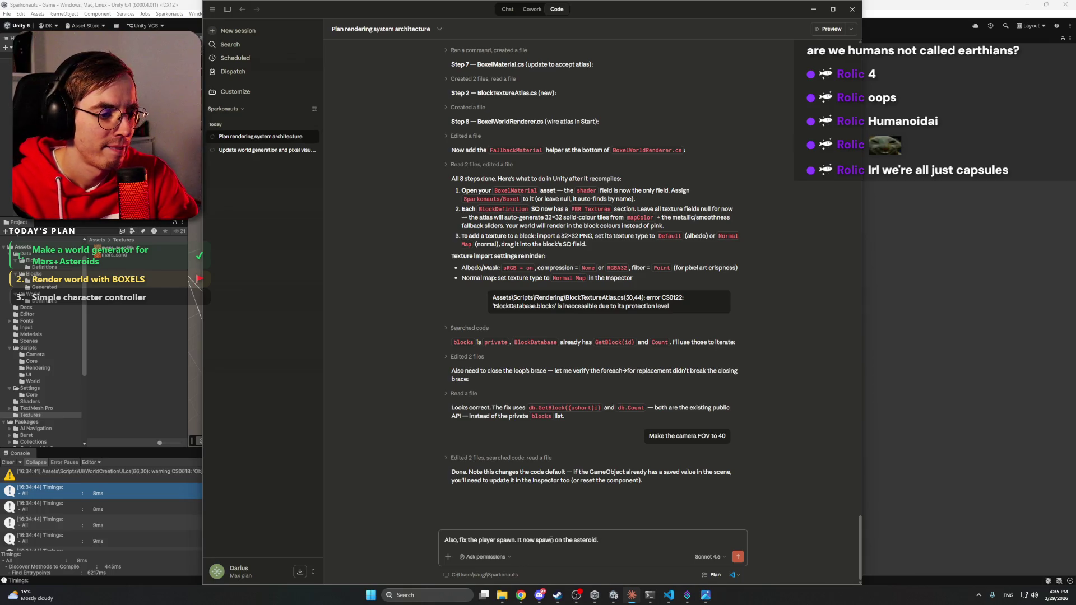
text(Skip)
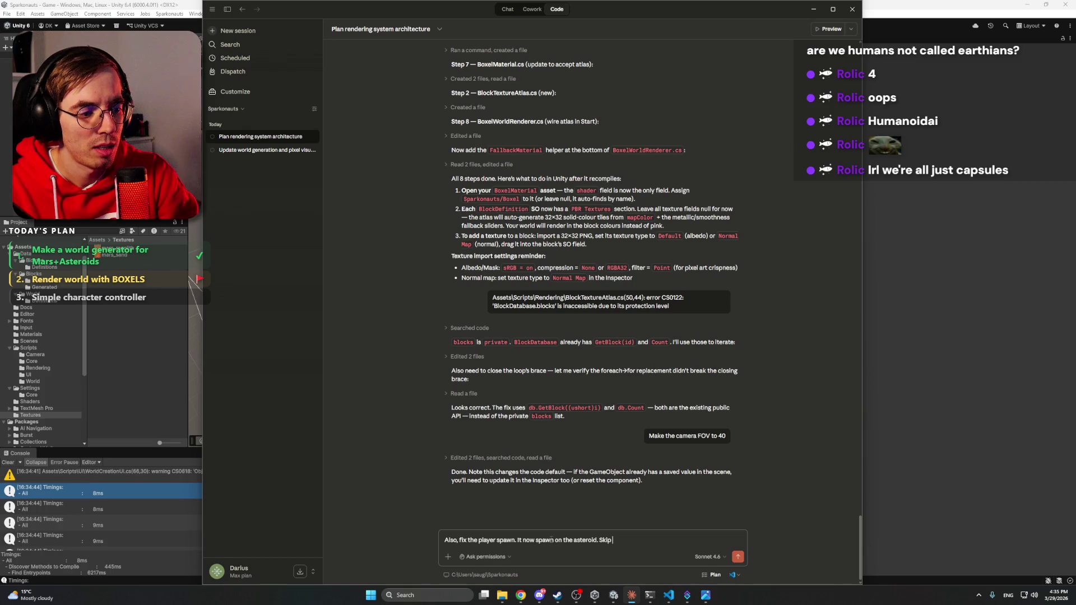
key(BackSpace)
key(BackSpace)
key(BackSpace)
text(Ski)
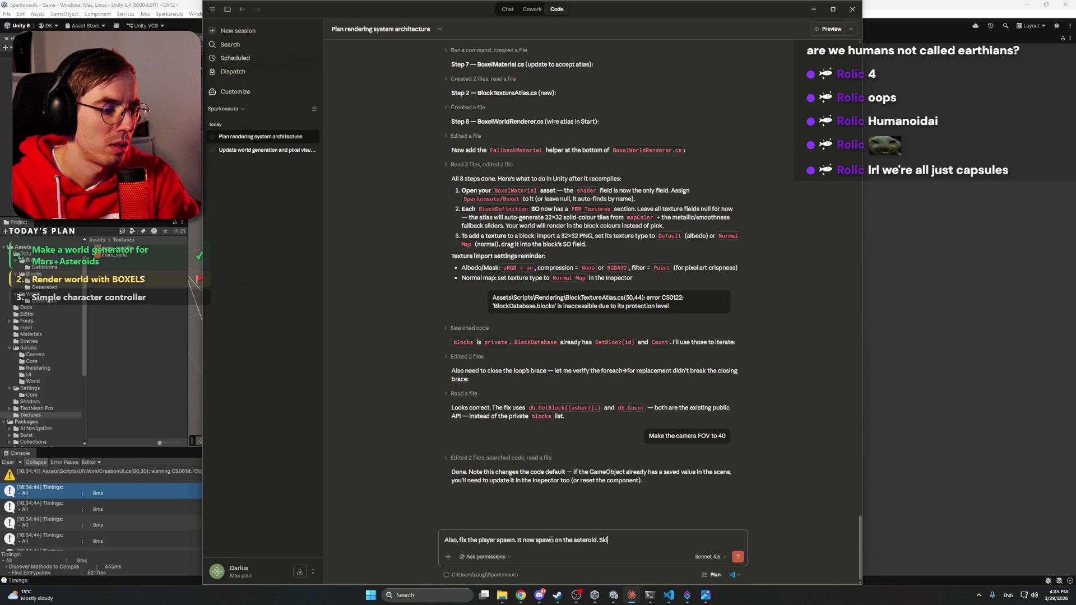
text(p Y blocks)
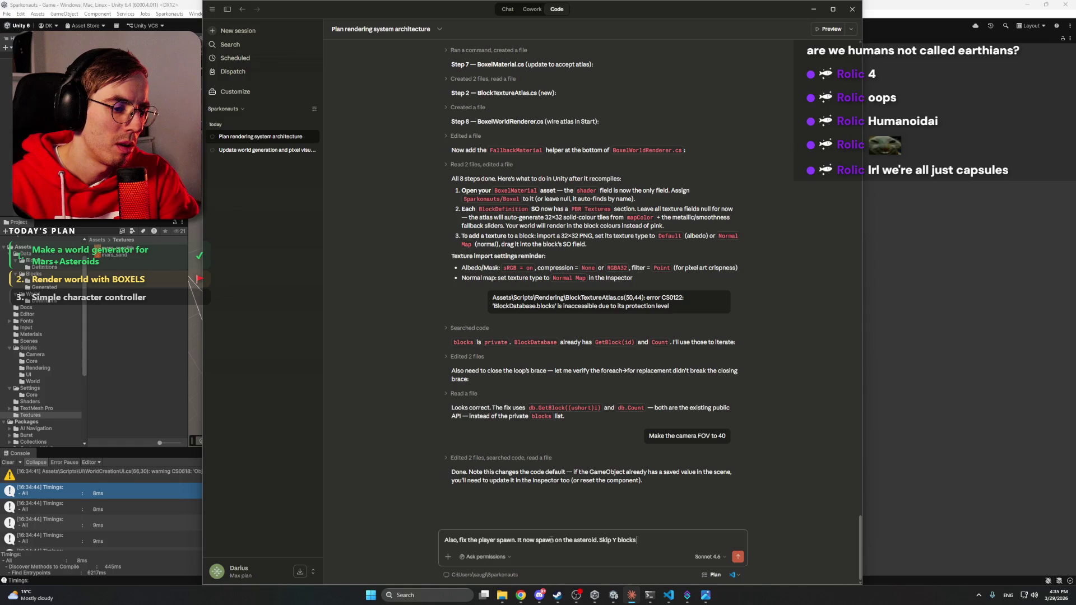
text( unlti)
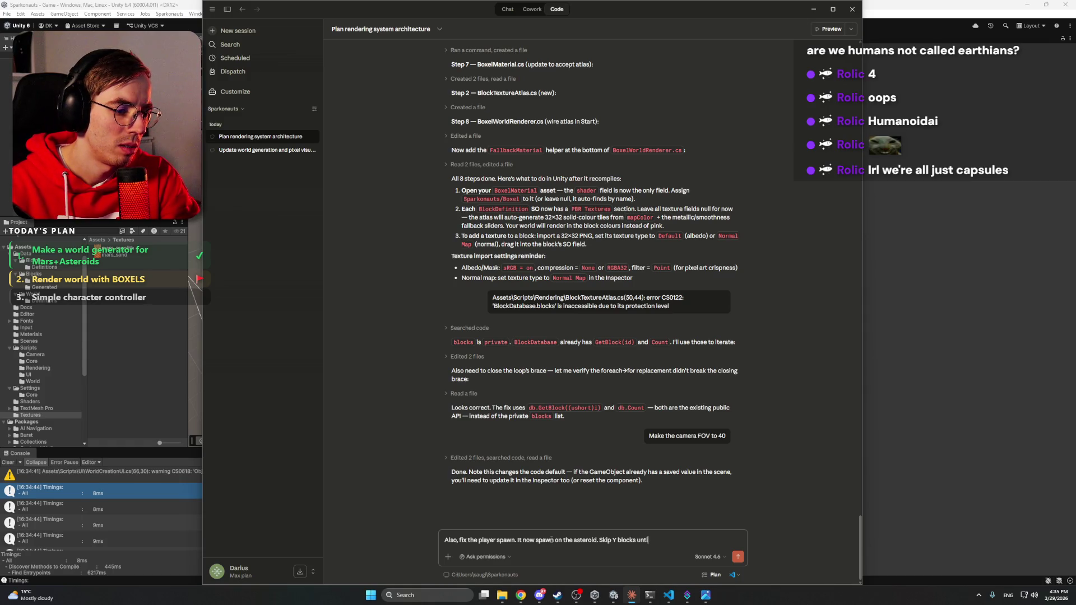
text(he surface )
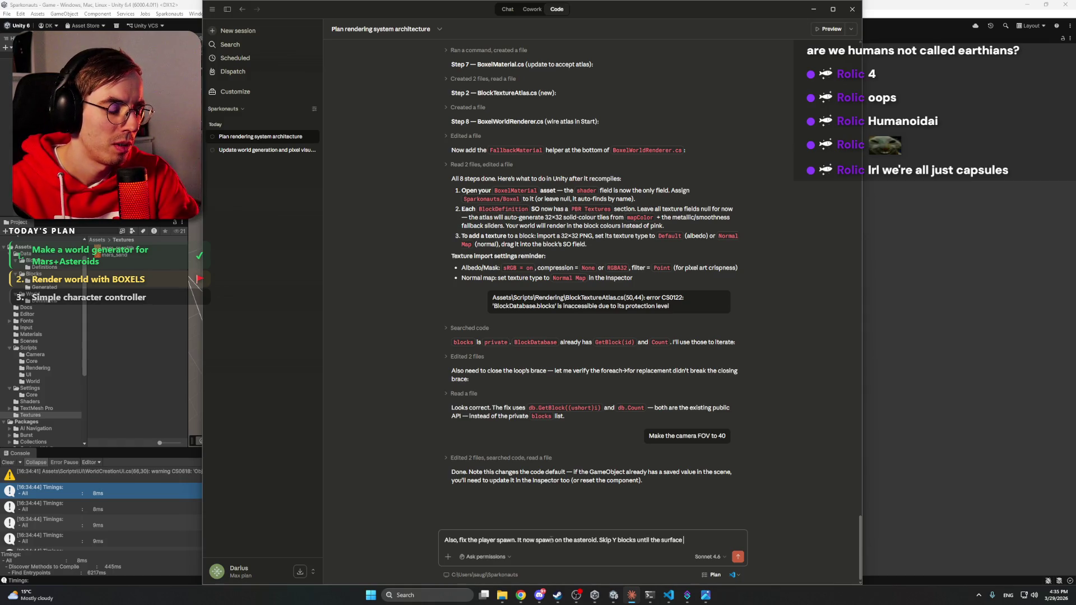
text(is found ()
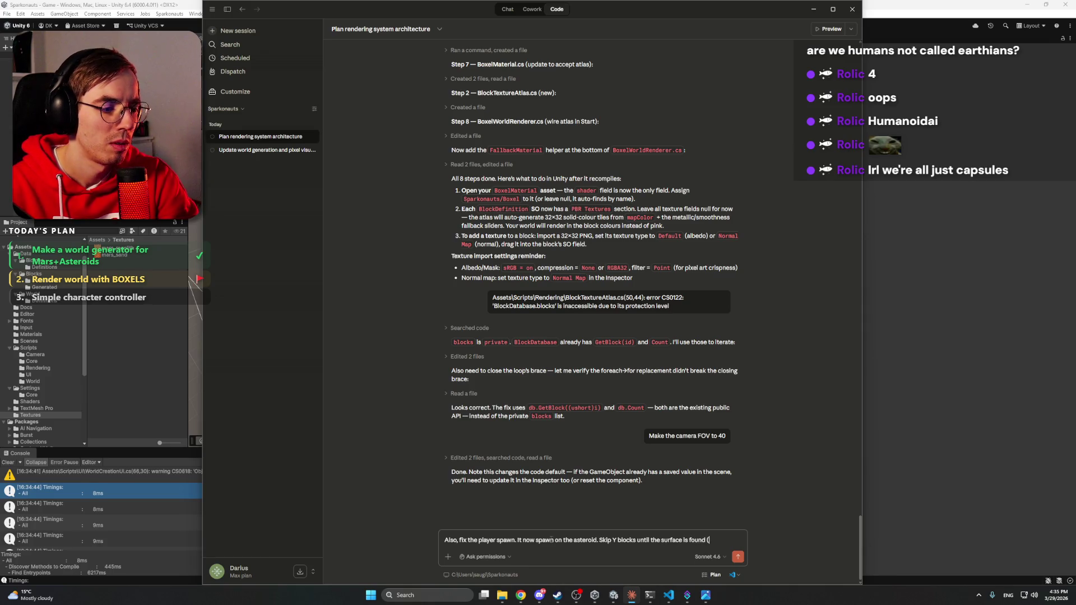
text(.)
key(Return)
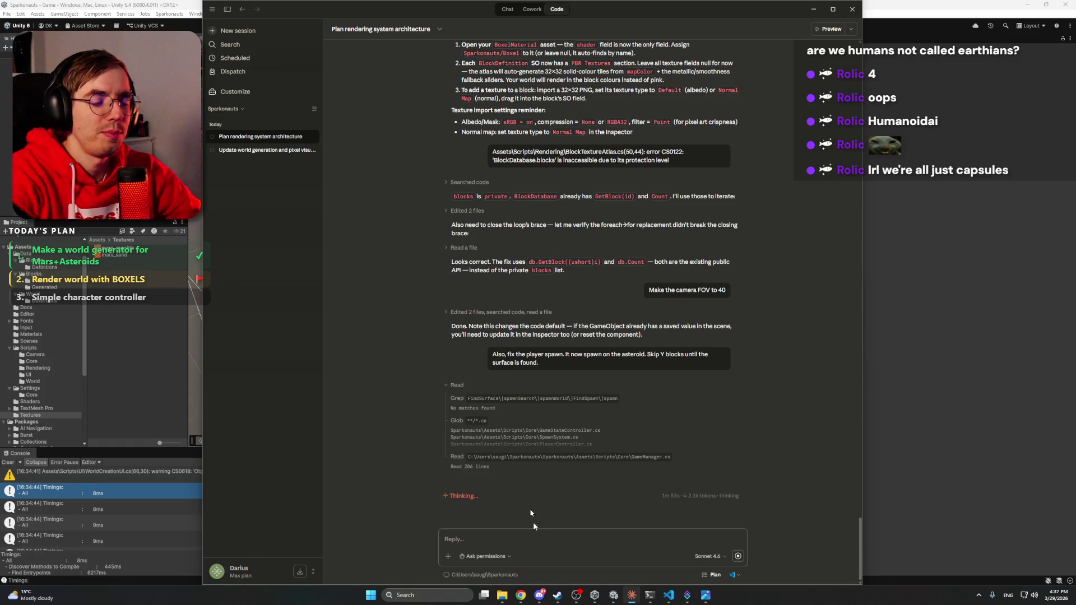
Step: Bring Chrome forward and flip through the rock asset, sprite generator, astronaut, normal-map and AI tools tabs
click(550, 602)
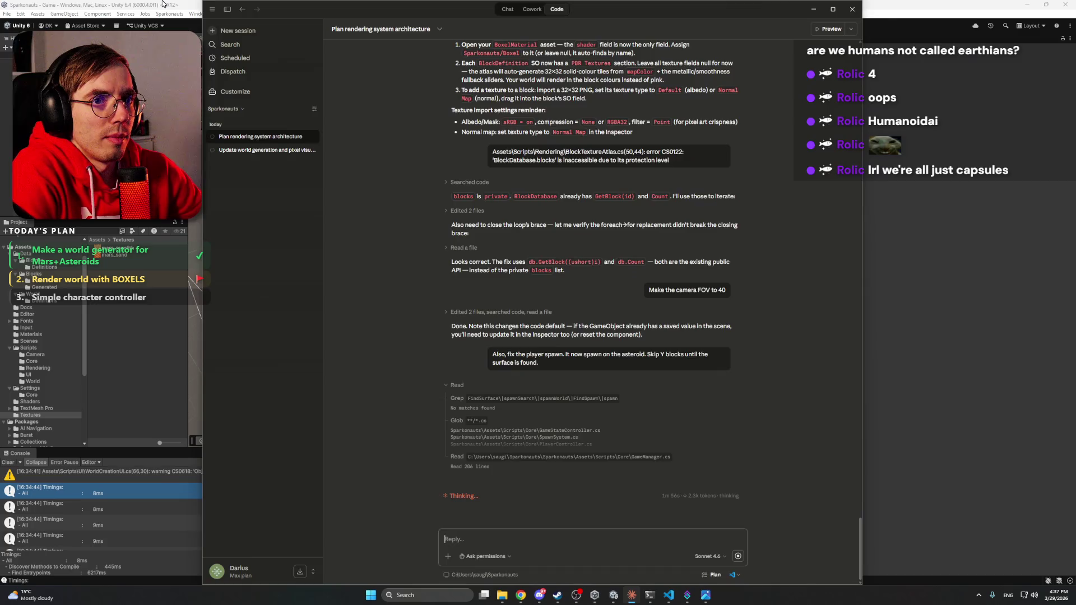
click(163, 3)
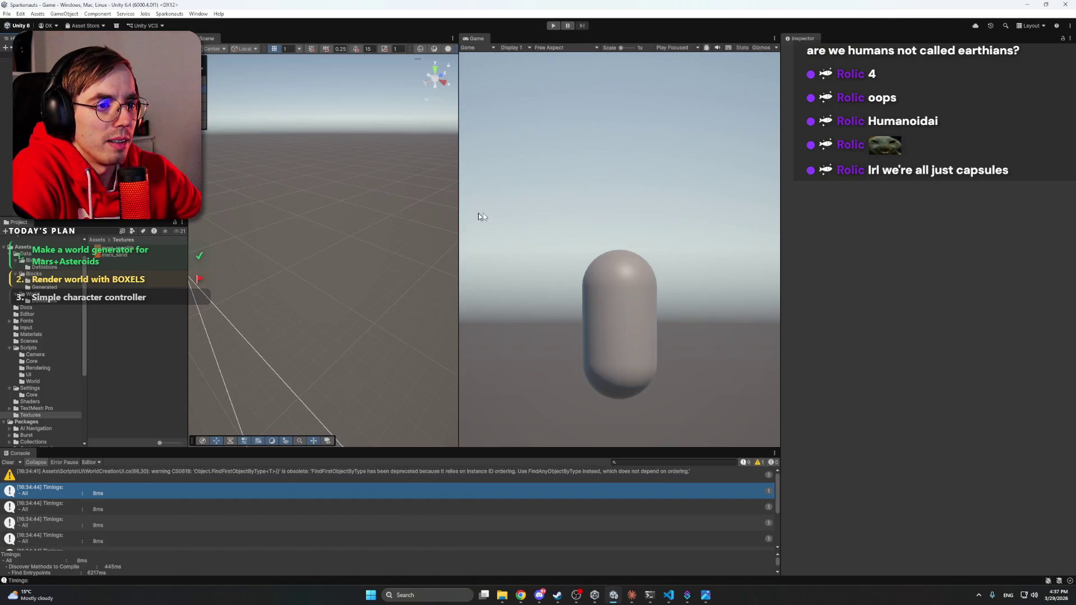
mouse_move(520, 595)
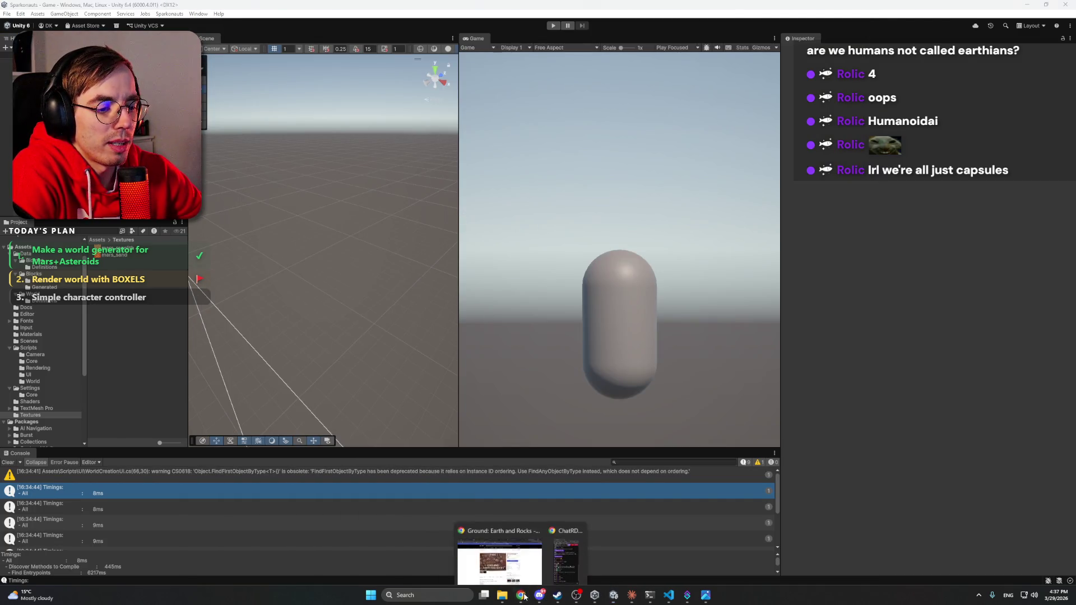
click(493, 555)
right_click(373, 321)
click(843, 8)
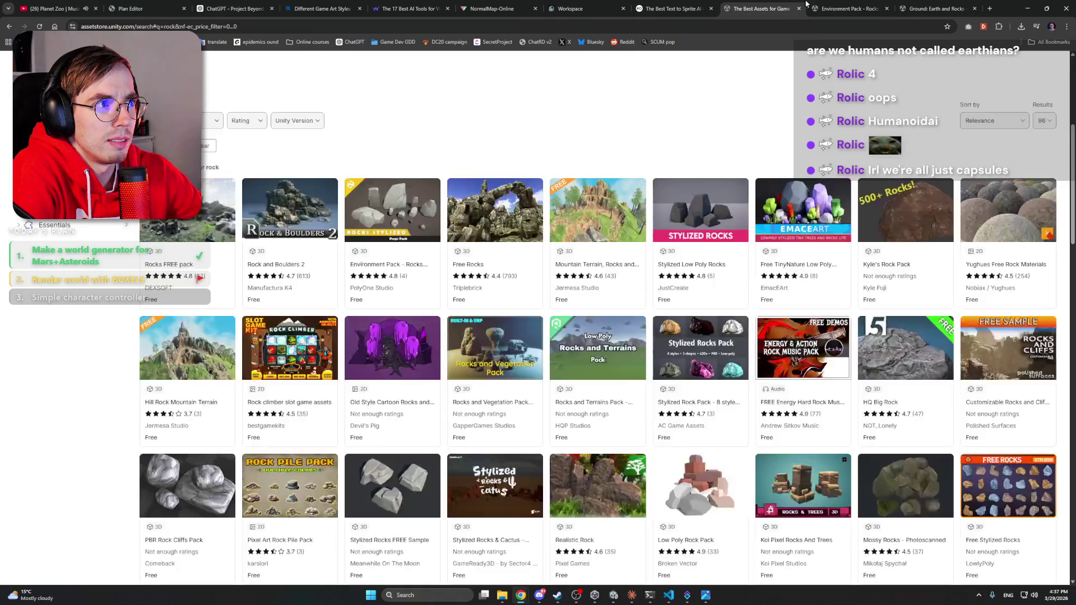
click(762, 9)
click(677, 7)
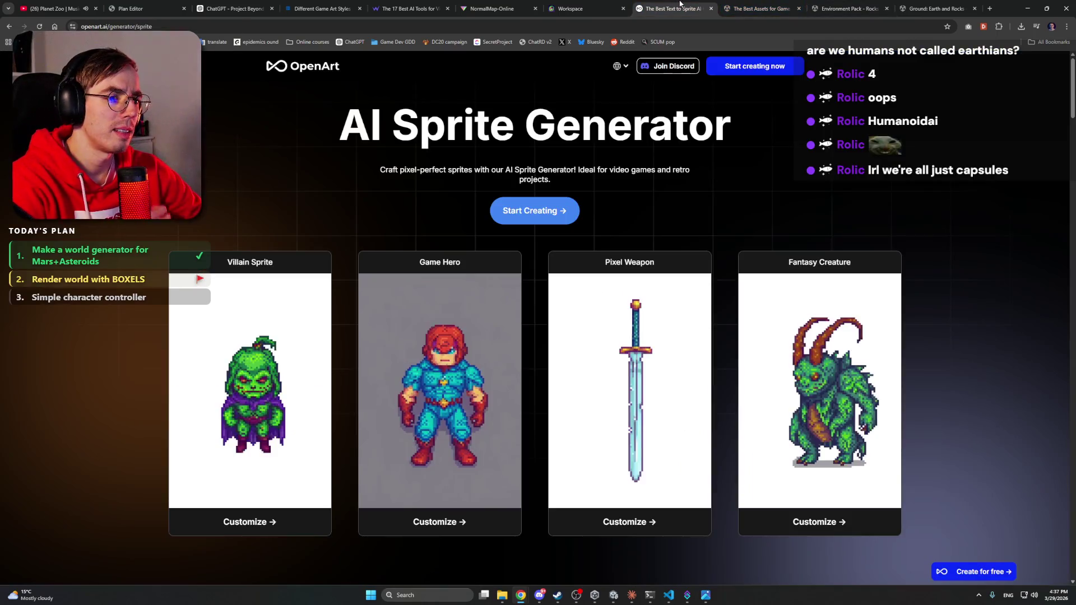
click(579, 5)
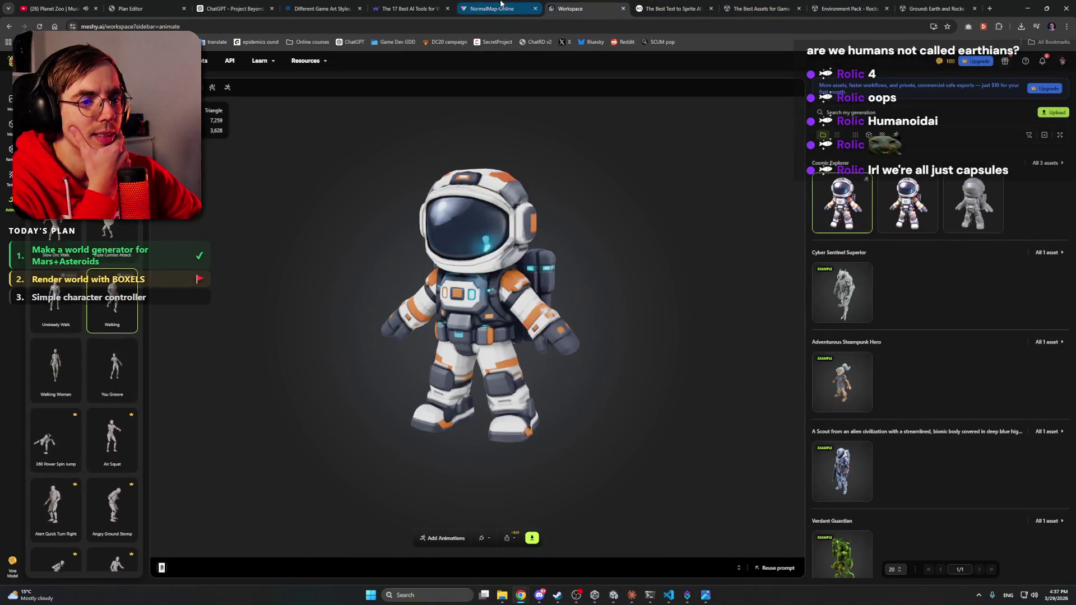
click(493, 9)
click(409, 8)
scroll(259, 196, down, 5)
scroll(260, 196, up, 8)
Step: Scroll through the game art styles article
click(324, 3)
scroll(172, 219, down, 5)
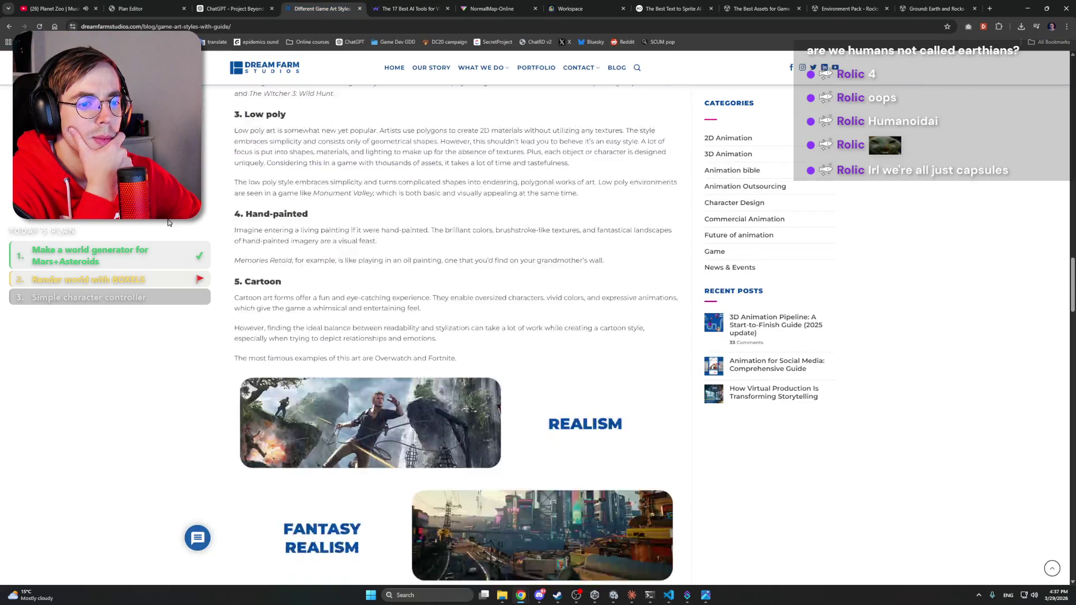
scroll(172, 219, up, 1)
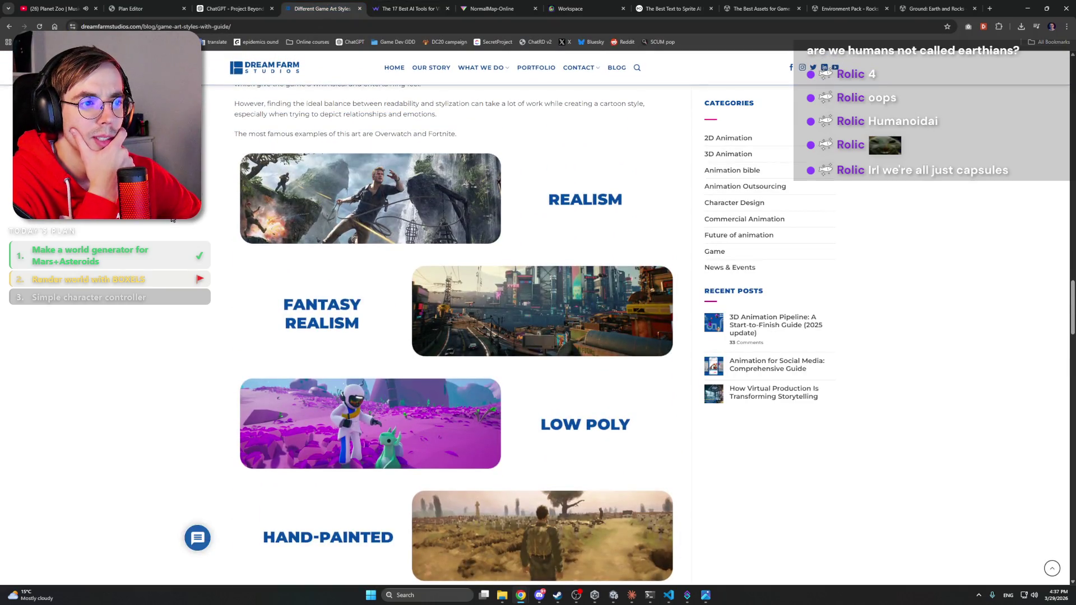
scroll(172, 219, down, 14)
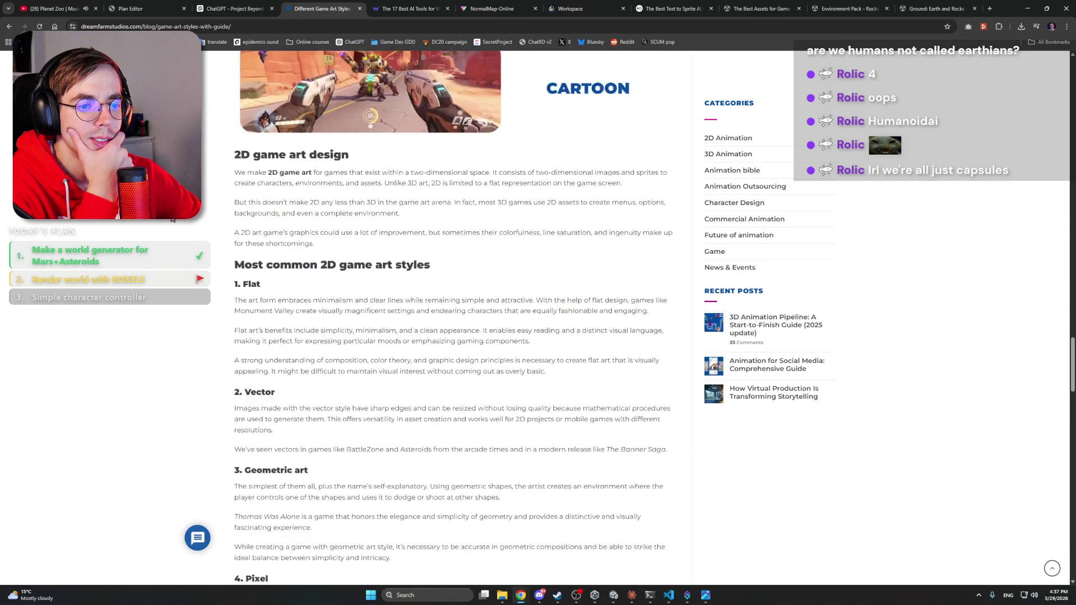
scroll(173, 220, down, 4)
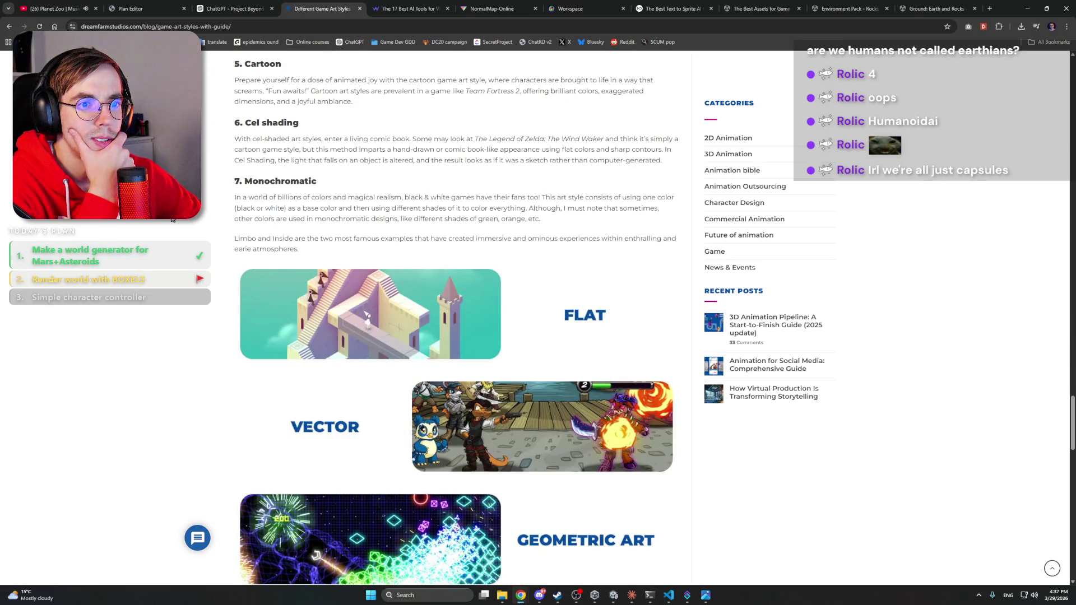
scroll(174, 219, down, 3)
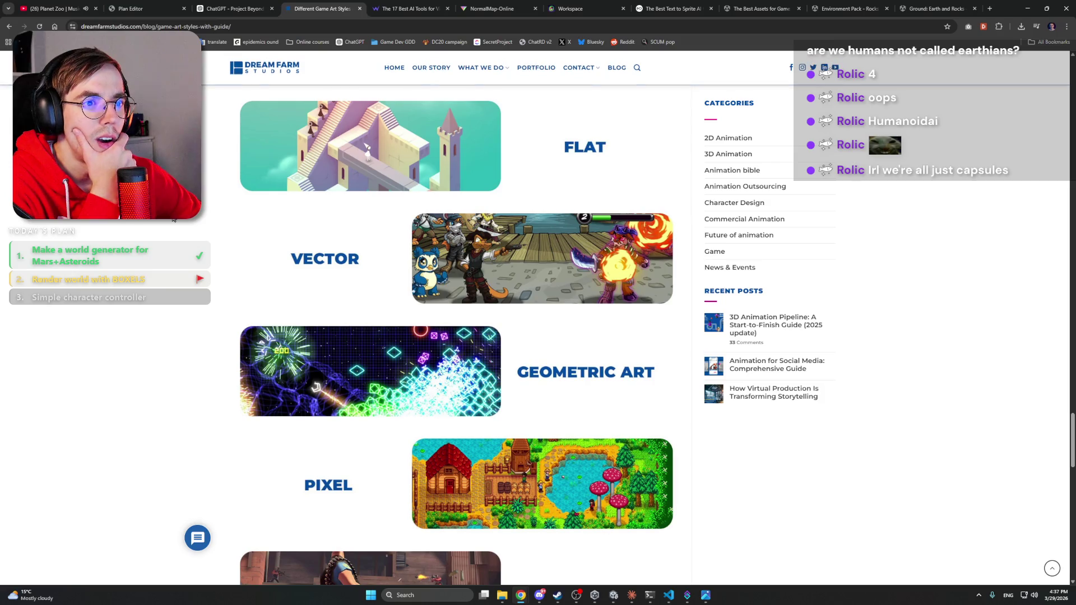
scroll(159, 237, down, 4)
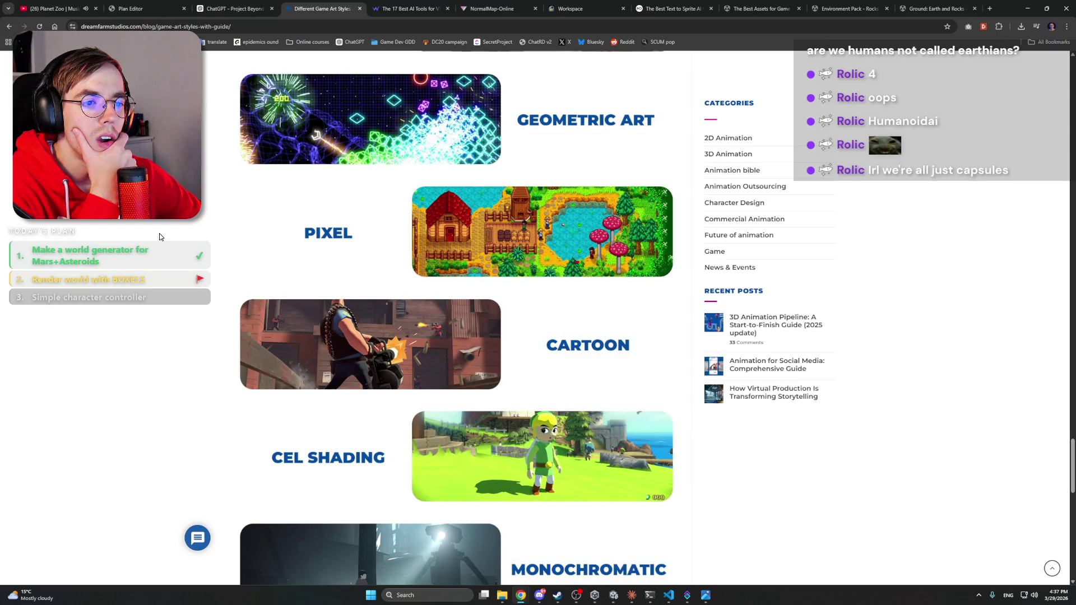
scroll(160, 236, down, 2)
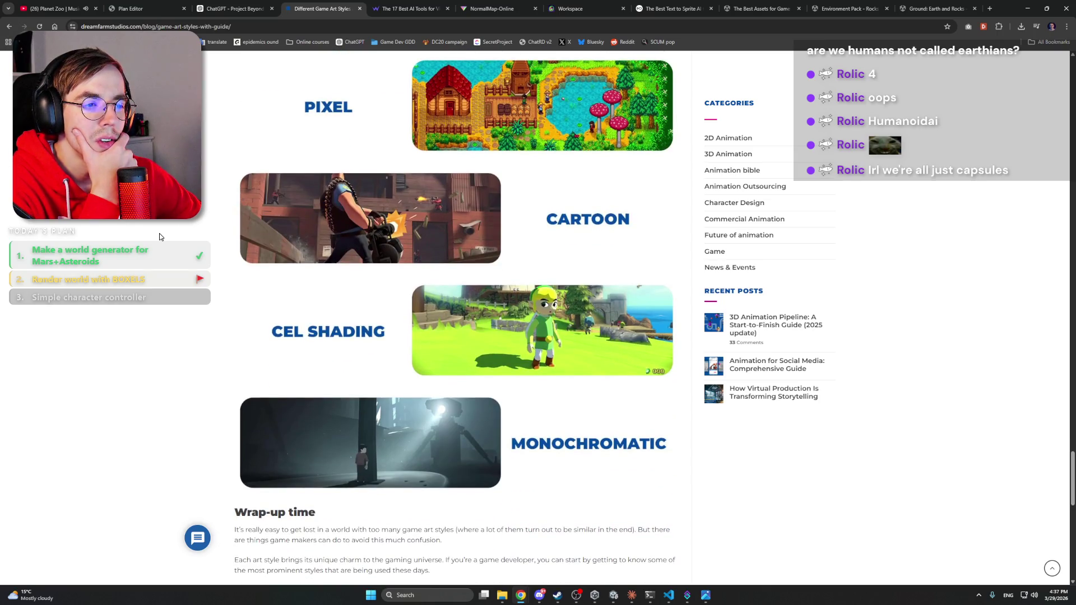
scroll(160, 236, down, 5)
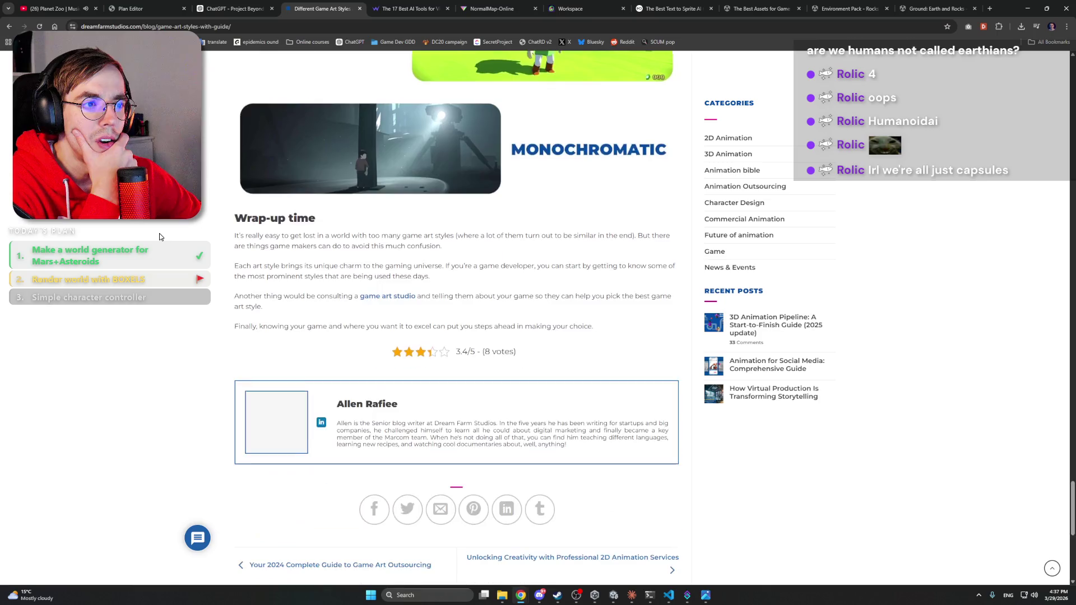
scroll(160, 237, up, 2)
scroll(159, 233, up, 3)
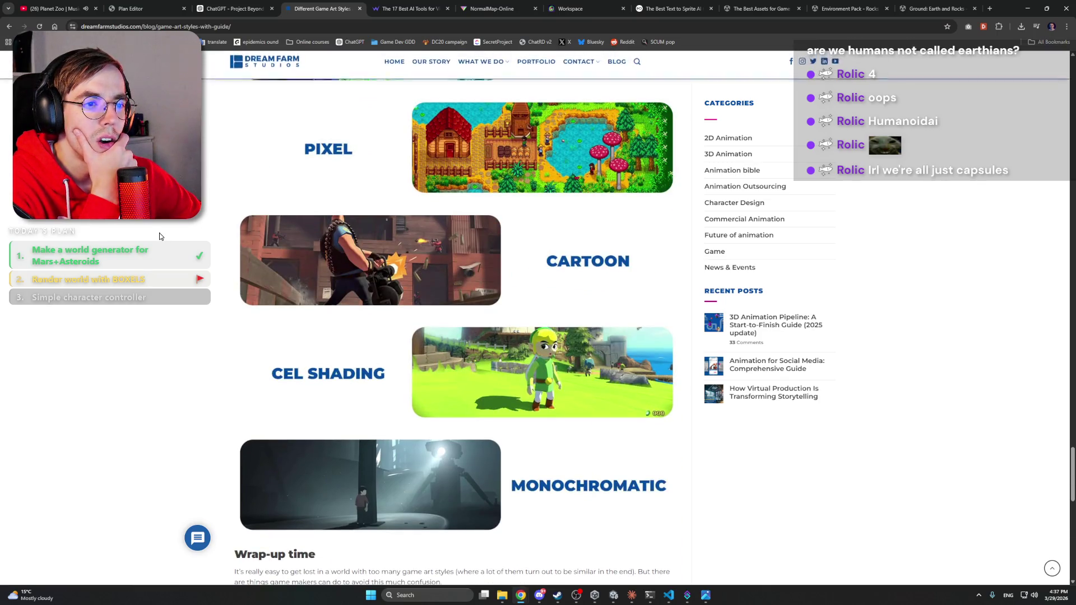
Step: Check the stream plan tab, return to ChatGPT, then go back to Unity and Claude Code
click(409, 8)
click(246, 9)
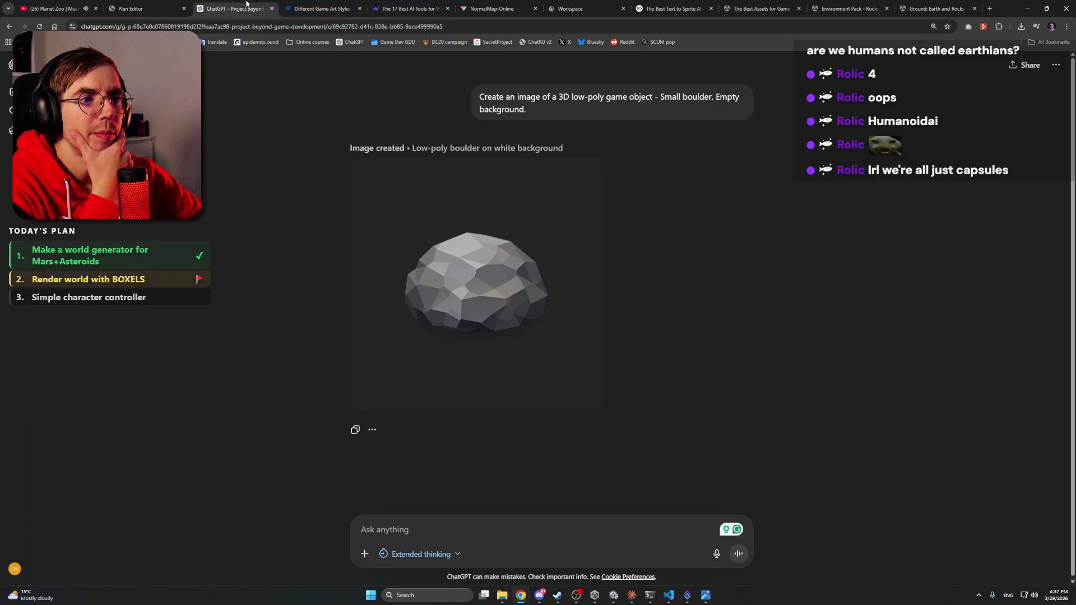
click(168, 8)
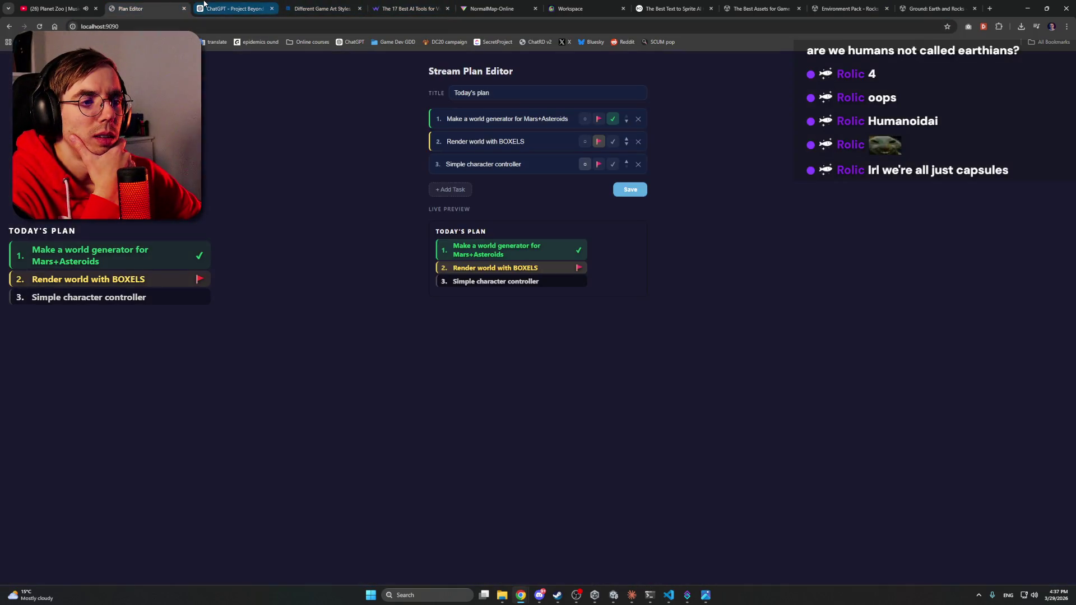
click(252, 9)
key(alt+Tab)
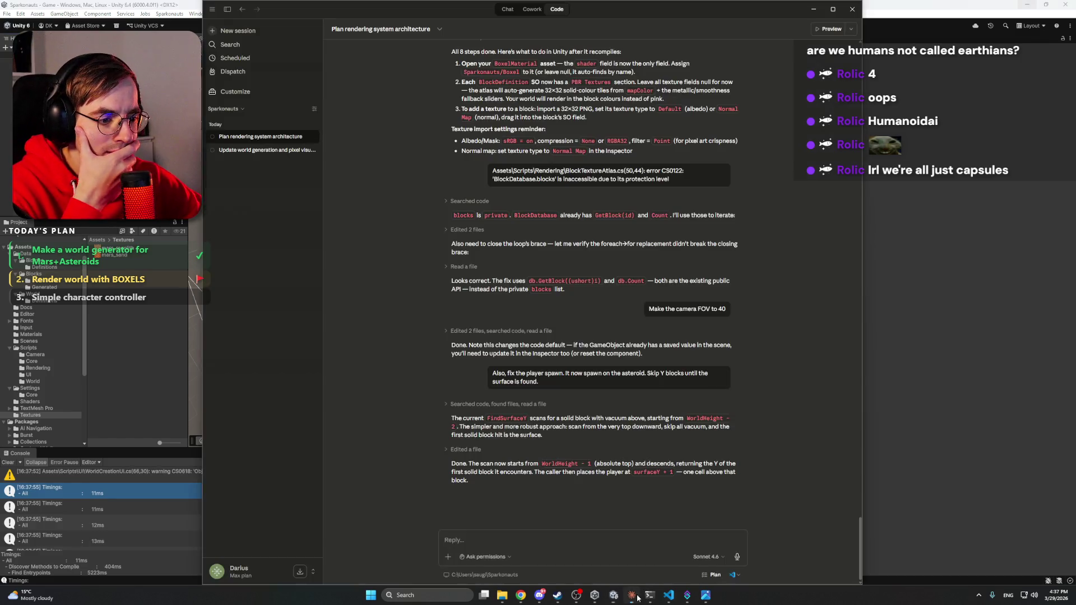
click(632, 595)
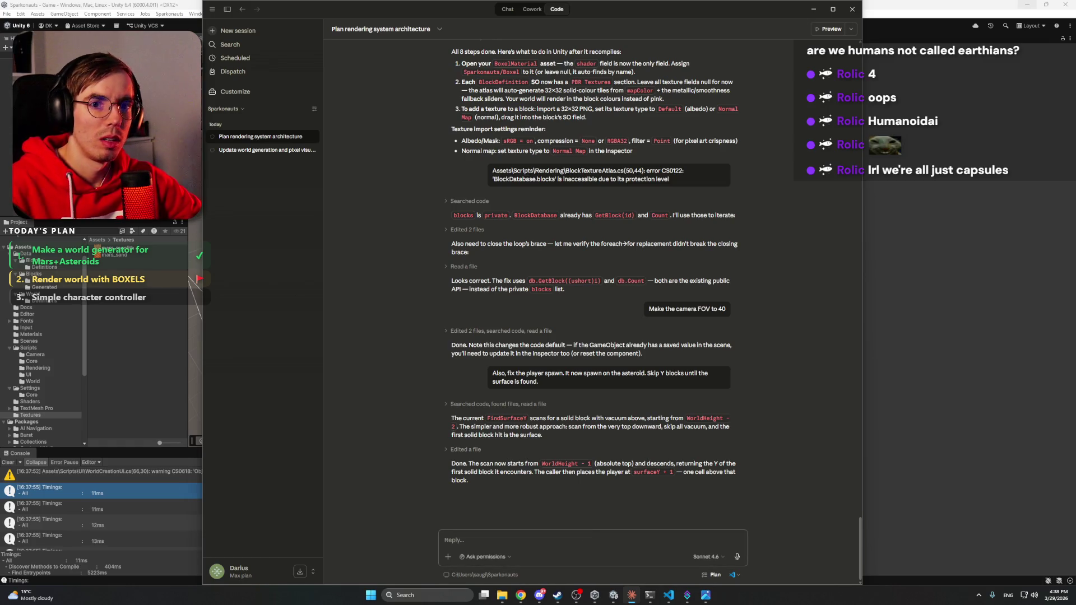
Step: Back in Unity, run the game to test the new spawn and widen the camera's field of view
key(alt+Tab)
key(ctrl+p)
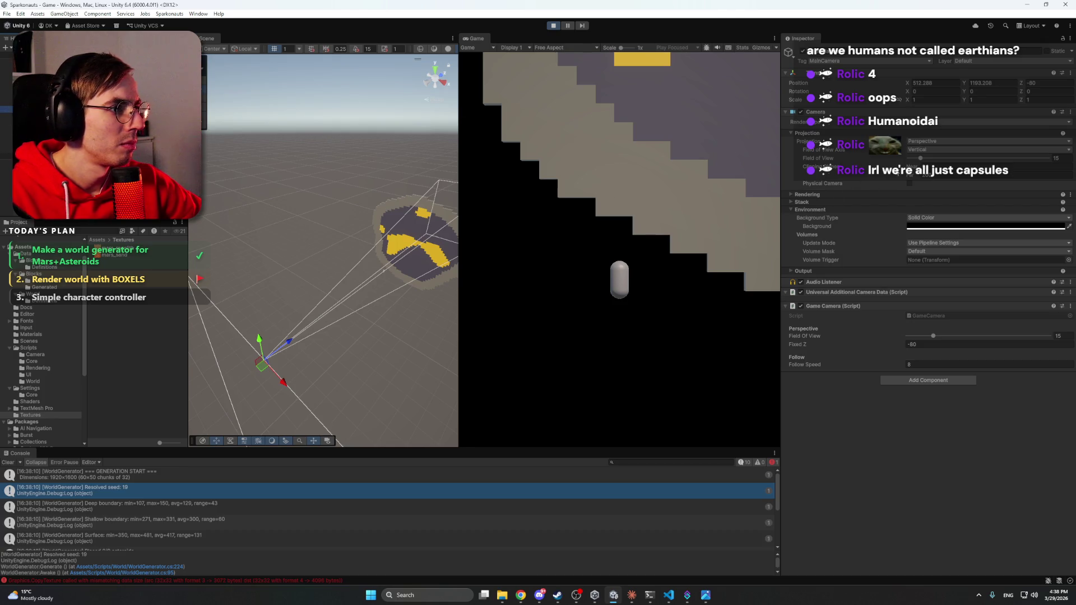
mouse_move(926, 161)
mouse_down()
mouse_move(949, 161)
mouse_move(940, 161)
mouse_up()
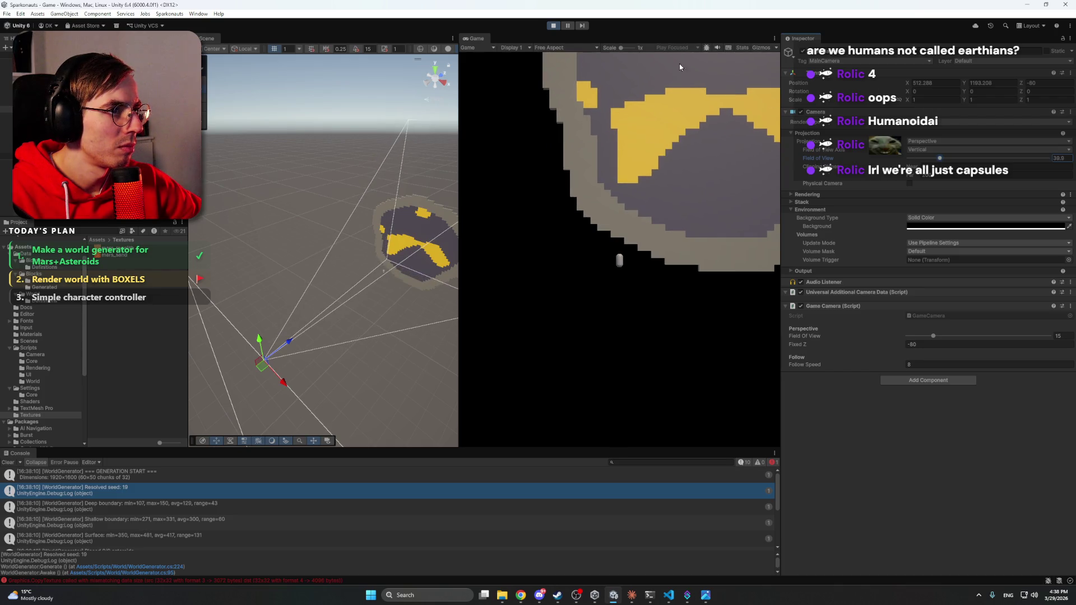
Step: Set the camera Field of View to 40 outside play mode and rerun the game to check the view
click(558, 29)
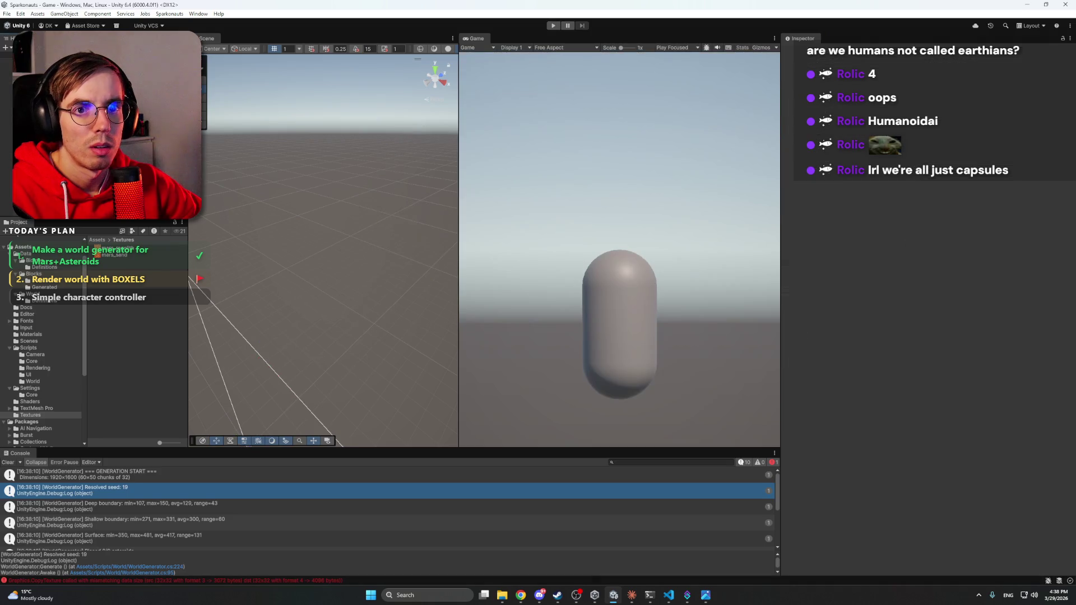
text(40)
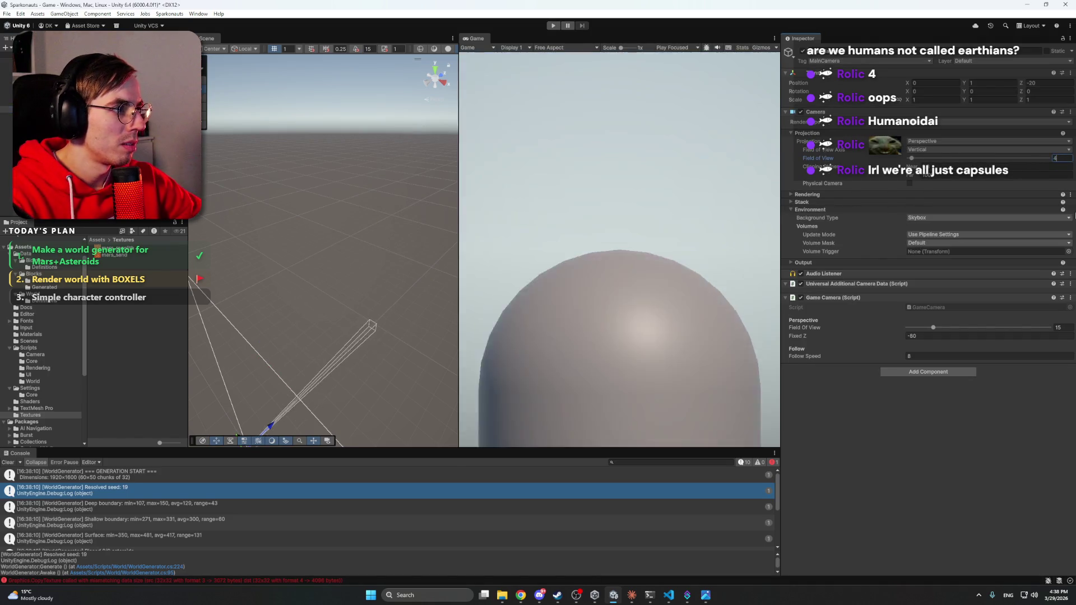
key(Return)
key(ctrl+p)
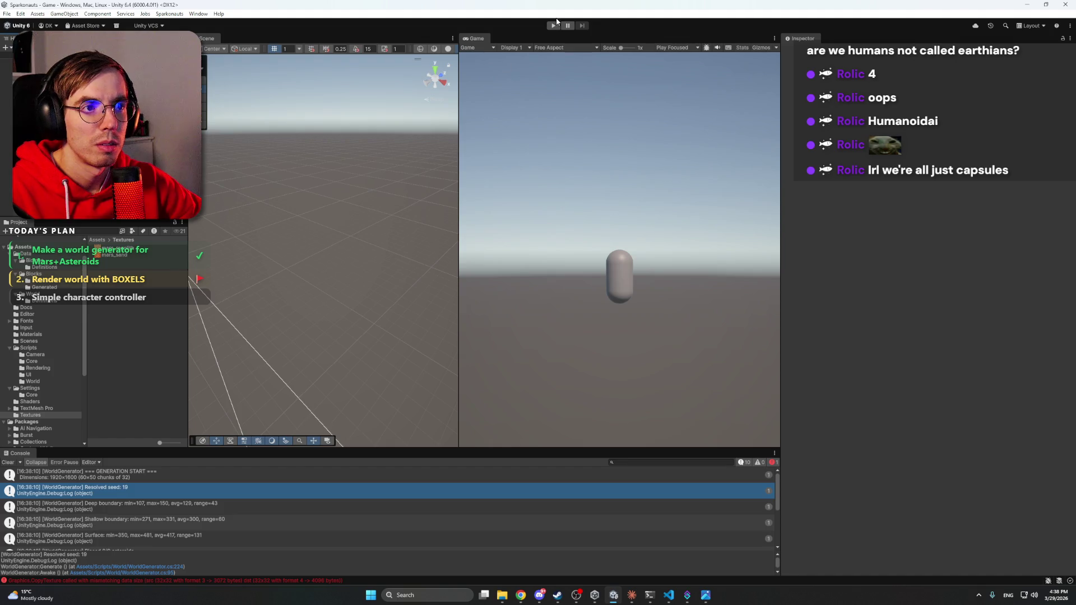
click(556, 24)
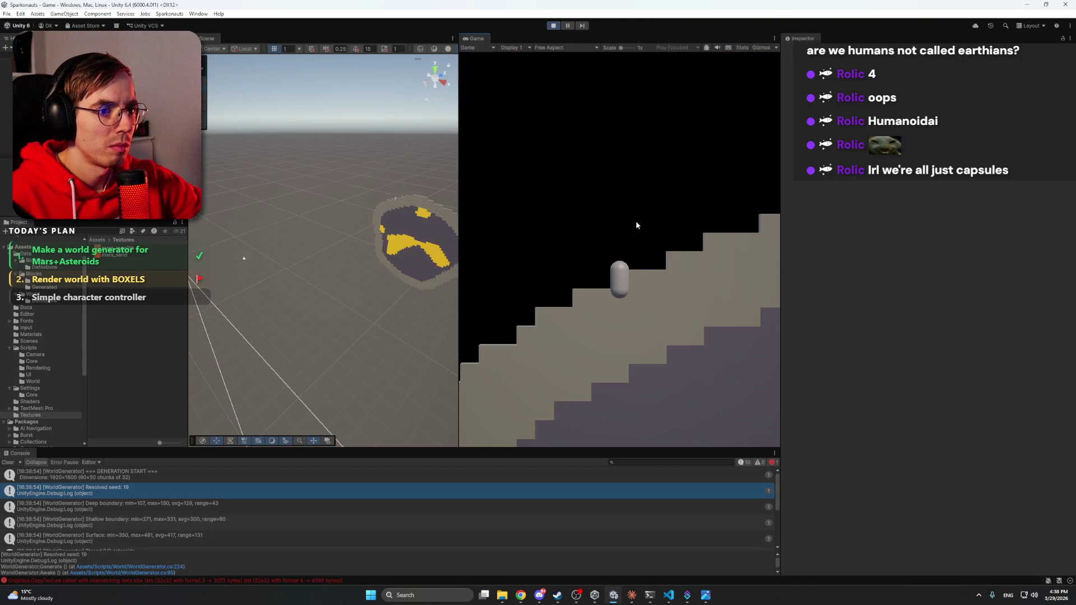
click(244, 258)
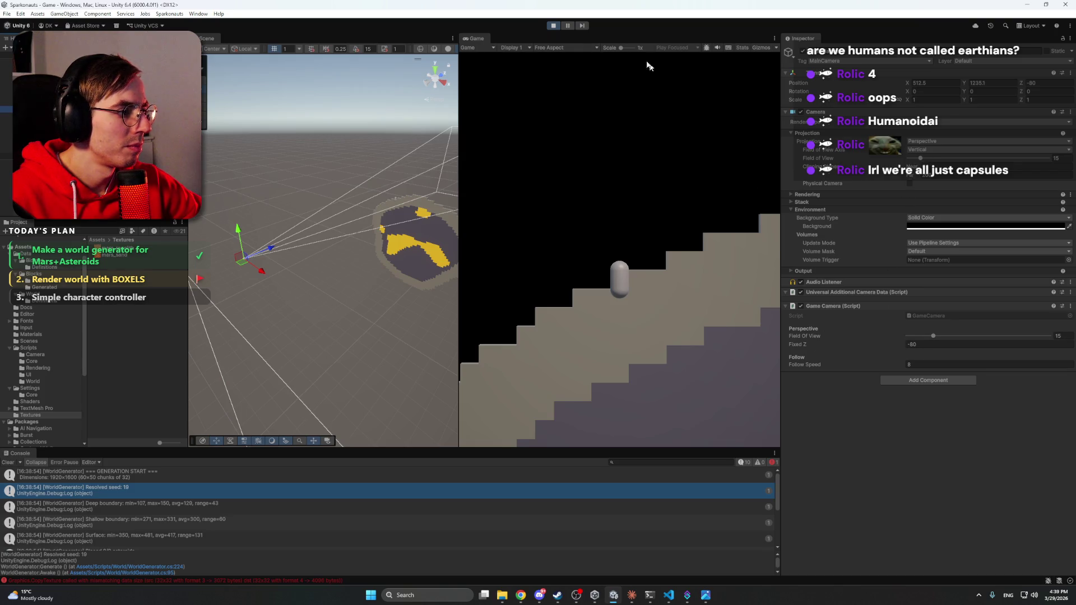
click(553, 26)
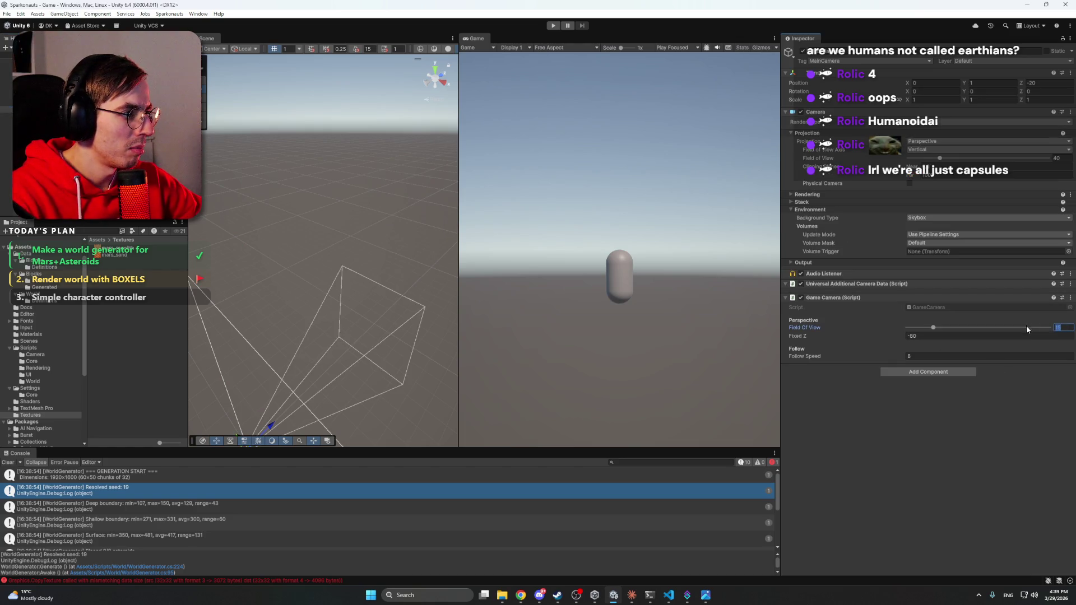
Step: During play, pull the game camera closer by setting Fixed Z to -20
click(552, 26)
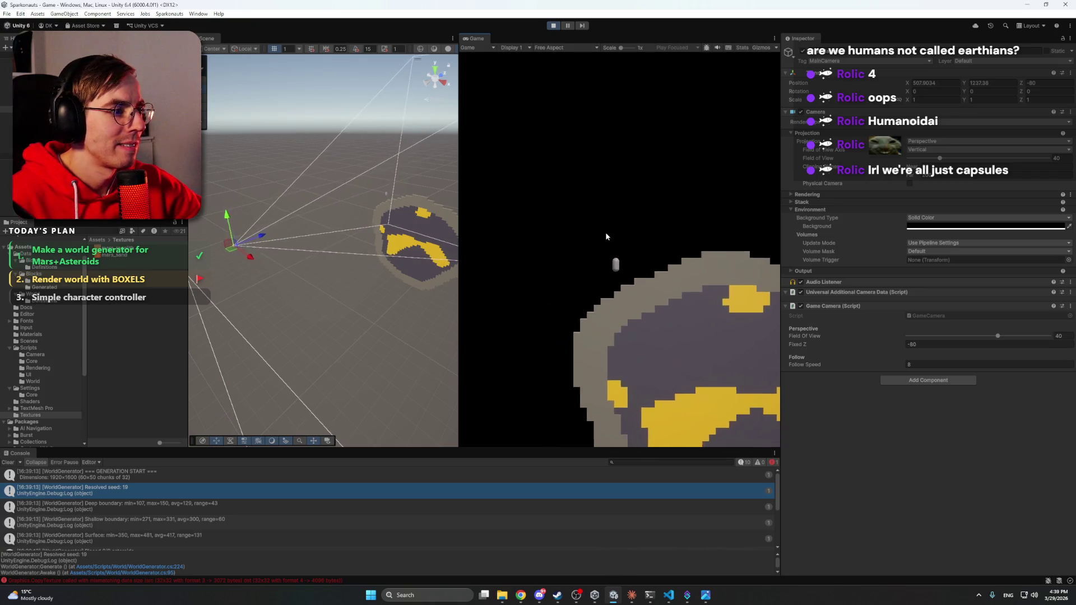
drag(900, 346, 986, 346)
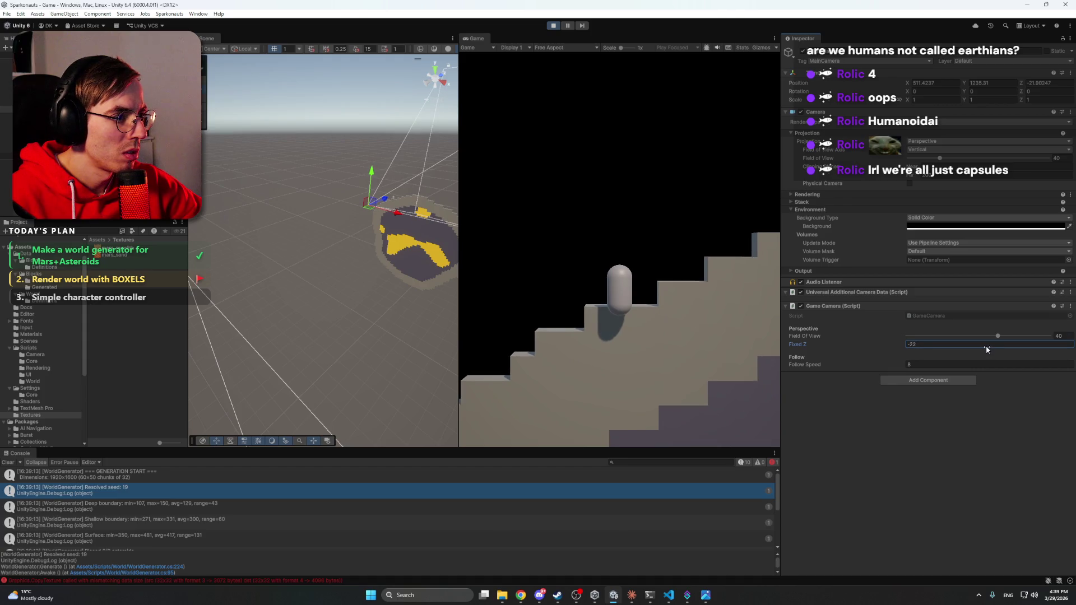
click(905, 344)
text(-)
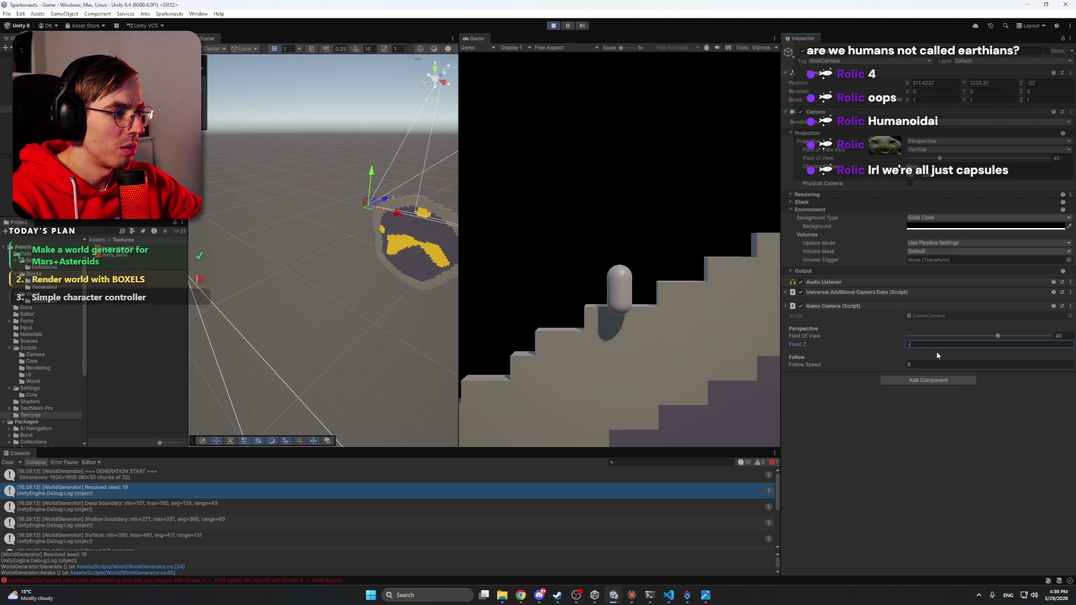
text(20)
key(Return)
key(ctrl+s)
key(ctrl+p)
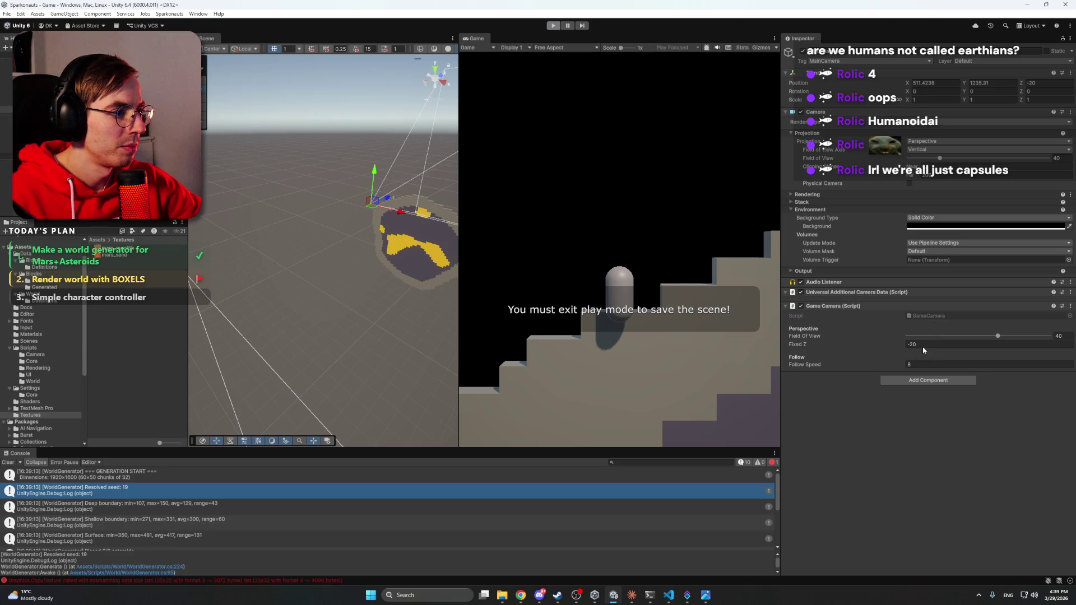
Step: Outside play mode, set the Game Camera's Fixed Z to -28 and test it in a run
click(930, 336)
text(20)
key(Return)
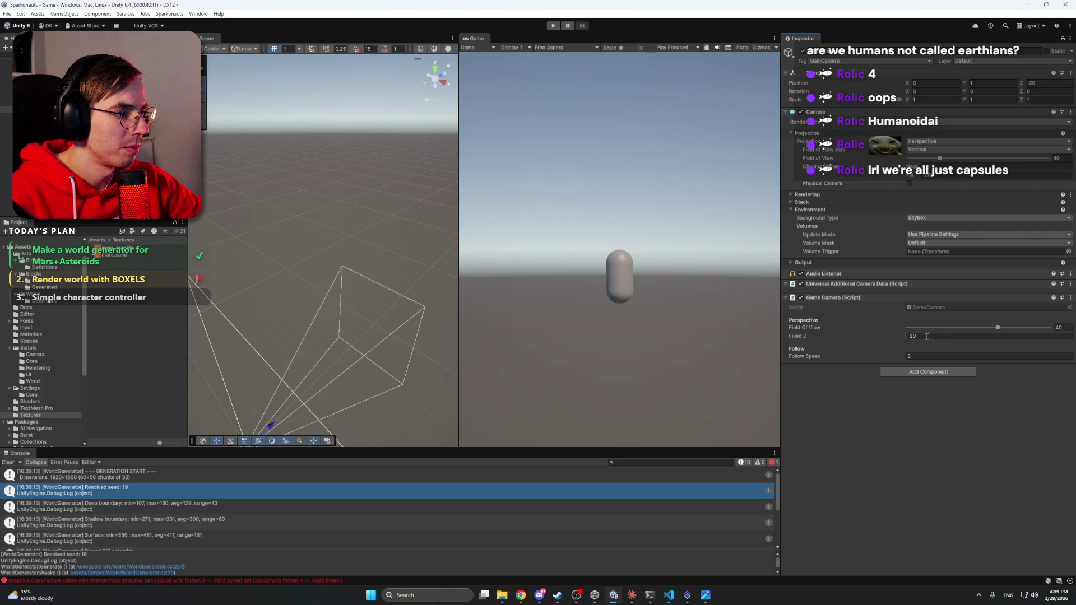
text(8)
key(Return)
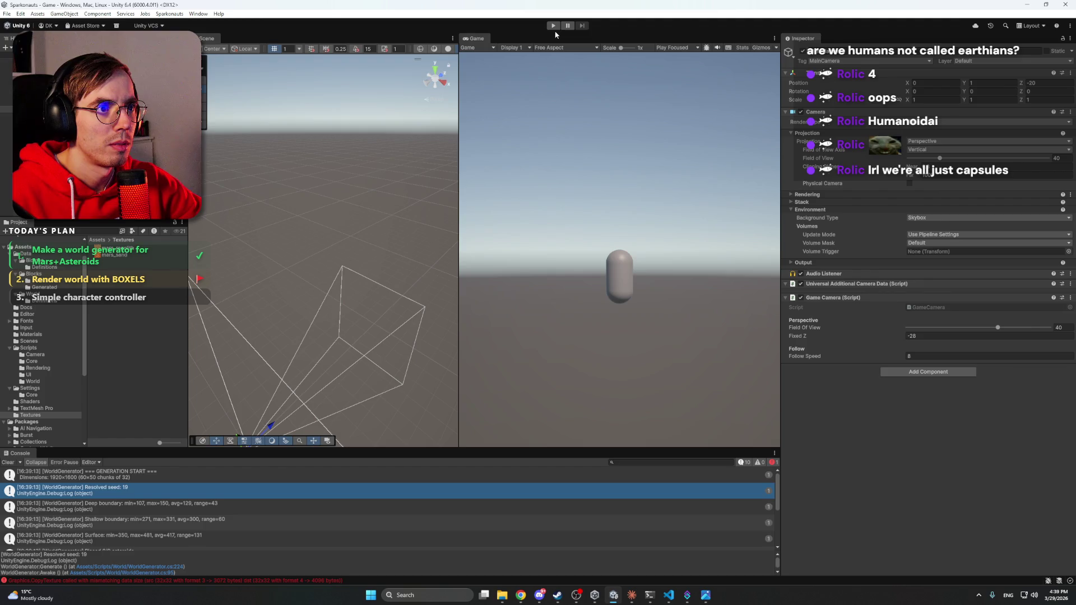
click(554, 26)
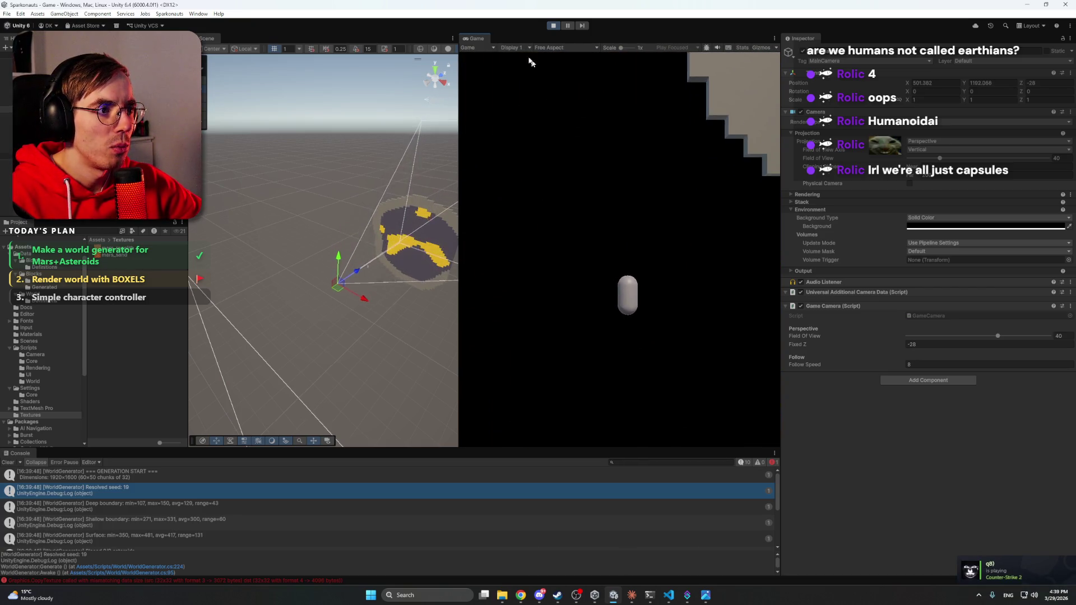
click(552, 25)
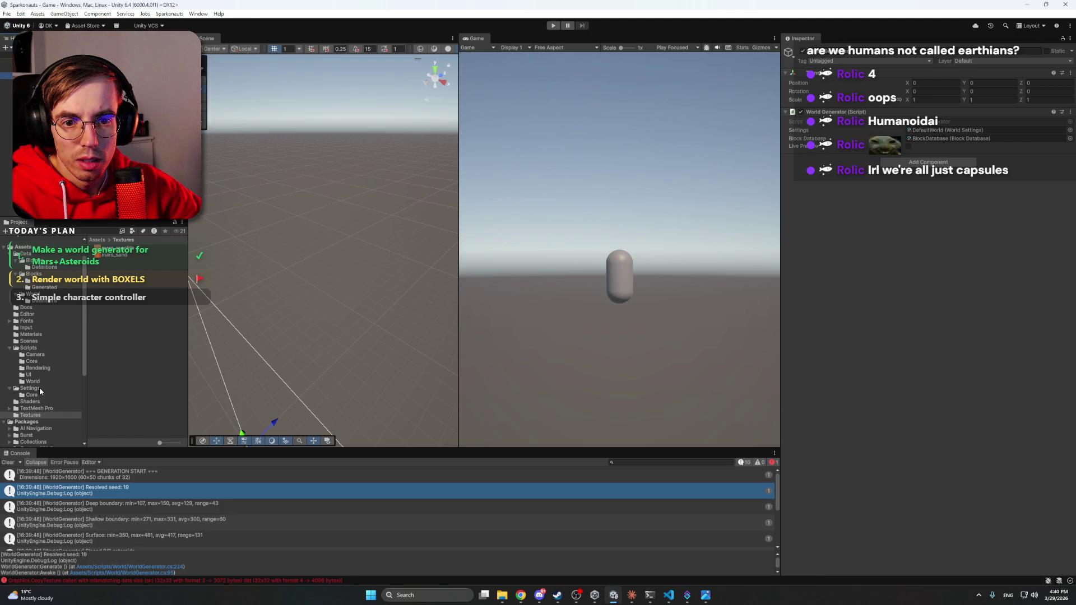
Step: Set the DefaultWorld asset's Seed to 20 and start the game
click(45, 301)
click(112, 248)
click(925, 128)
text(20)
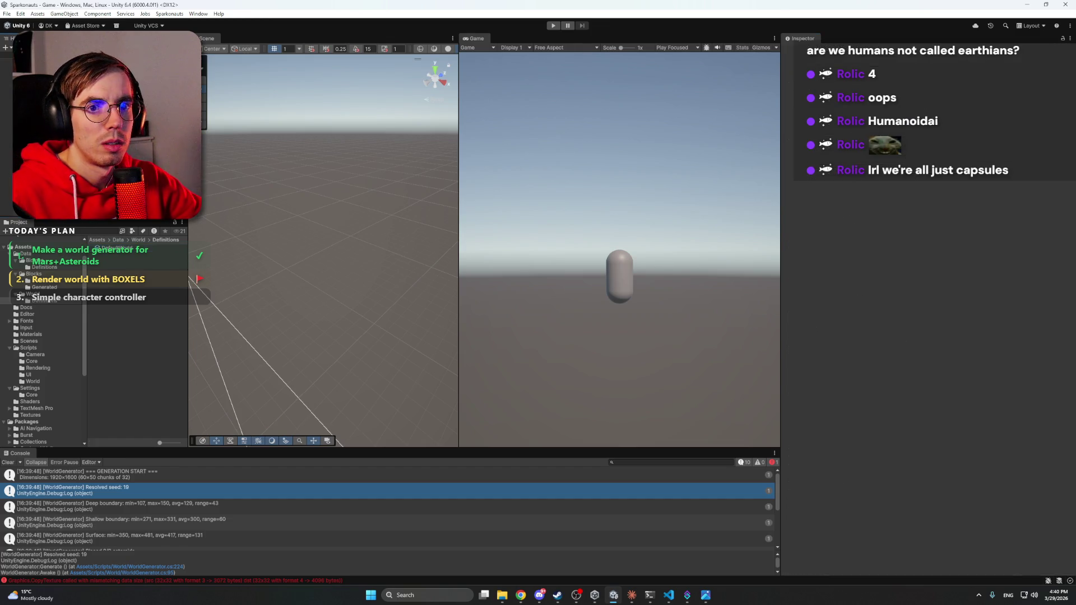
click(553, 26)
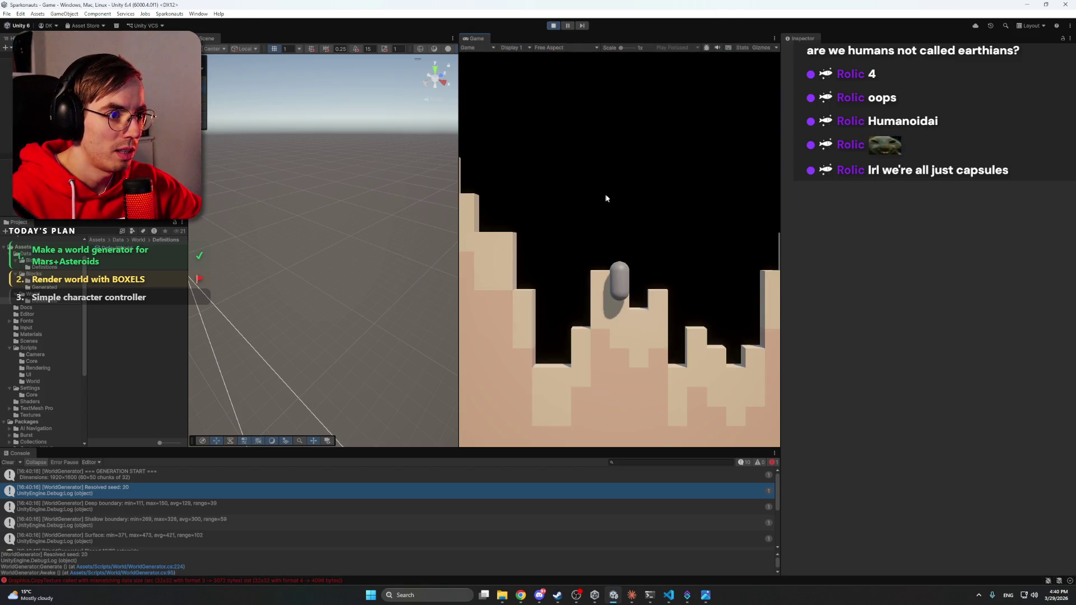
Step: Walk and lift the capsule left, up and right across the new blocky terrain, then select Player
key(r)
key(a)
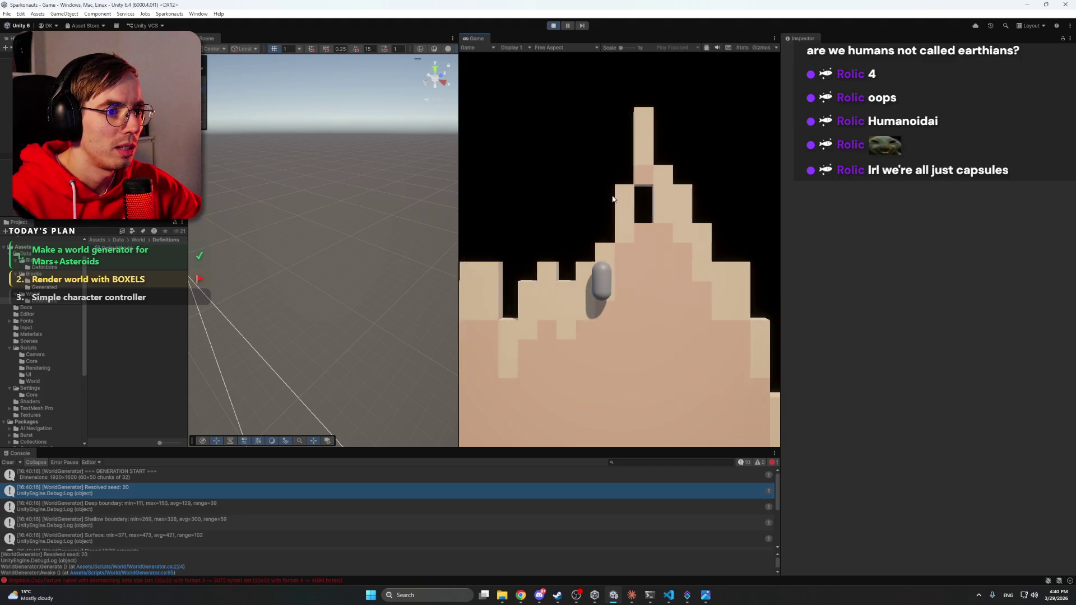
key(a)
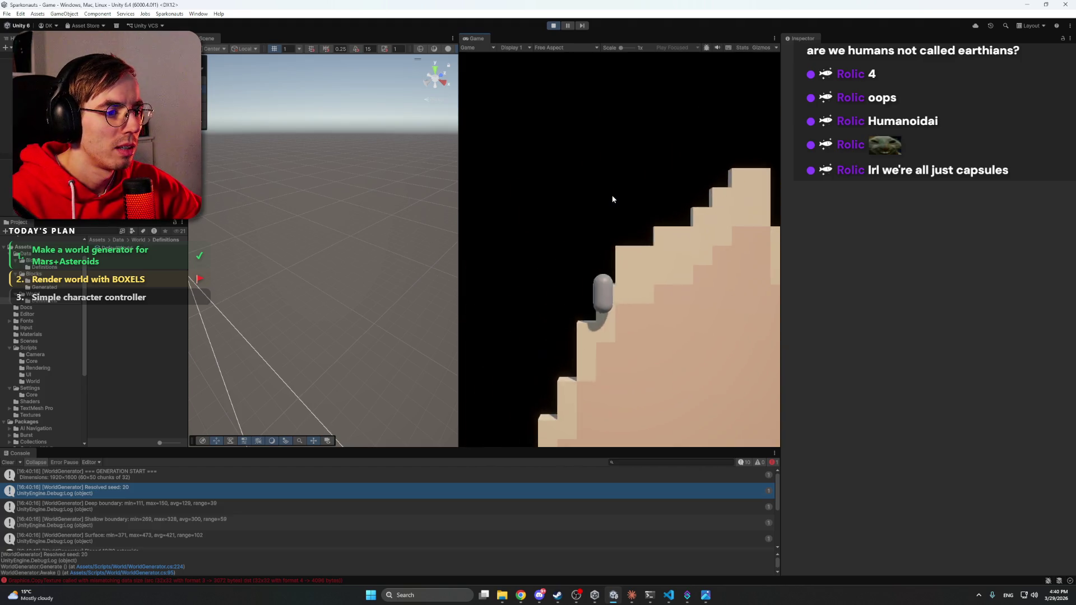
key(w)
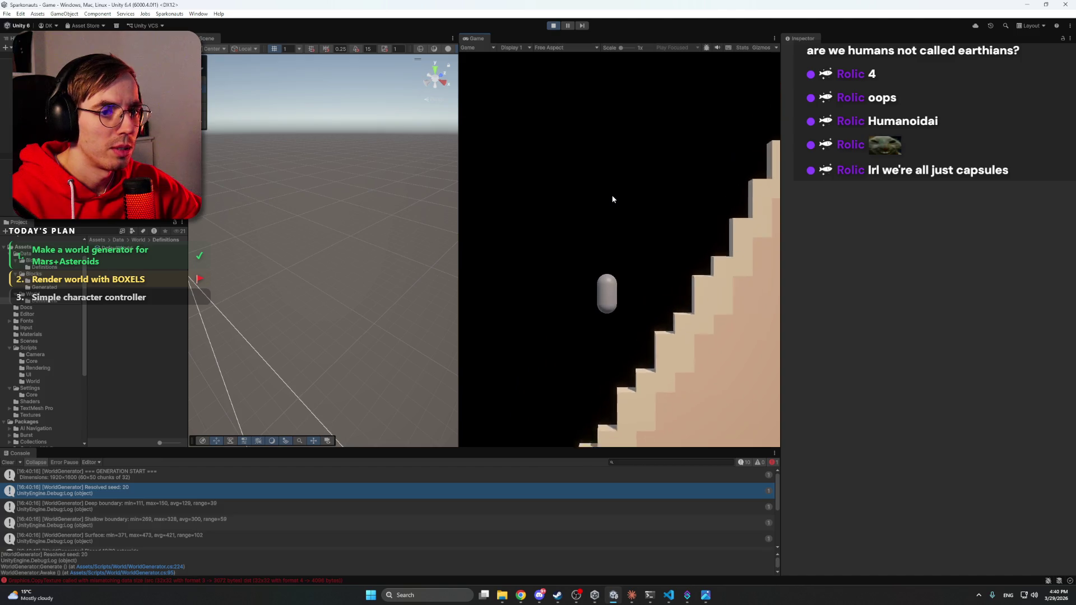
key(d)
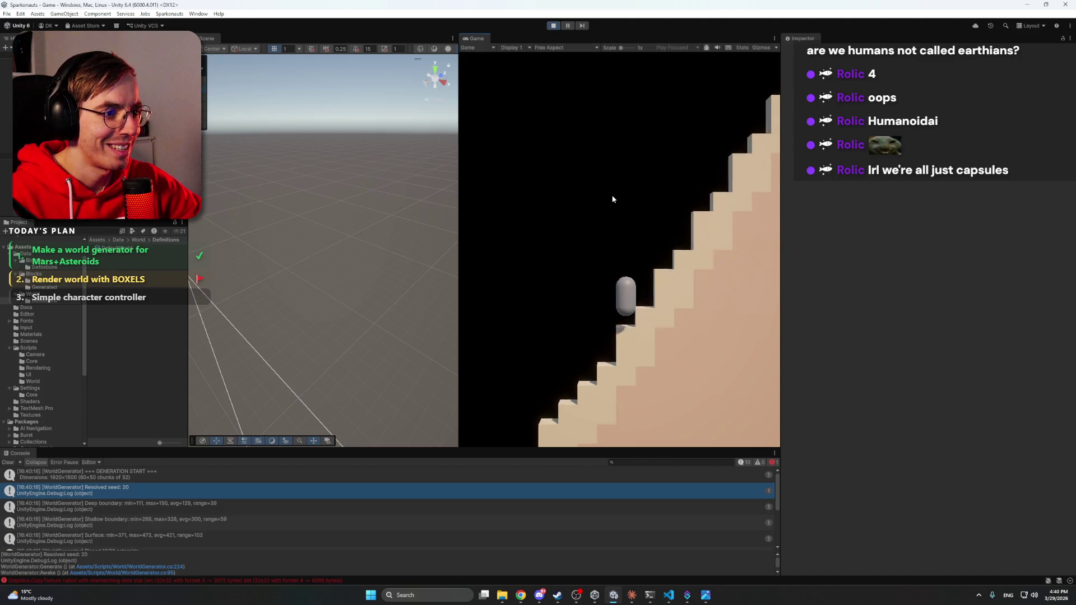
key(w)
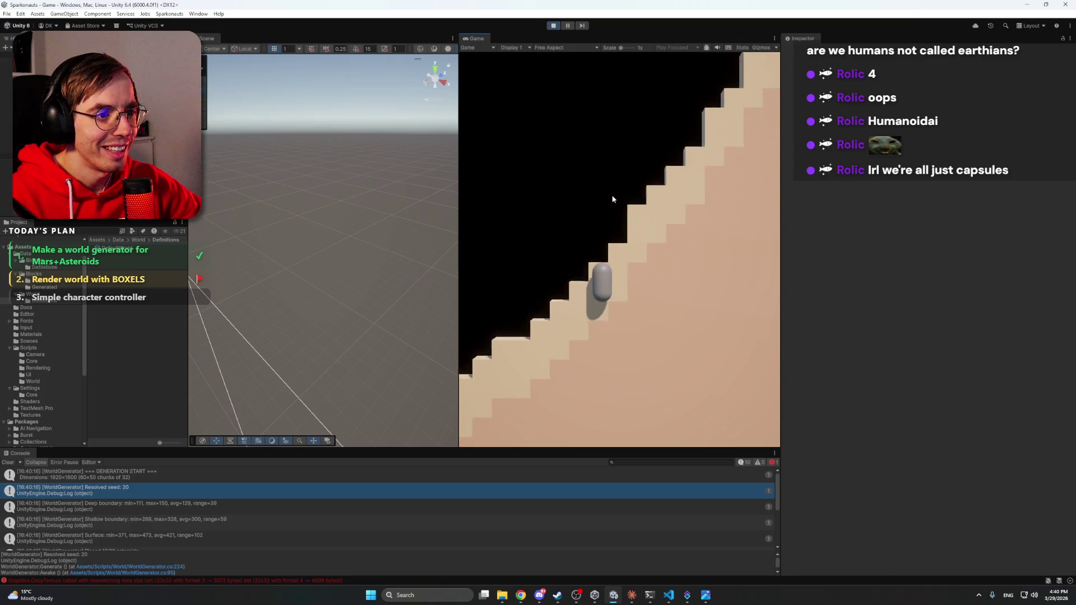
key(a)
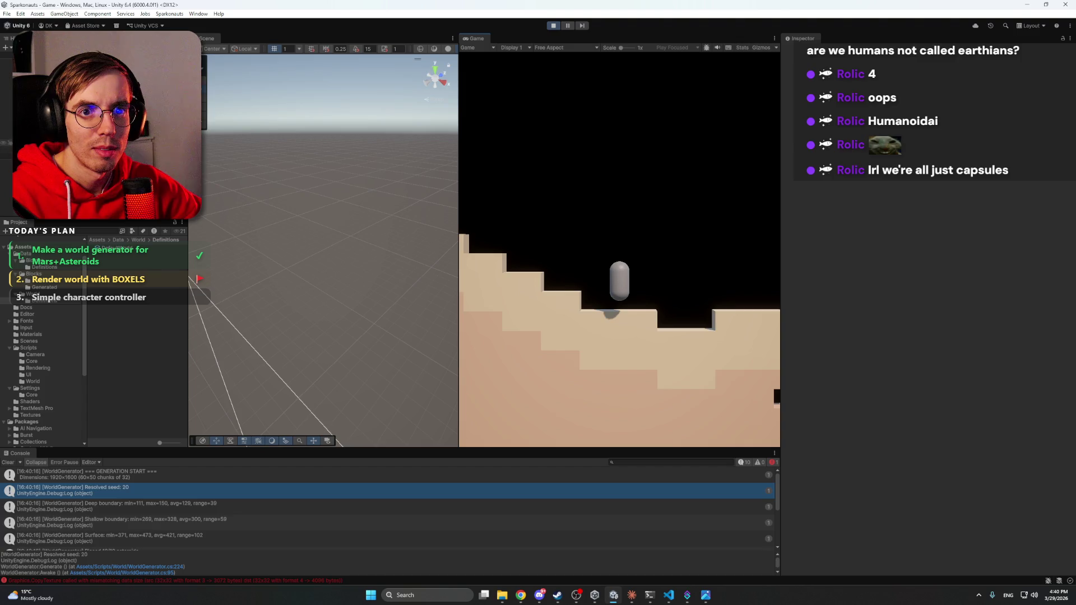
click(34, 135)
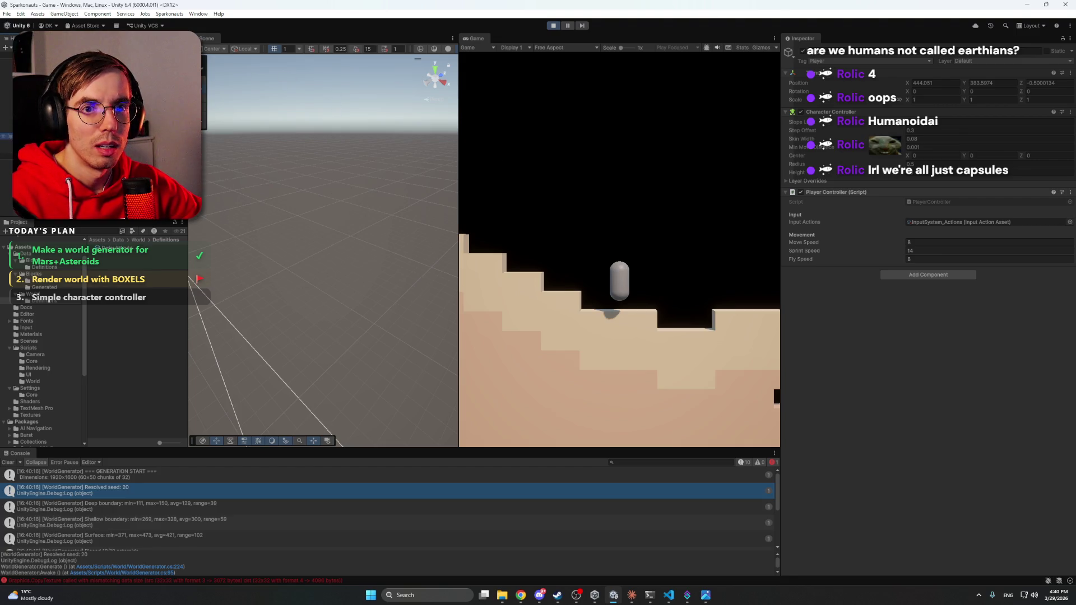
Step: Frame the Player capsule, set its Z position to 0.5, and lower it onto the step below
key(f)
mouse_move(372, 222)
mouse_down()
mouse_move(346, 247)
mouse_move(363, 248)
mouse_move(293, 244)
mouse_move(361, 242)
mouse_up()
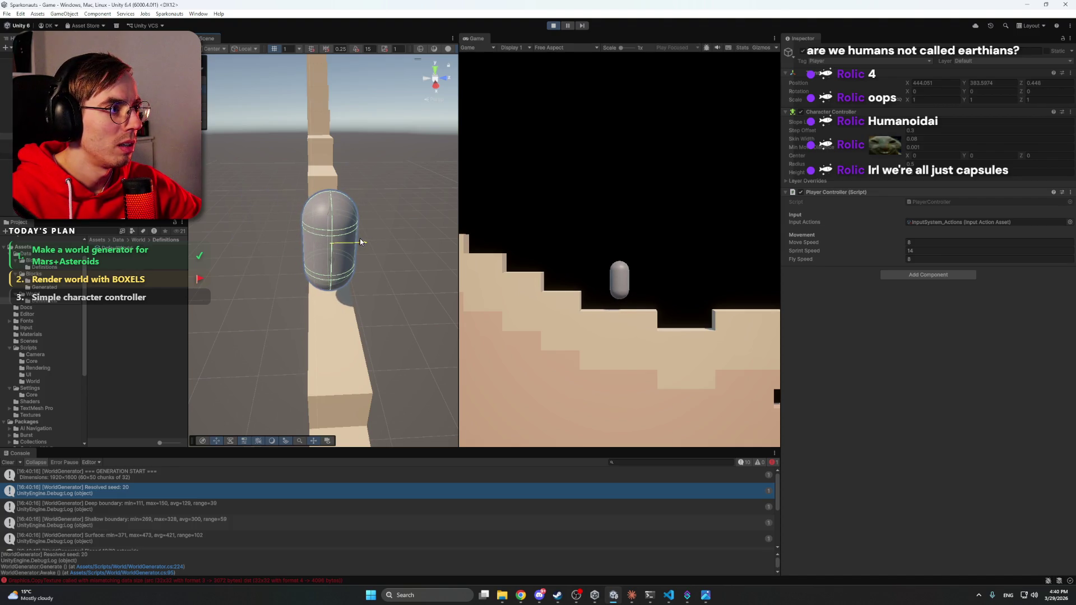
text(0.5)
key(Return)
mouse_move(359, 241)
mouse_down()
mouse_move(336, 239)
mouse_move(483, 230)
mouse_move(579, 207)
mouse_move(560, 174)
mouse_up()
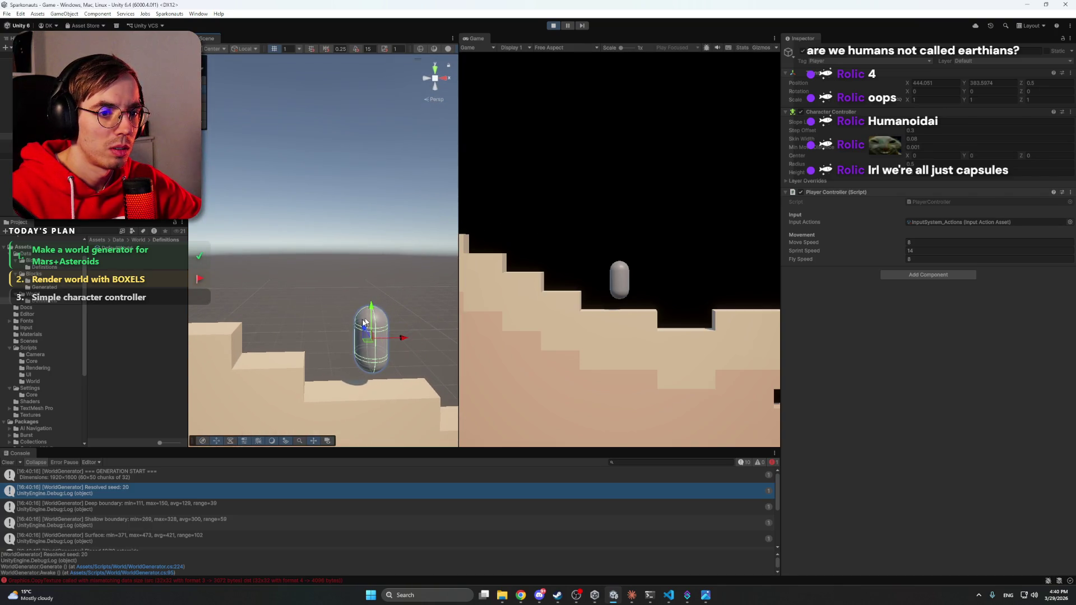
drag(373, 305, 372, 321)
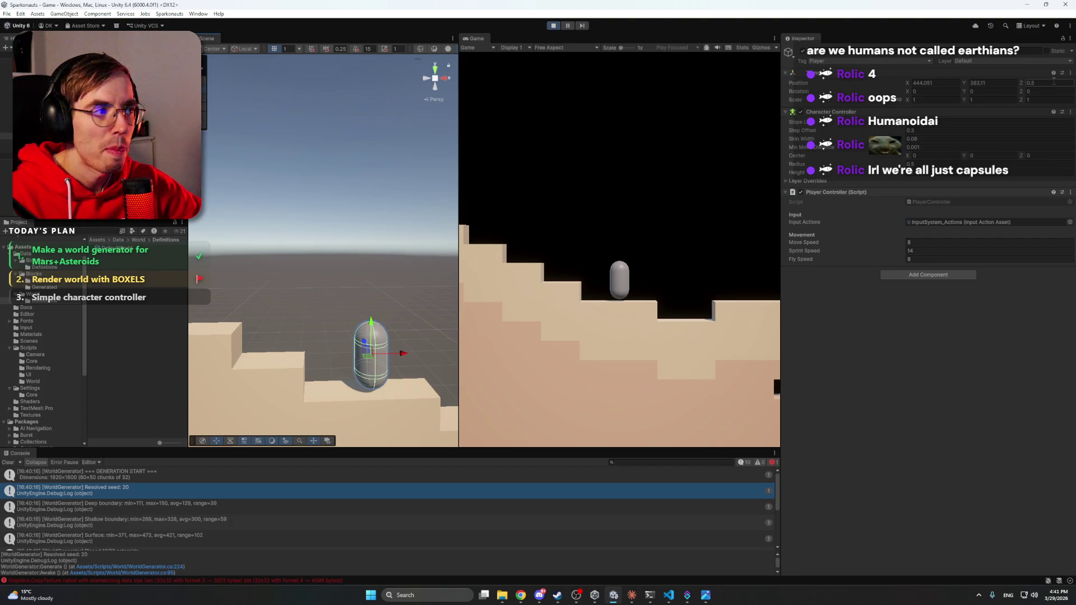
Step: Stop the game and review the Capsule and Player objects' Character Controller and Player Controller settings
click(553, 28)
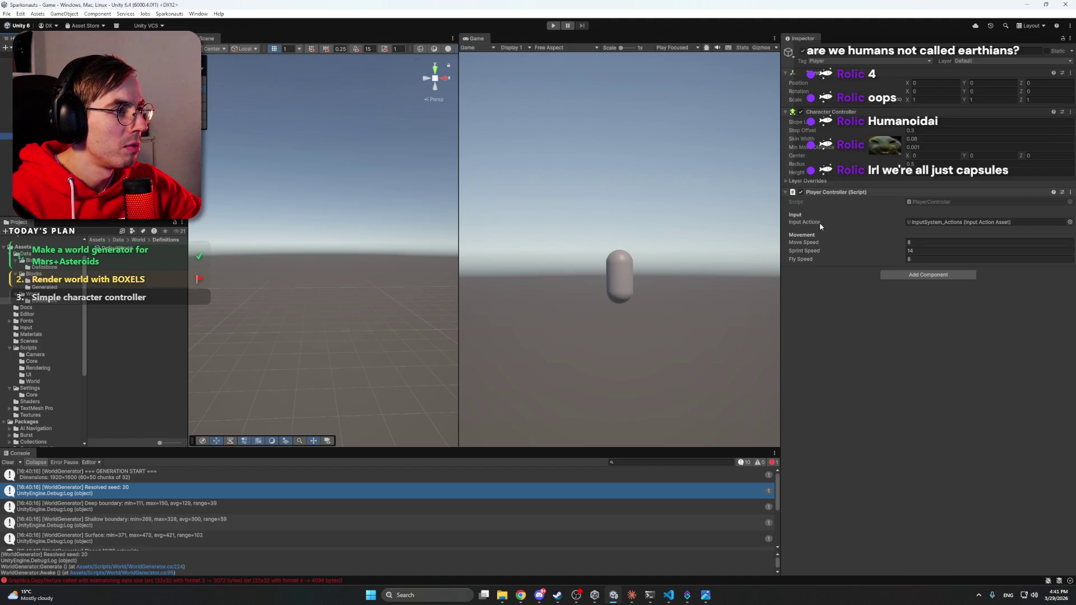
click(34, 142)
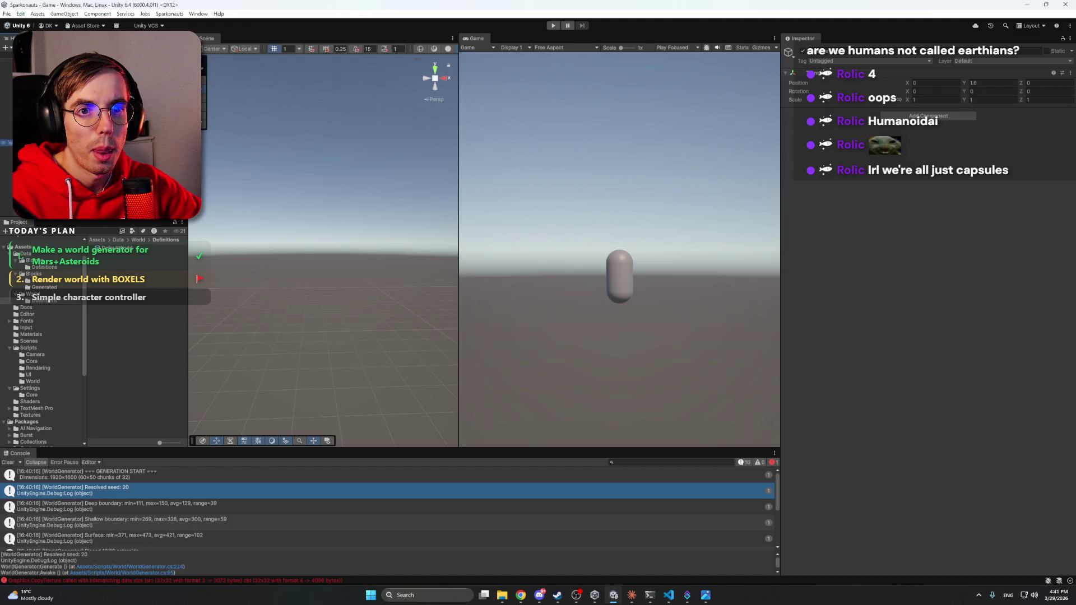
key(Down)
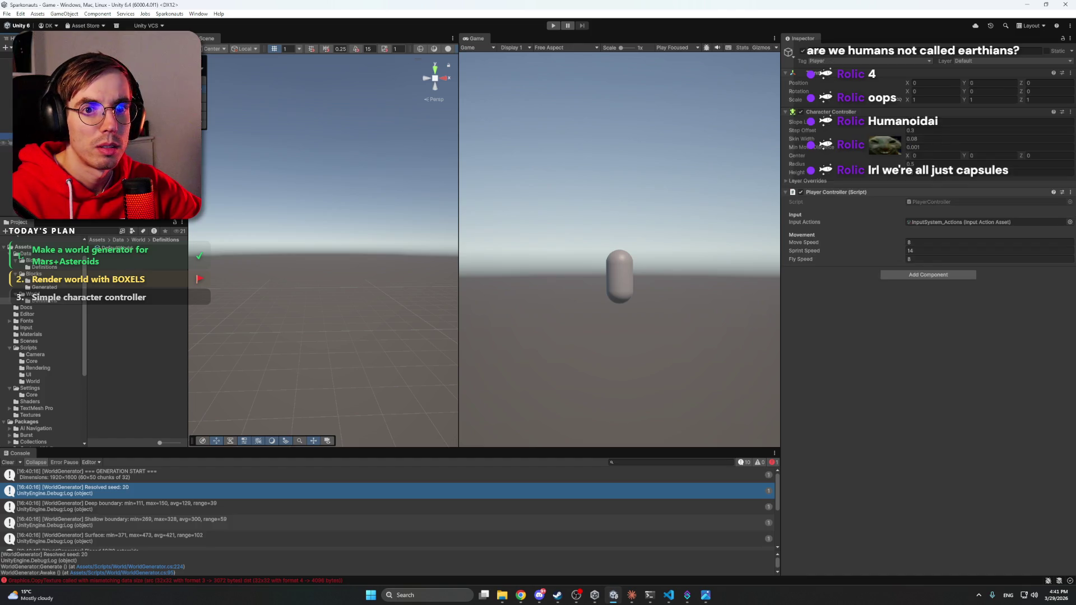
click(34, 135)
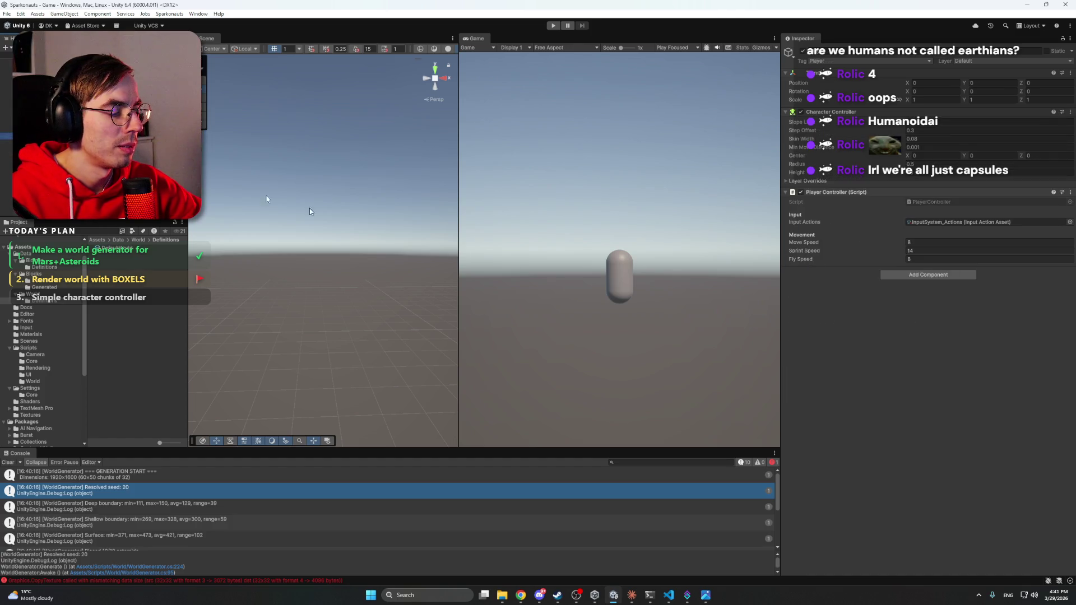
click(632, 596)
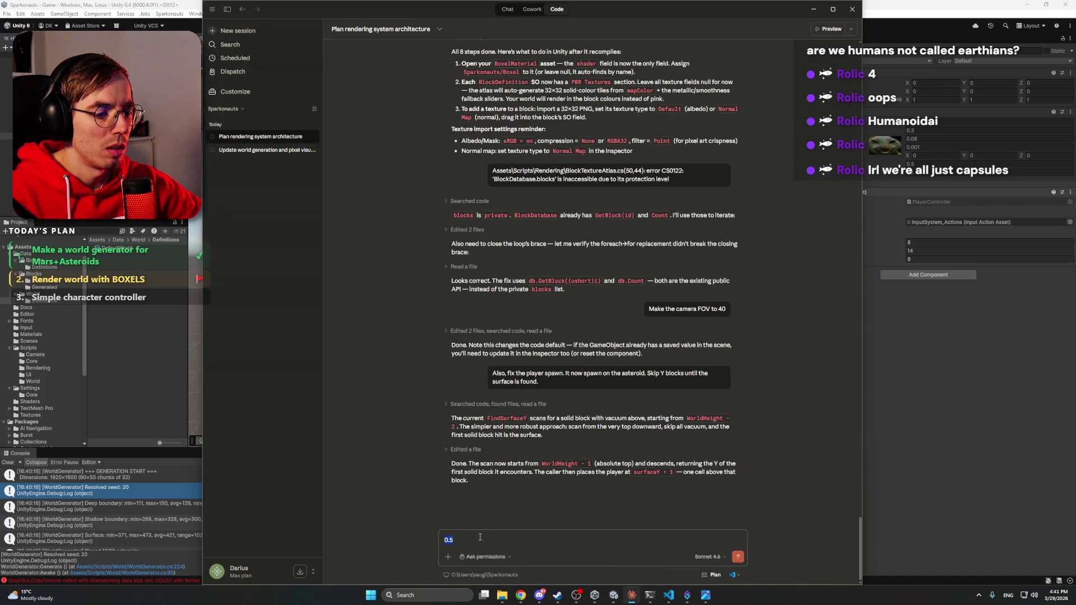
Step: Send Claude 'Players Z needs to be 0.5', then return to Unity to recompile the edited GameManager.cs
key(Home)
text(F)
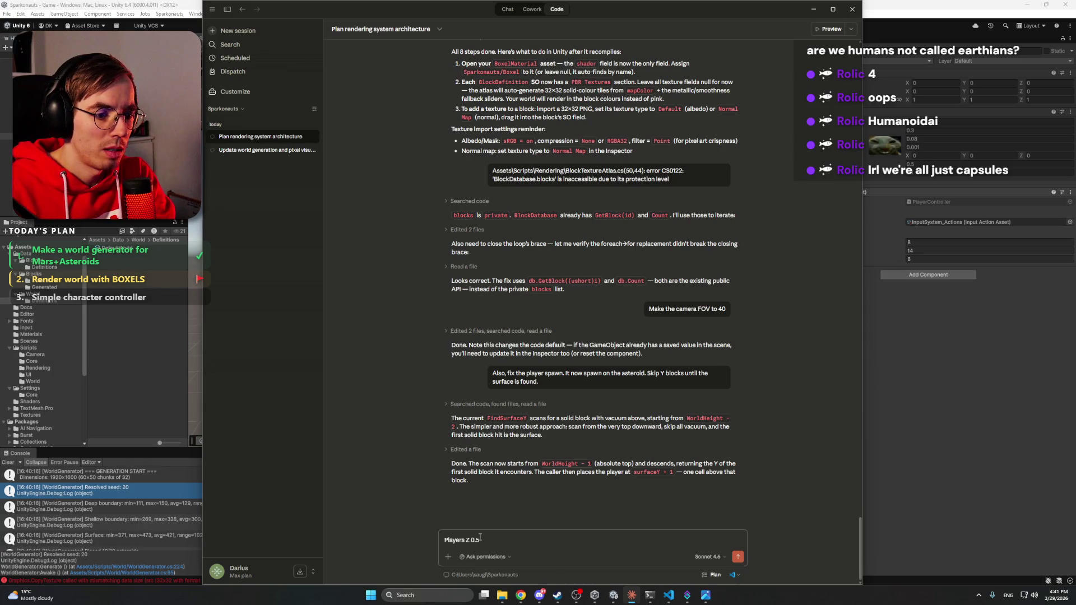
text(ds to be)
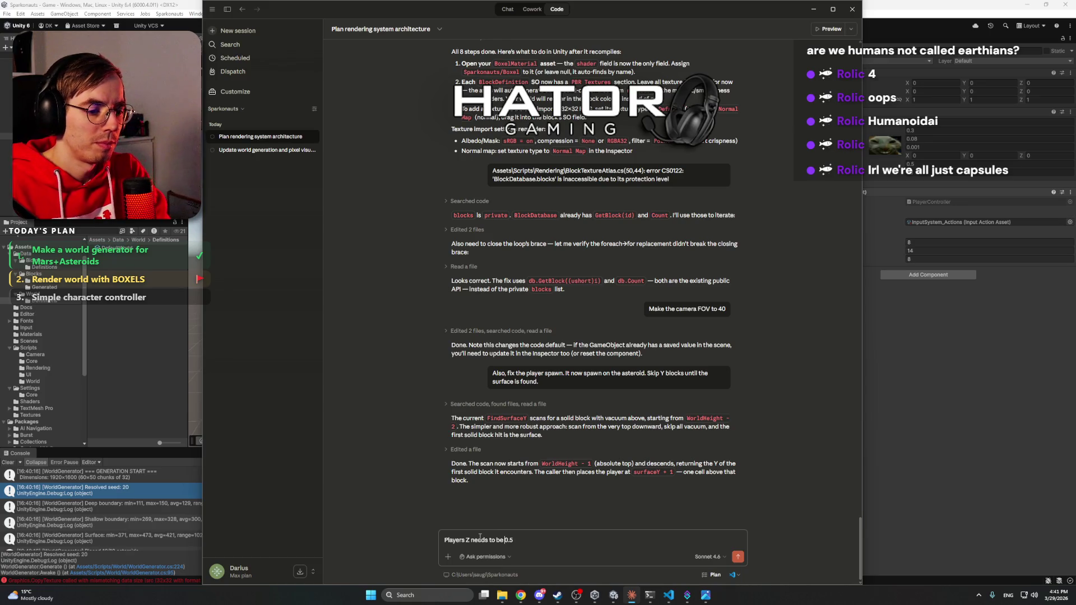
key(Return)
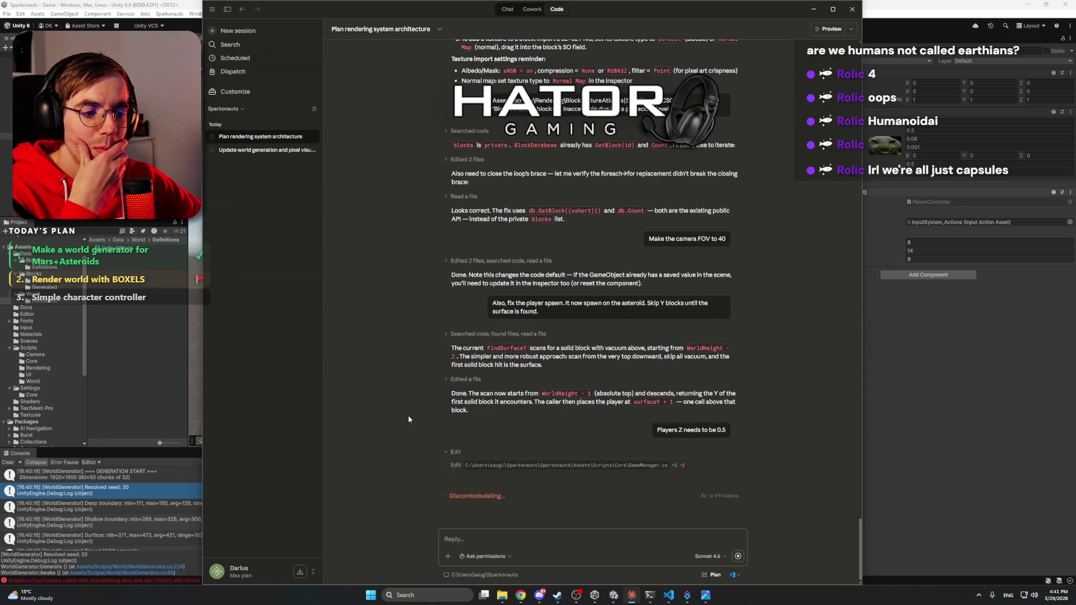
click(964, 9)
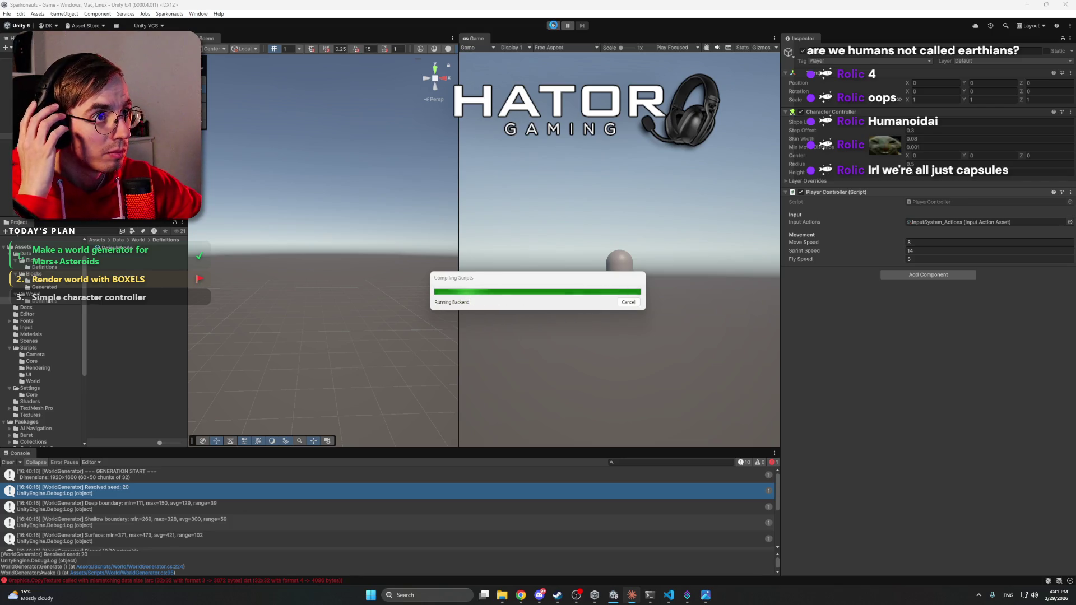
Step: Enter play mode and walk the capsule left, jumping up onto the pillar top
click(554, 26)
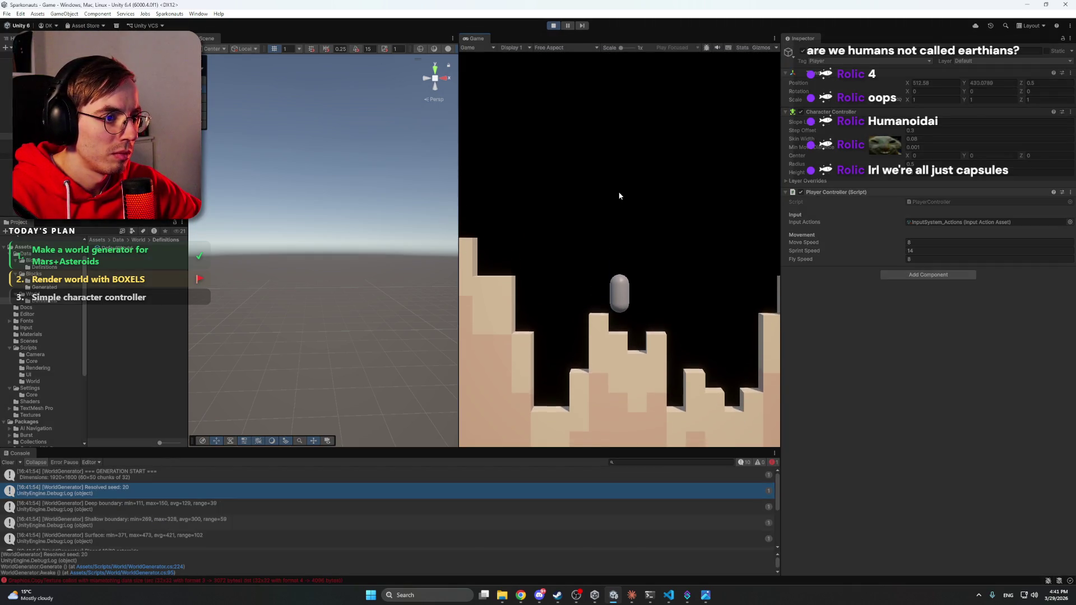
key(a)
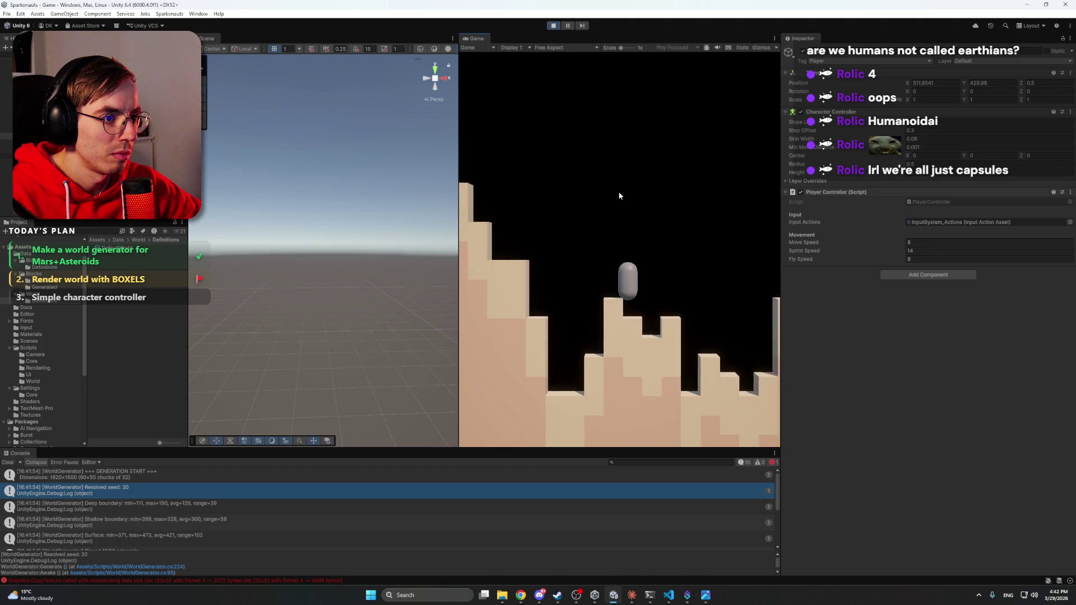
key(a)
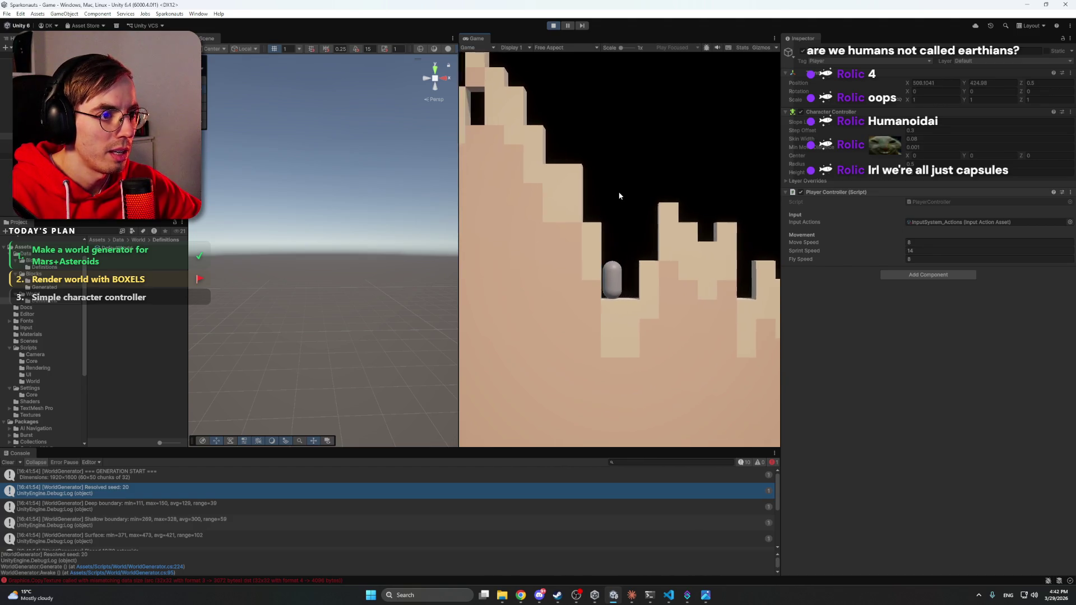
key(a)
key(space)
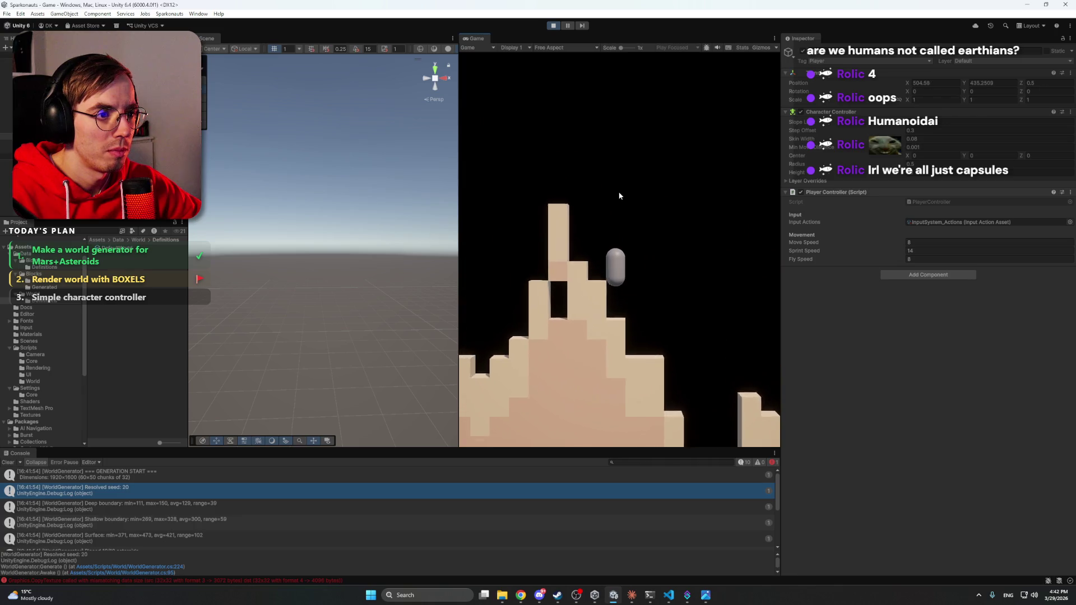
key(a)
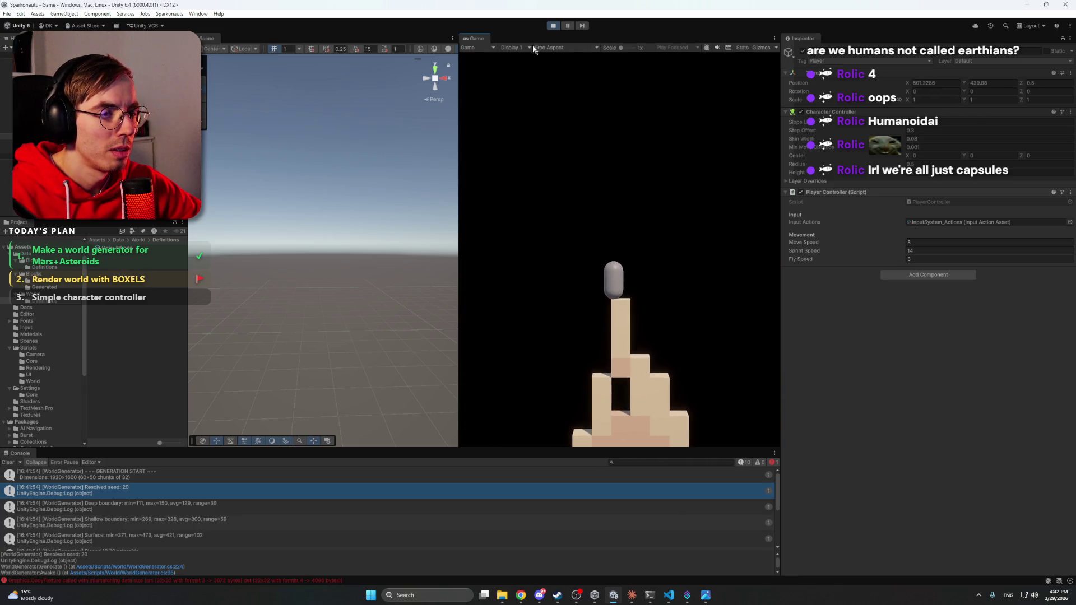
Step: Dock the Game view beside Scene and walk the capsule down the staircase into the valley
drag(474, 38, 358, 41)
key(a)
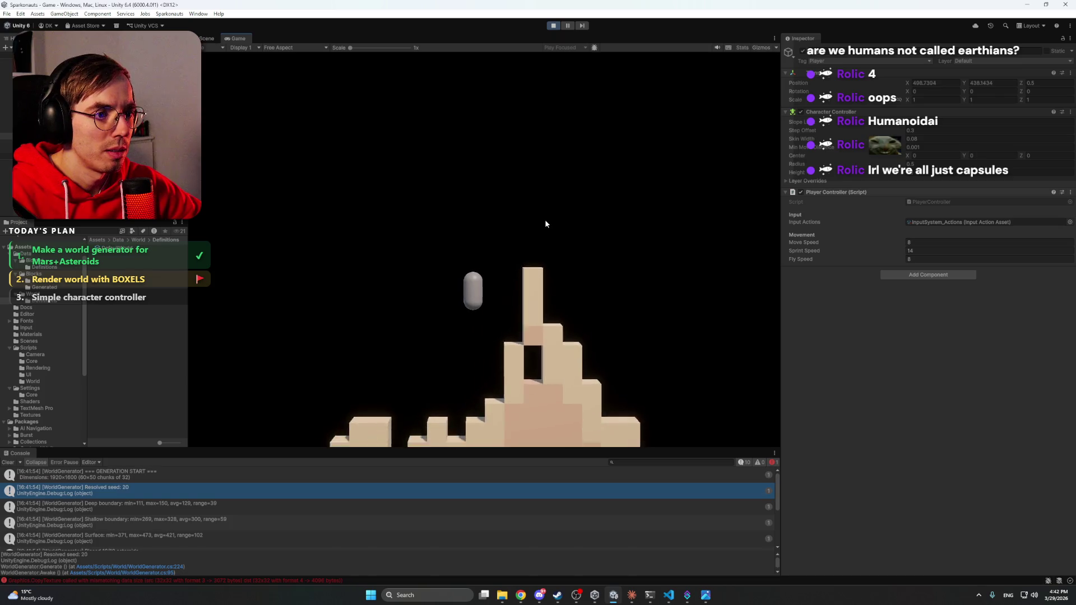
key(a)
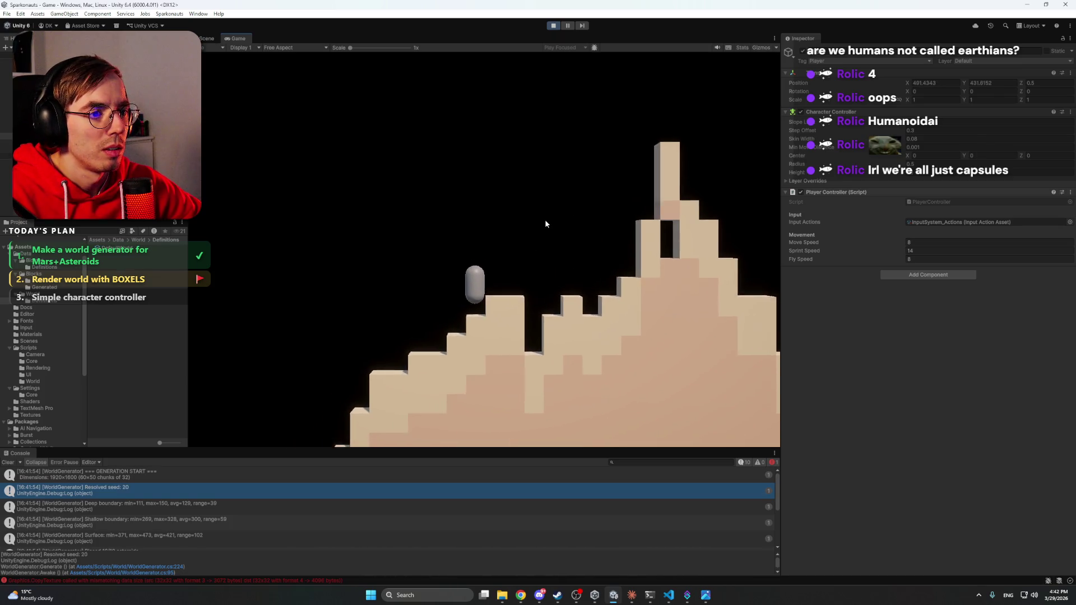
key(a)
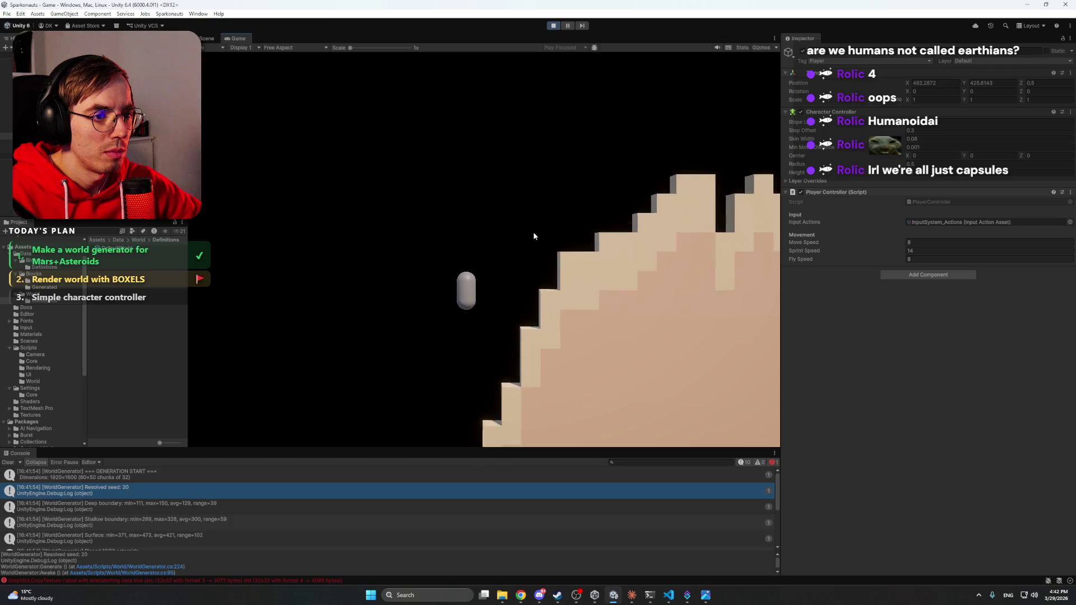
key(a)
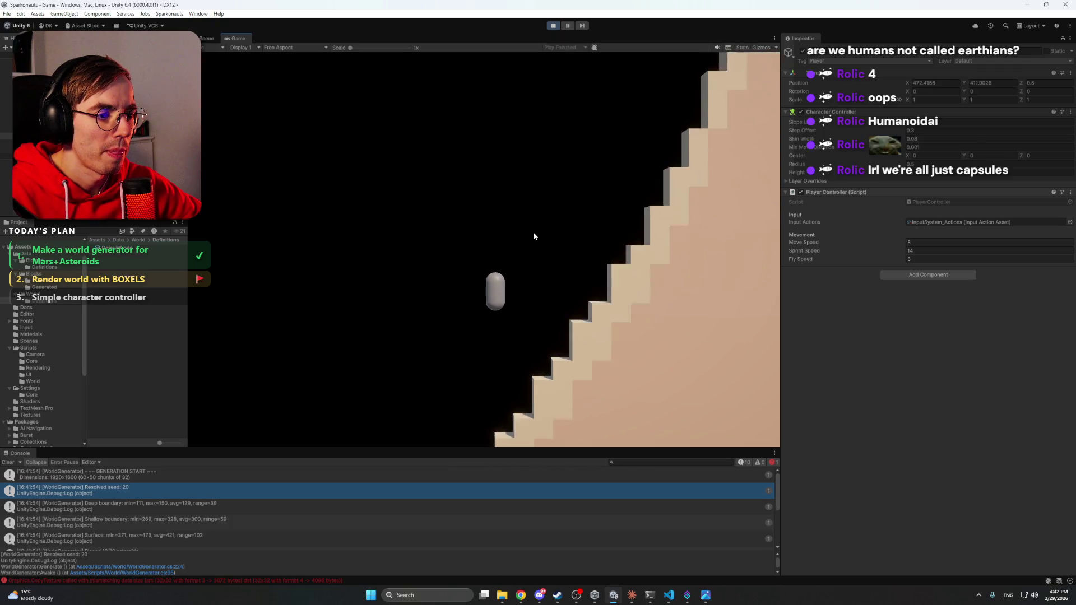
key(a)
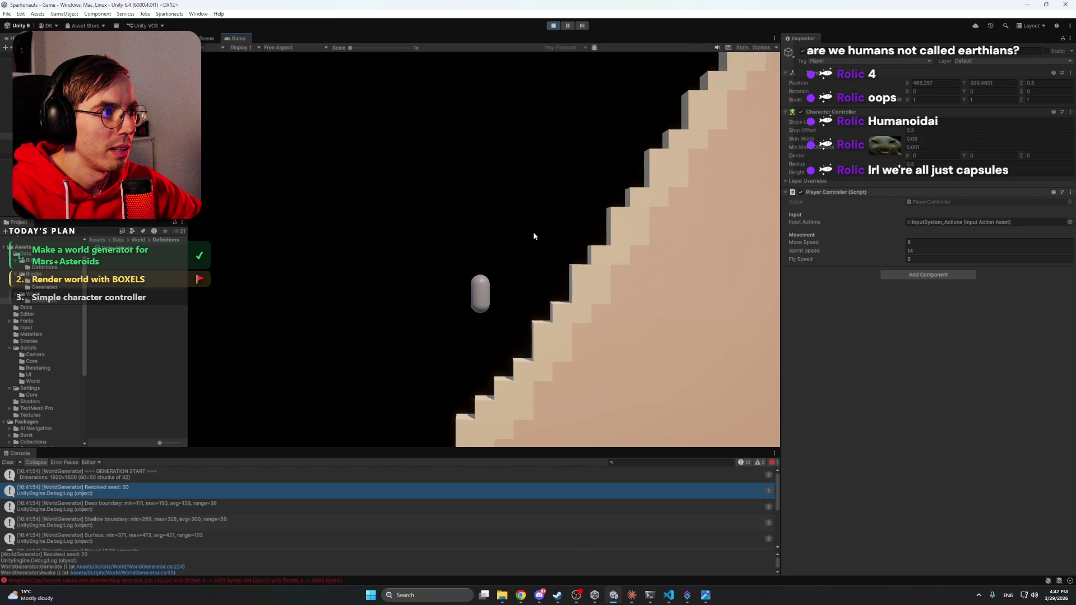
key(a)
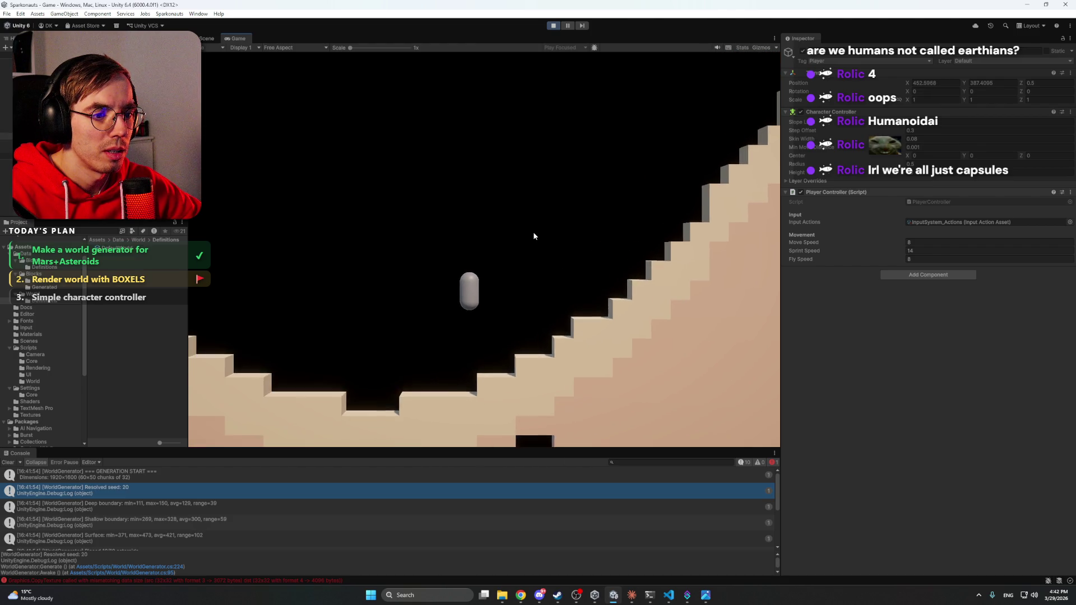
Step: Climb the capsule back up the slope along the ridge, then stop play mode
key(d)
key(d)
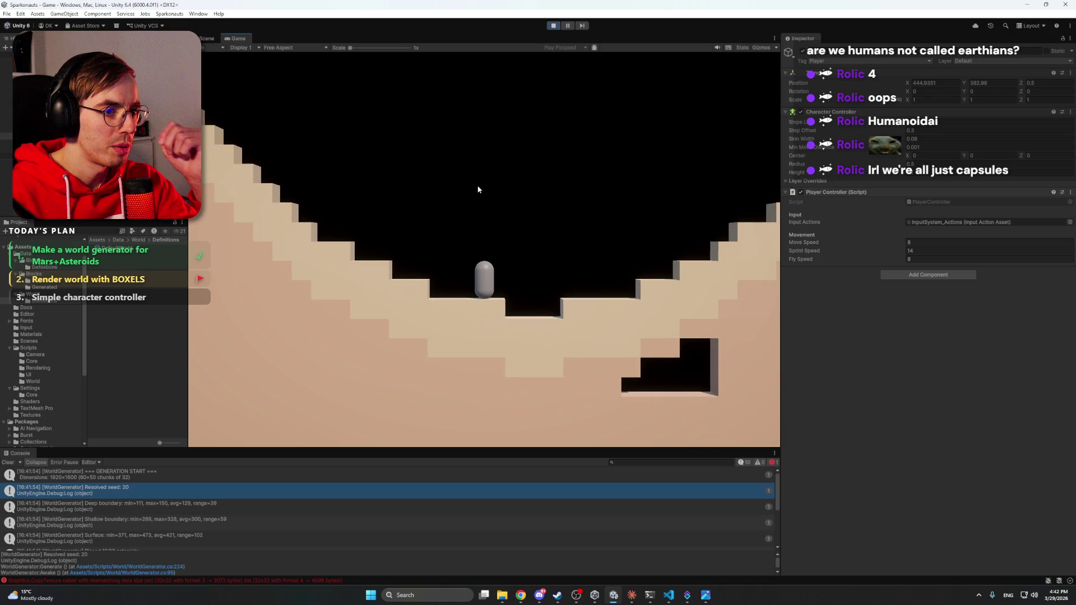
key(a)
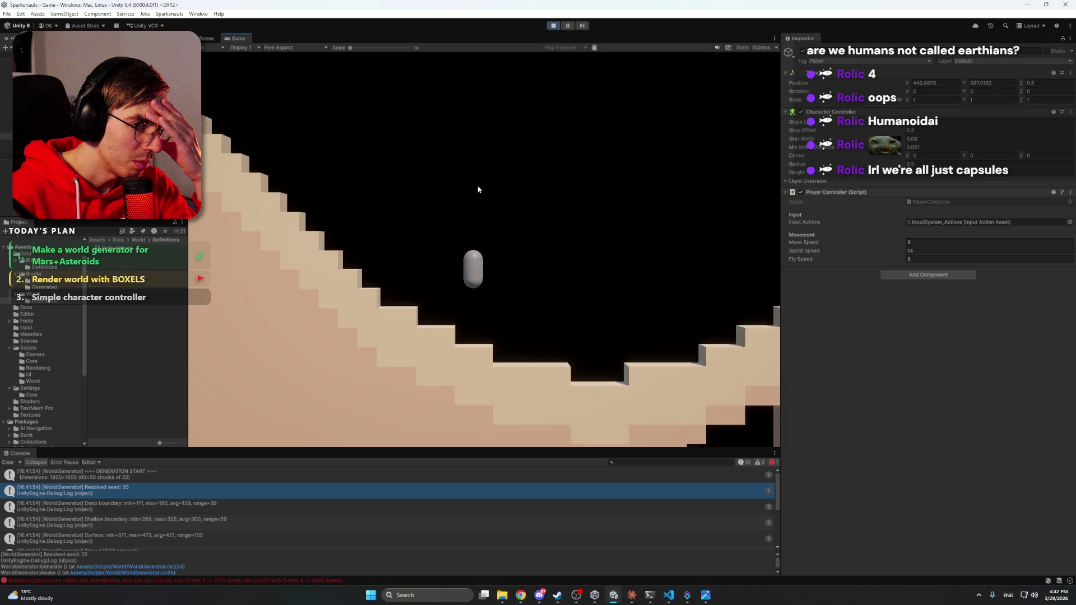
key(a)
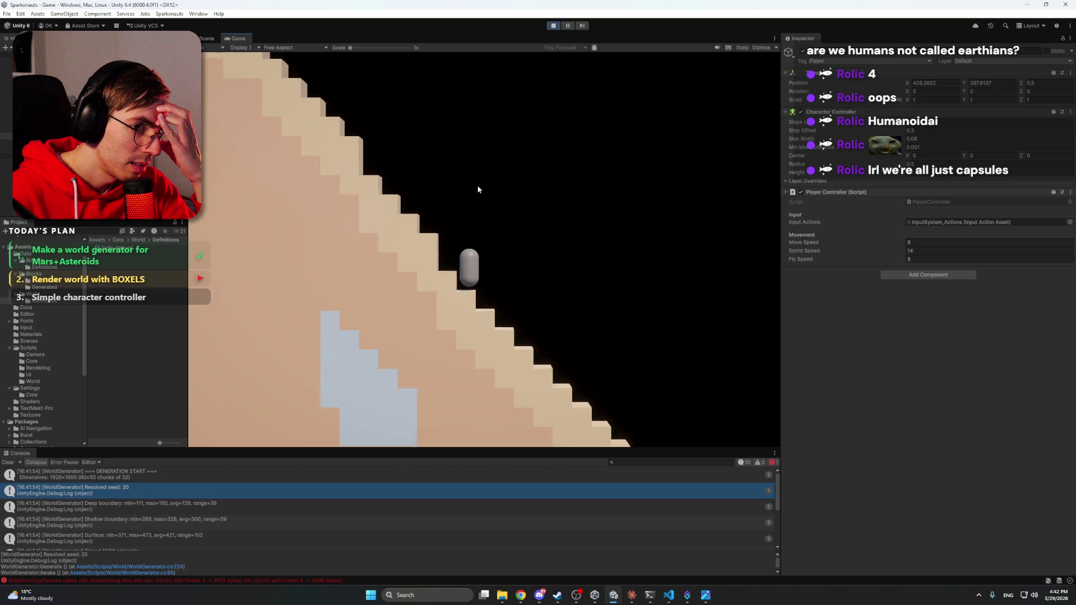
key(a)
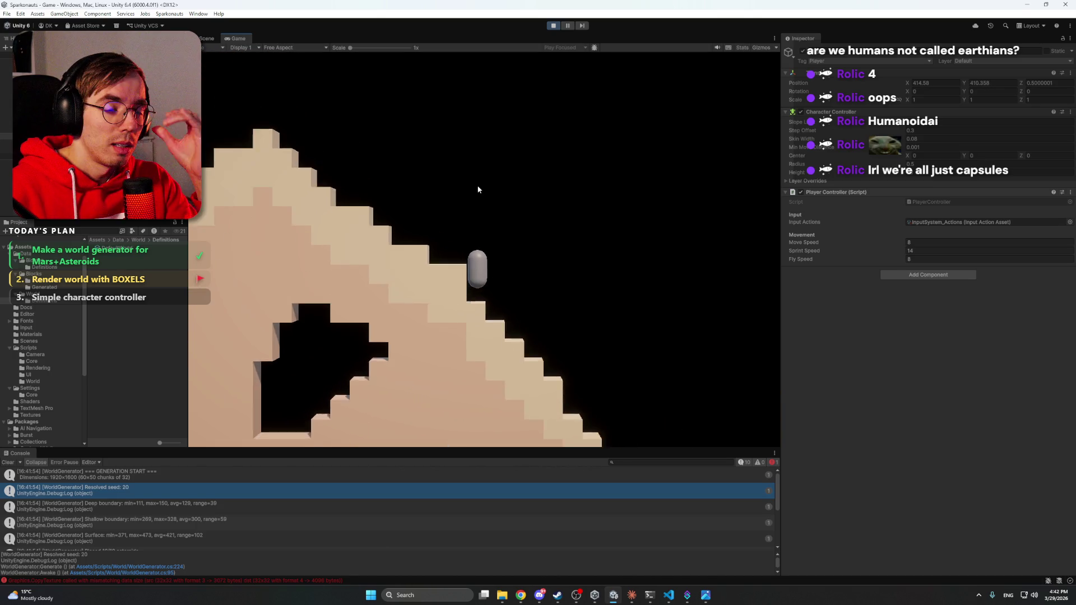
key(a)
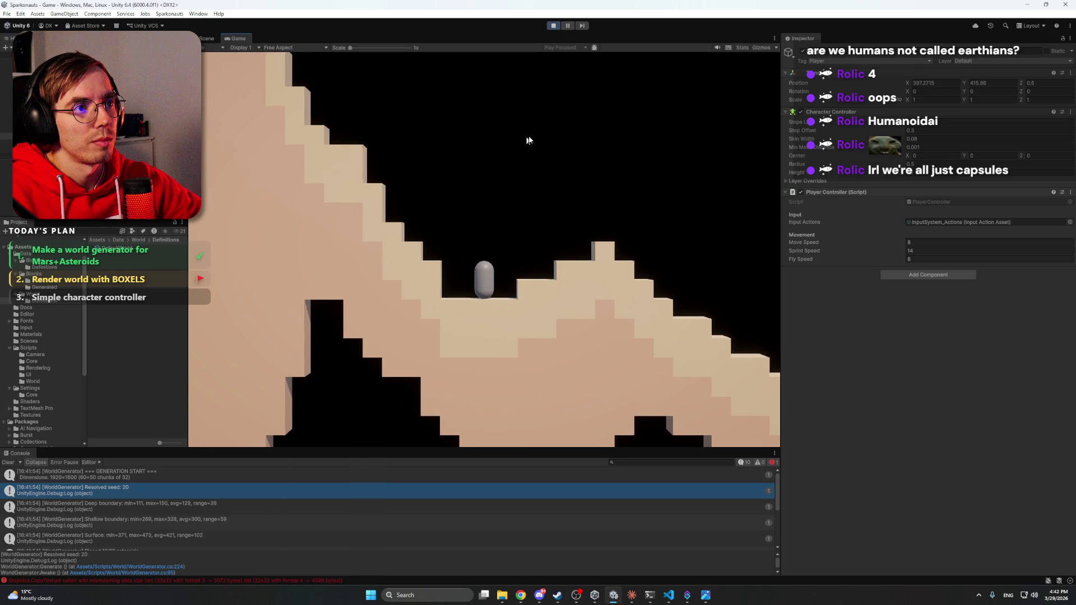
click(552, 26)
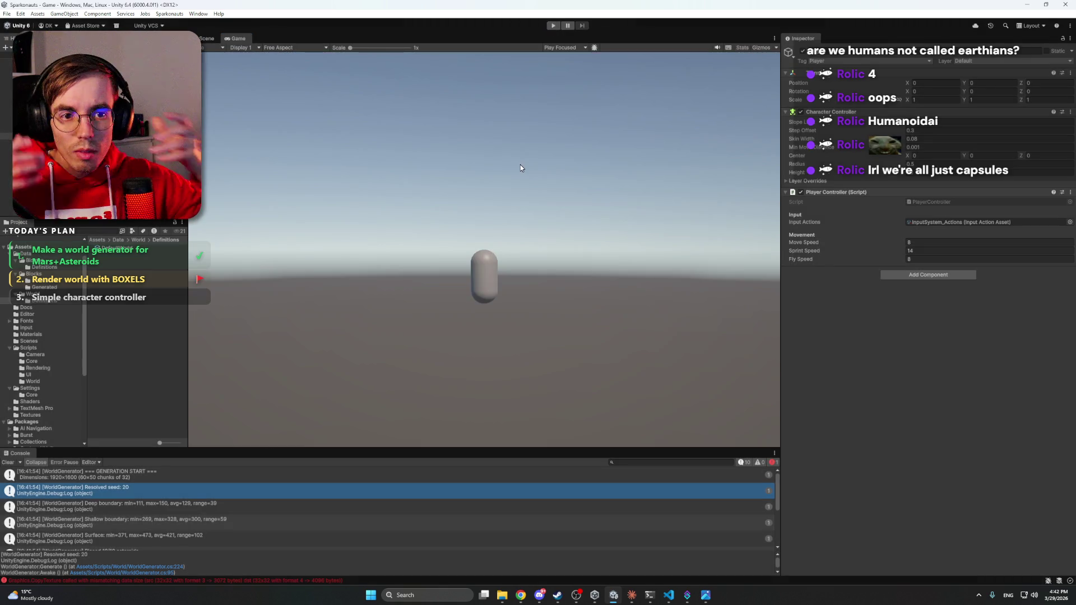